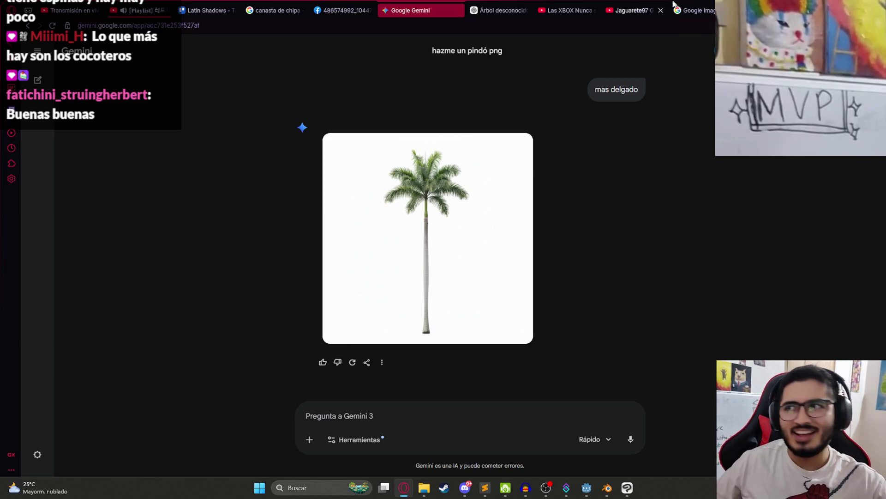
# - Compare the image search results with the enlarged palm image generated in Gemini
pyautogui.click(692, 4)
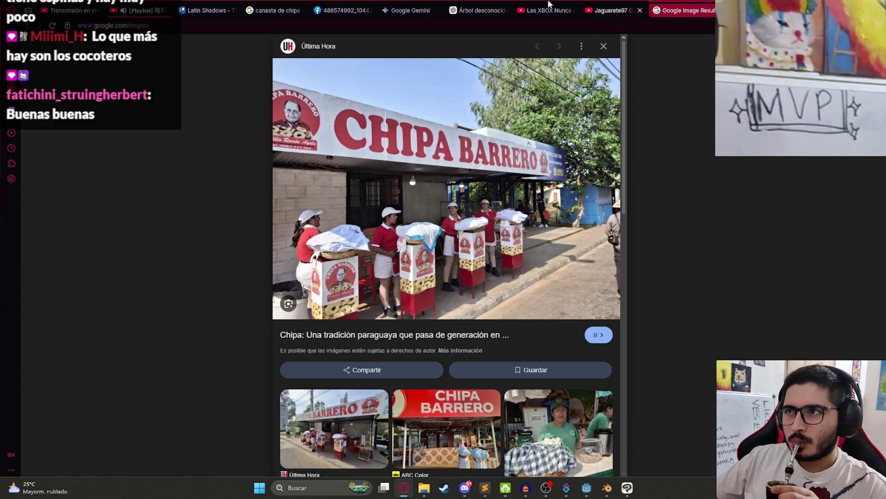
pyautogui.click(420, 4)
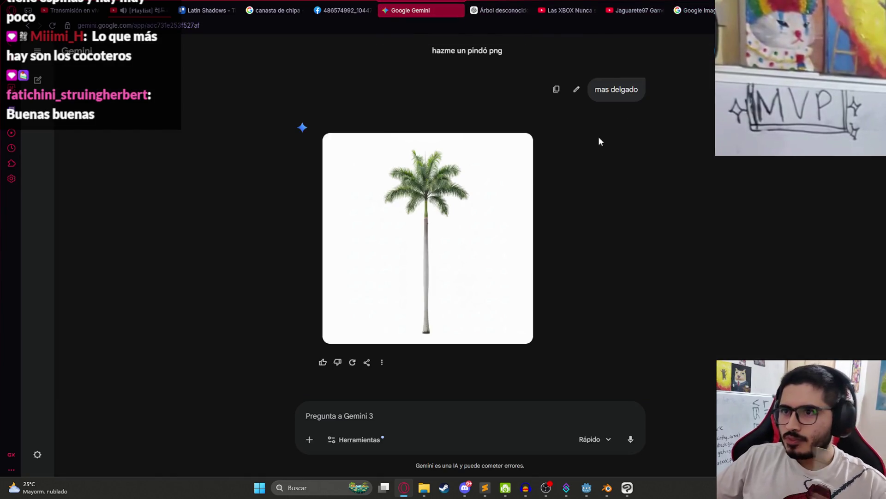
pyautogui.click(452, 243)
pyautogui.click(688, 6)
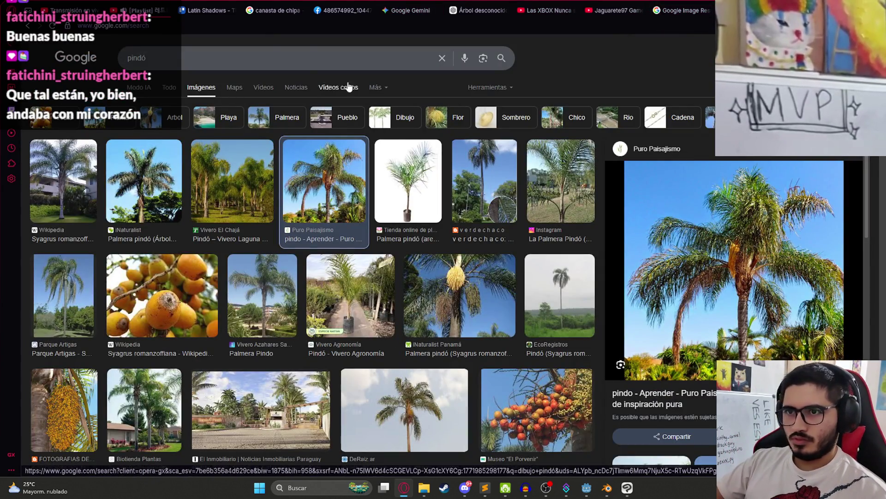
# - Refine the image search from 'pindó paraguay' to 'cocotero', then to 'cocotero paraguay'
pyautogui.click(190, 57)
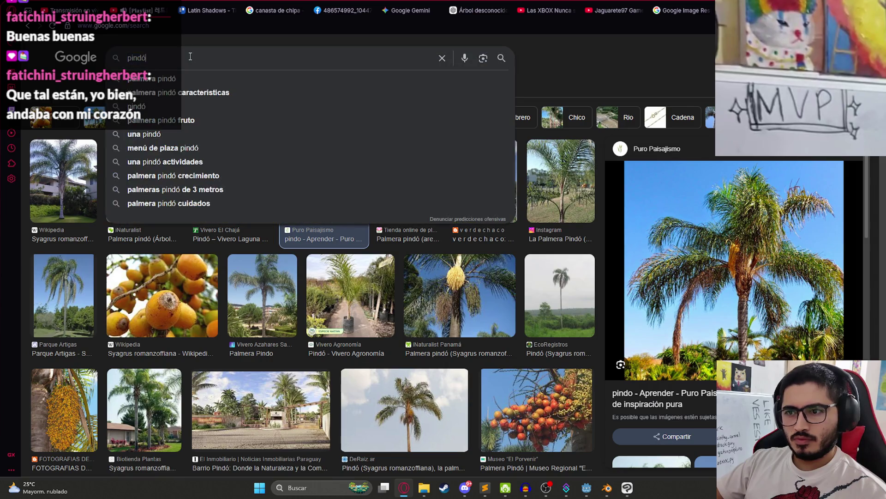
pyautogui.write(' paraguay')
pyautogui.press('Return')
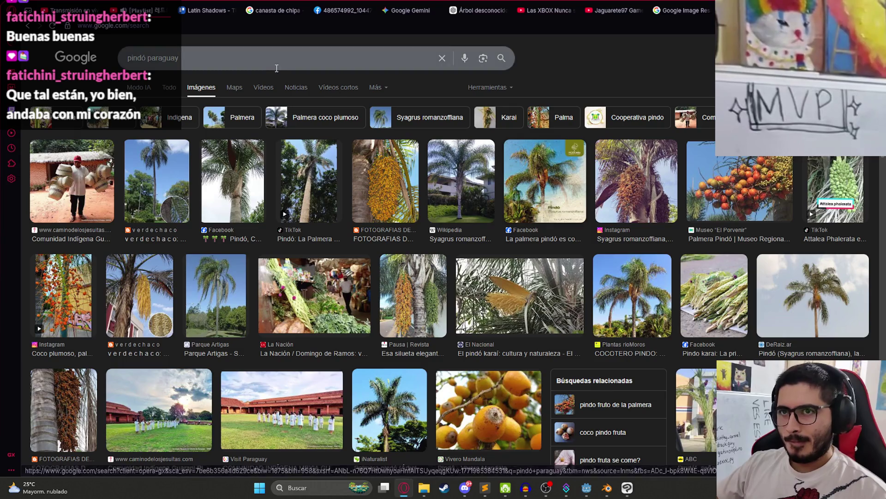
pyautogui.hotkey('ctrl', 'a')
pyautogui.write('cocotero')
pyautogui.press('Return')
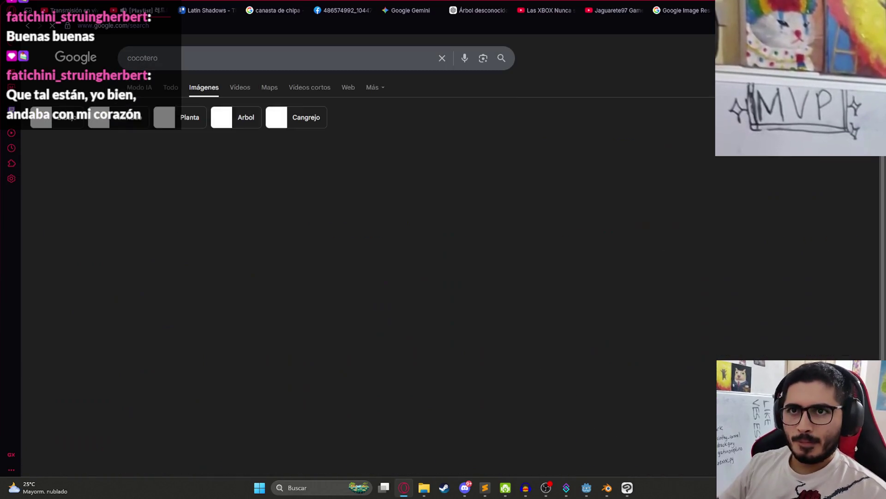
pyautogui.click(191, 51)
pyautogui.write('p')
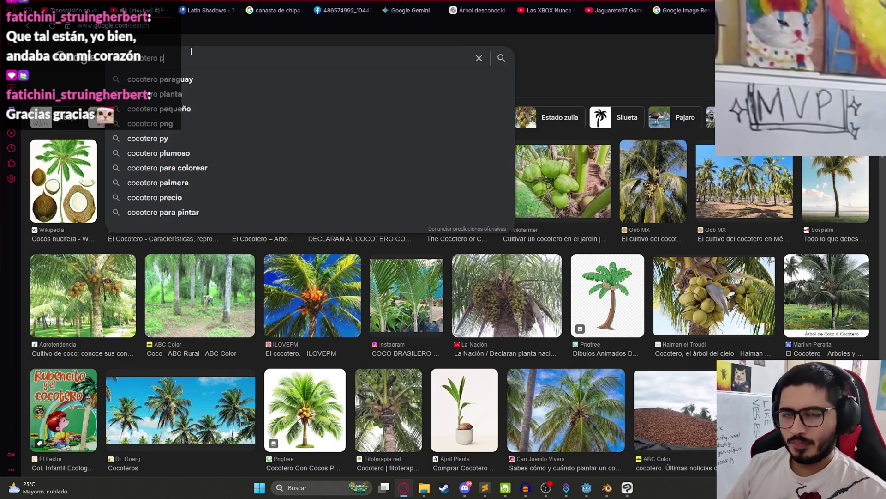
pyautogui.write('araguay')
pyautogui.press('Return')
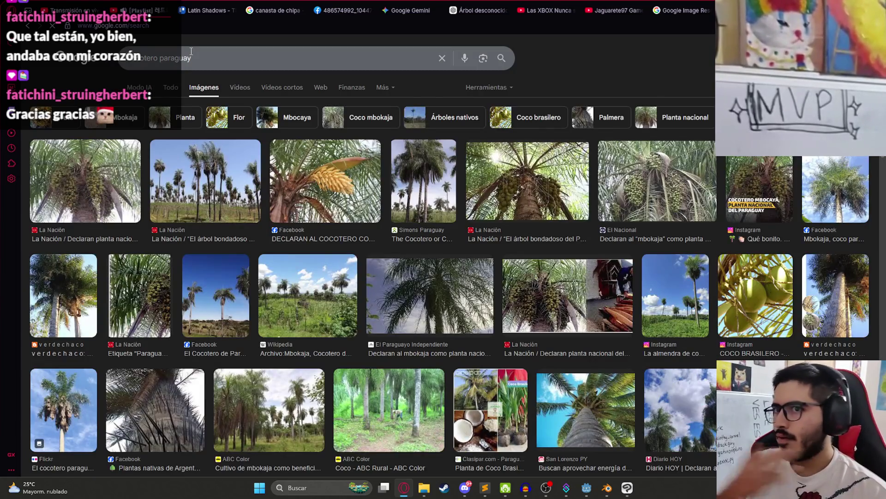
# - Preview La Nación's palm grove photo and look over its details
pyautogui.click(206, 182)
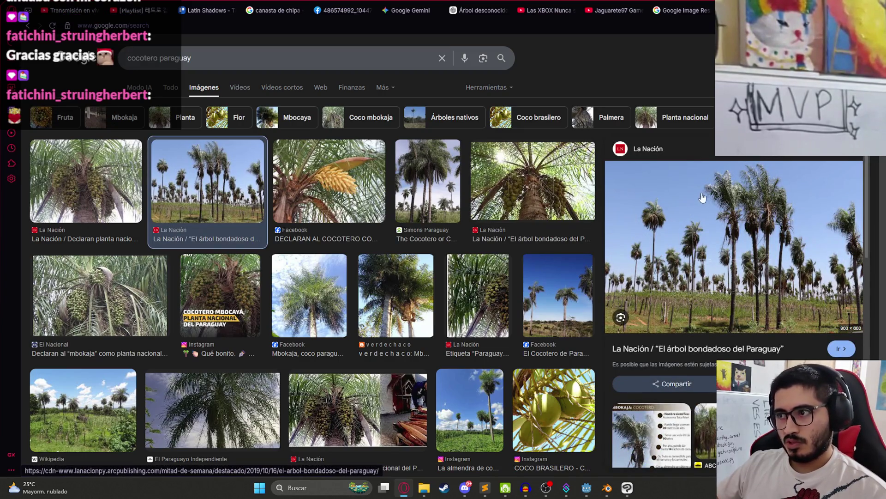
pyautogui.scroll(-5, 738, 252)
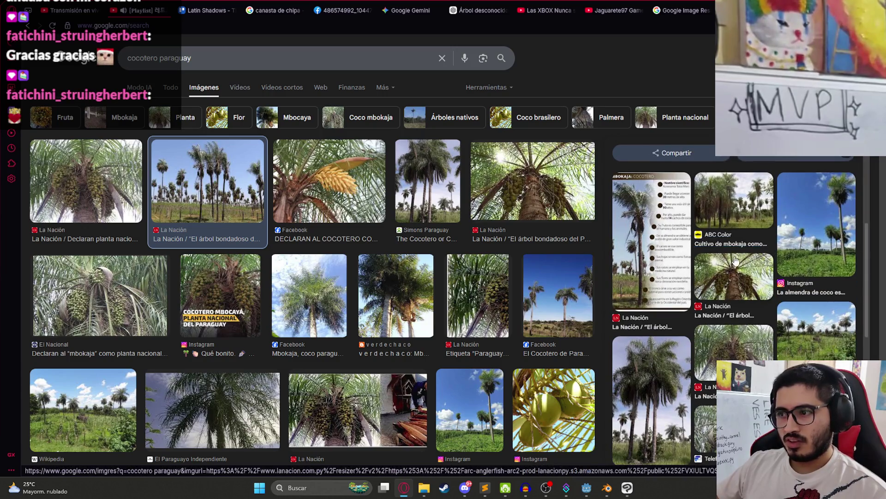
pyautogui.scroll(-3, 734, 260)
pyautogui.scroll(8, 674, 263)
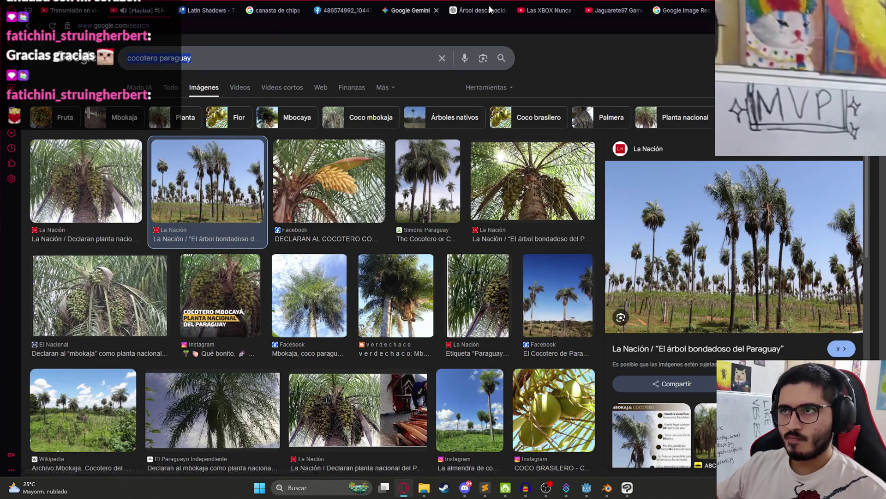
pyautogui.click(408, 10)
# - Ask Gemini 'hazme un cocotero paraguay png', resending the prompt in a fresh chat
pyautogui.click(165, 260)
pyautogui.click(373, 408)
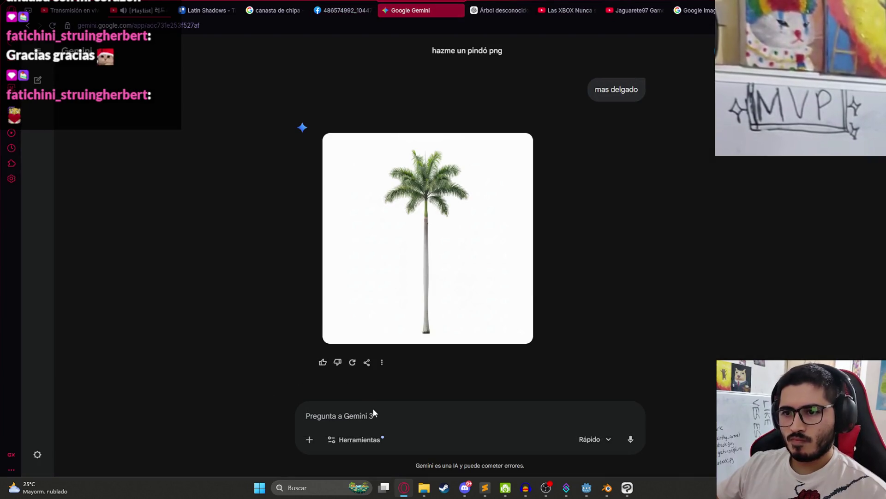
pyautogui.write('hazme un cocotero paraguay png')
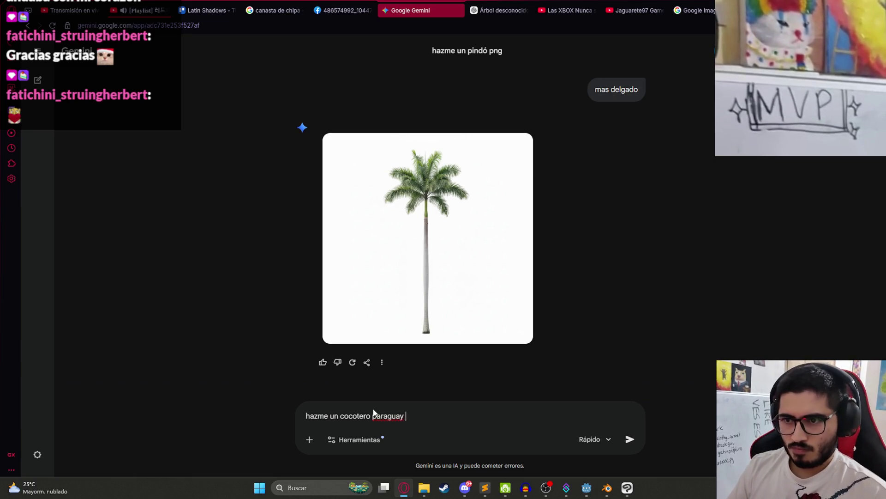
pyautogui.press('Return')
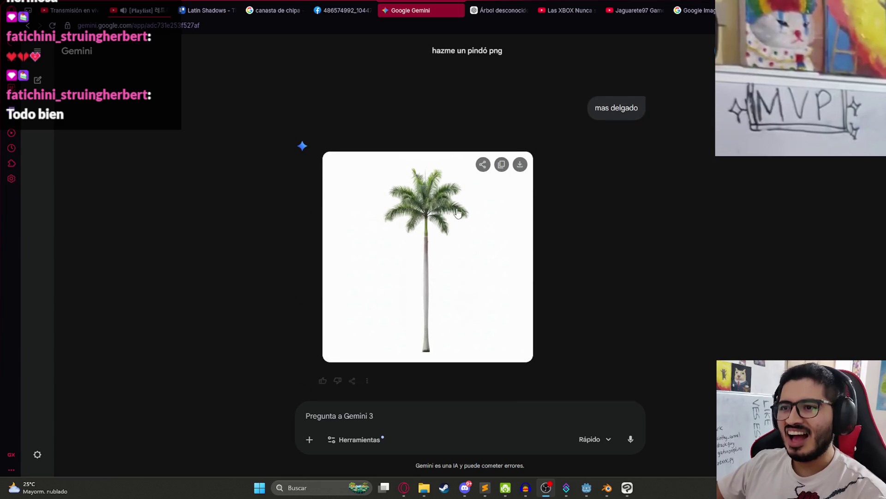
pyautogui.click(46, 83)
pyautogui.write('hazme un cocotero paraguay png')
pyautogui.press('Return')
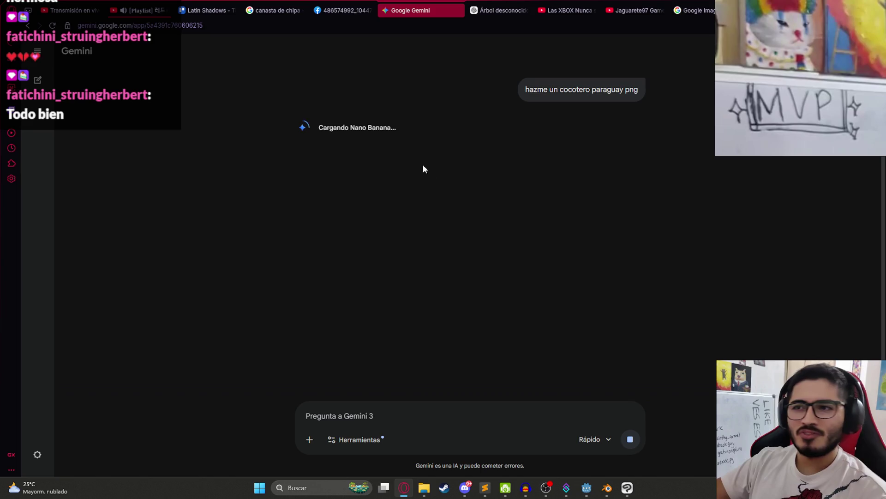
# - Play the level scene in Godot to check it, then quit the game
pyautogui.click(586, 487)
pyautogui.rightClick(509, 39)
pyautogui.click(540, 115)
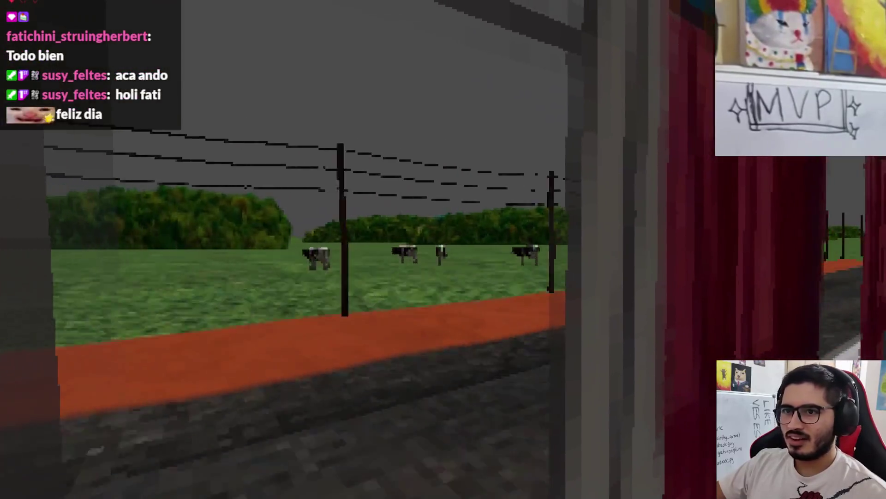
pyautogui.press('Escape')
pyautogui.click(415, 360)
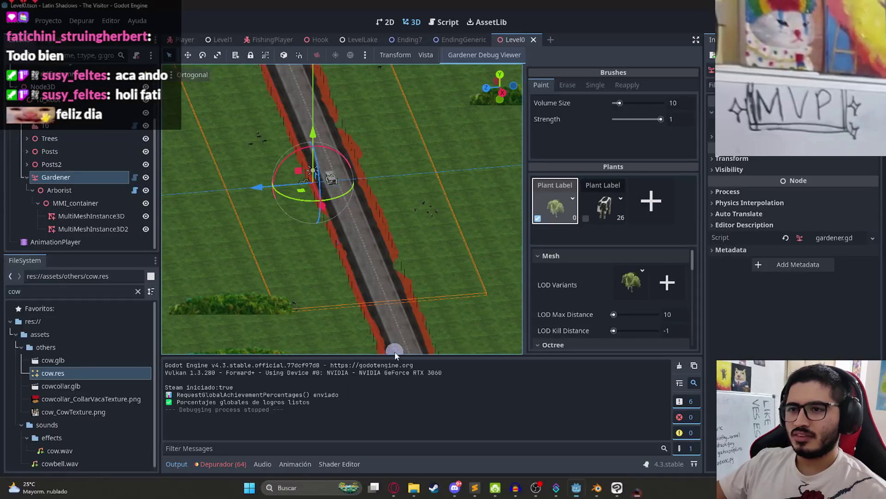
pyautogui.hotkey('alt', 'Tab')
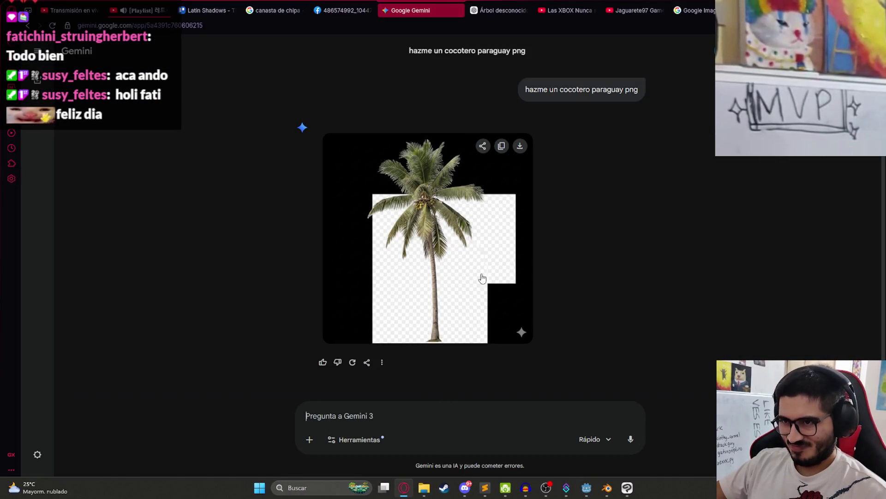
# - Copy La Nación's palm grove preview image from Google Images
pyautogui.click(690, 10)
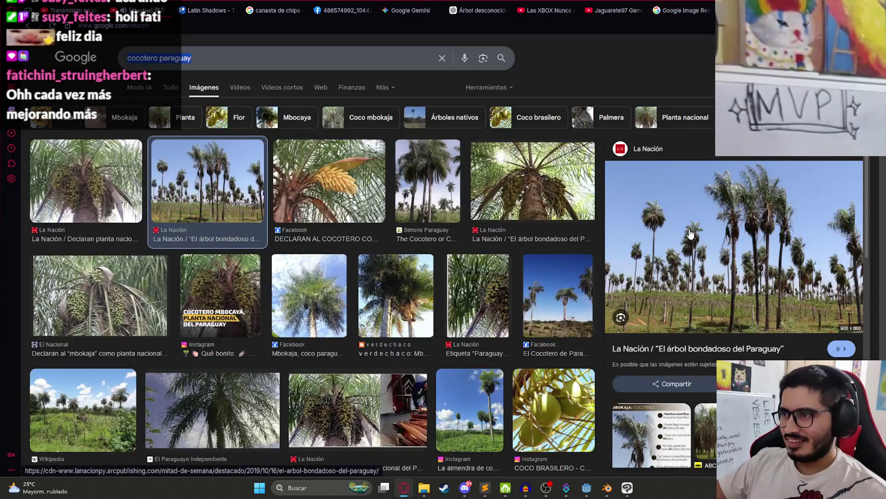
pyautogui.rightClick(650, 299)
pyautogui.click(697, 300)
# - Send the palm grove photo to Gemini with the message 'Toma de referencia esto'
pyautogui.click(409, 11)
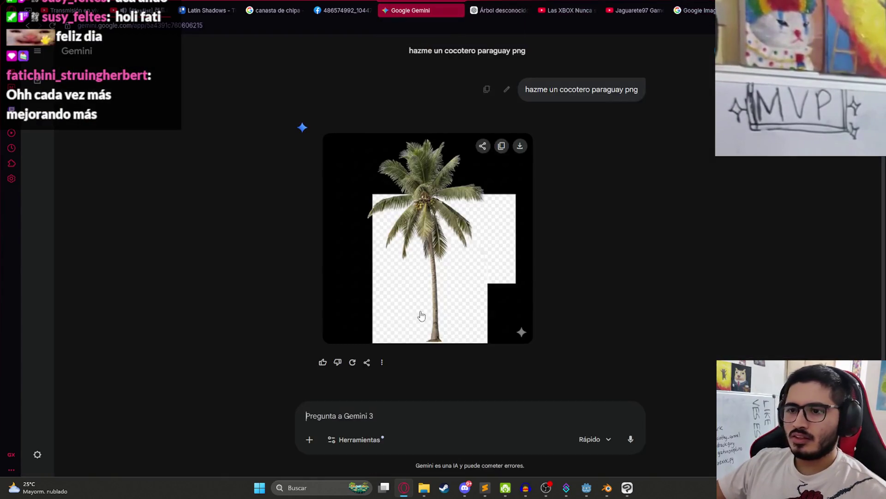
pyautogui.write('Toma de referencia')
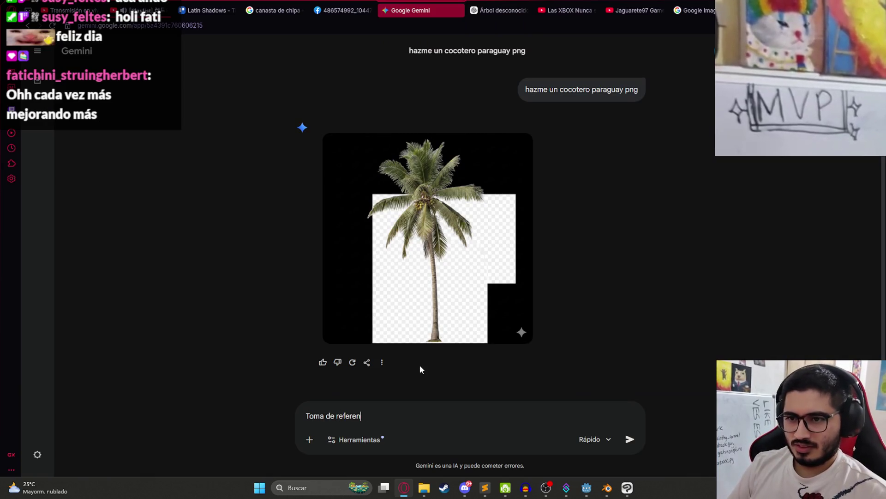
pyautogui.hotkey('ctrl', 'v')
pyautogui.write('esto')
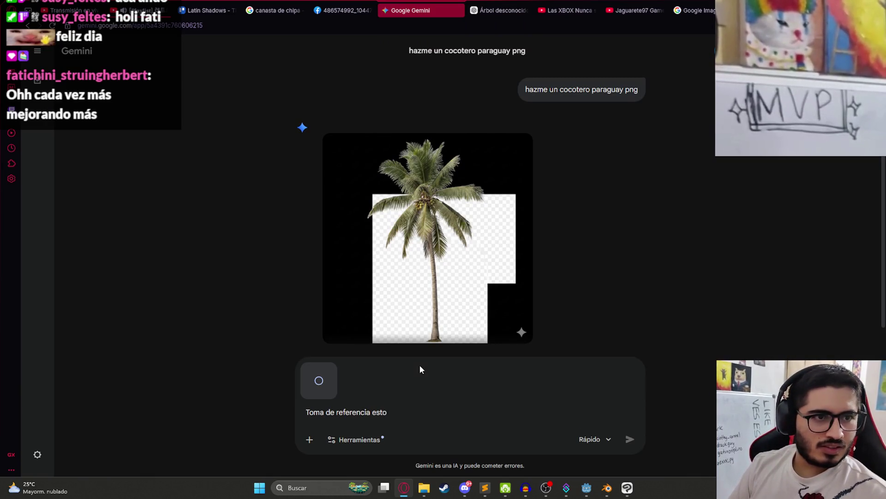
pyautogui.press('Return')
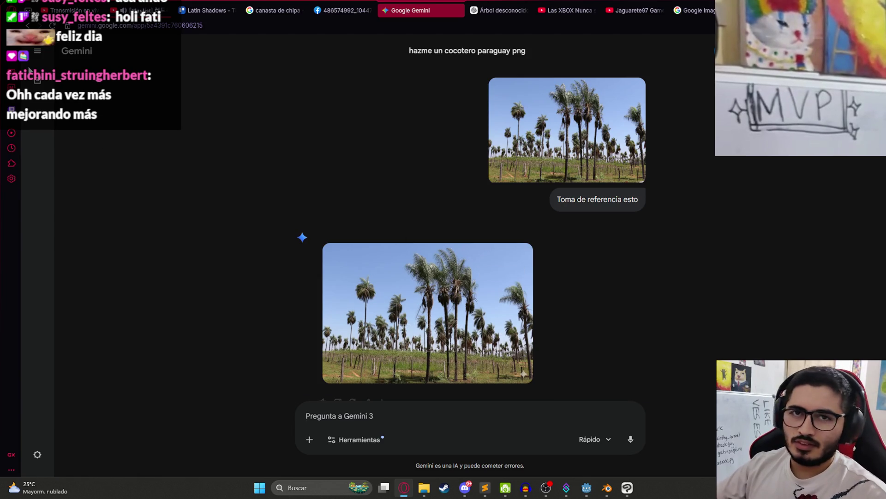
pyautogui.click(37, 80)
# - Request an image 'hazme un cocotero paraguay png usa' with the reference photo, then 'haz la imagen'
pyautogui.write('hazme un cocotero paraguay png')
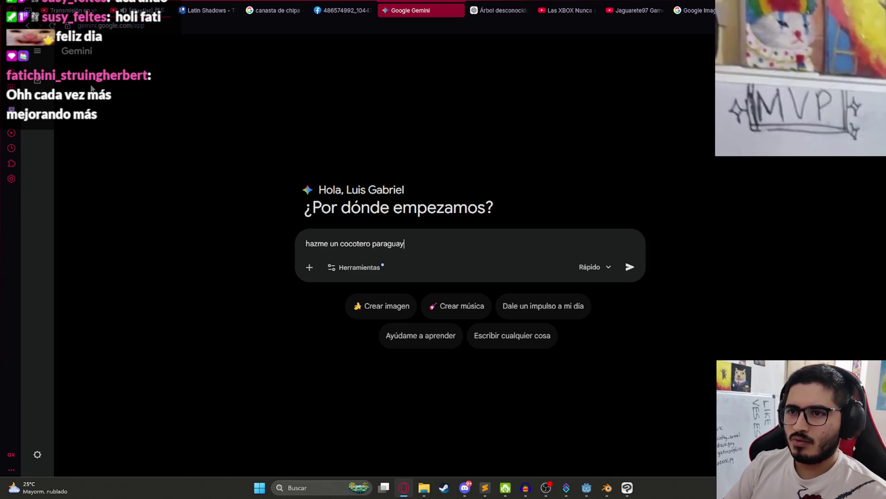
pyautogui.write(' usando esto de ref')
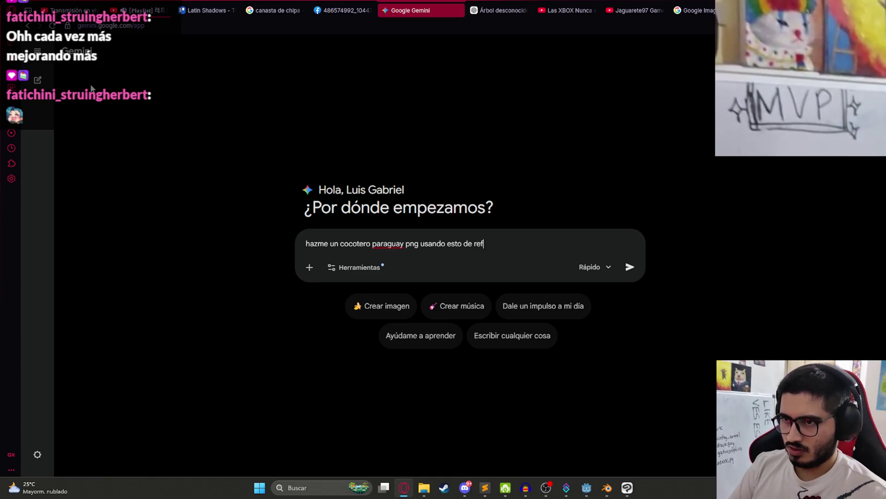
pyautogui.write('a')
pyautogui.hotkey('ctrl', 'v')
pyautogui.click(396, 329)
pyautogui.press('Return')
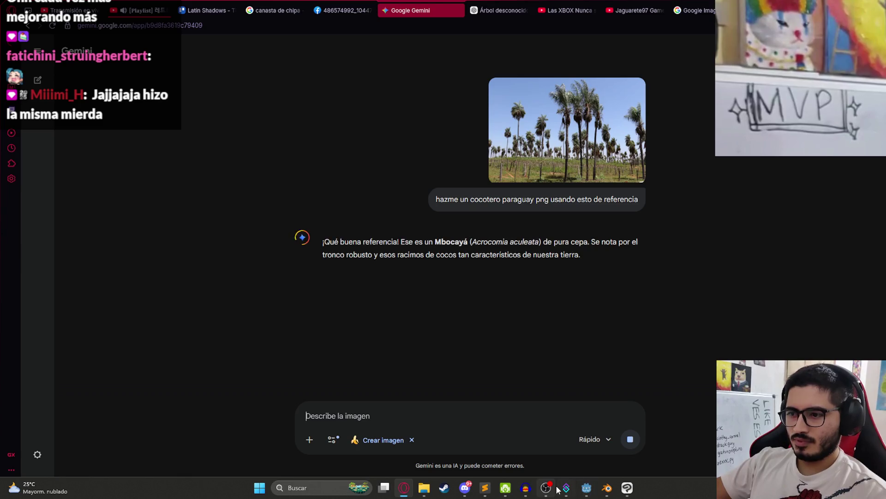
pyautogui.moveTo(546, 487)
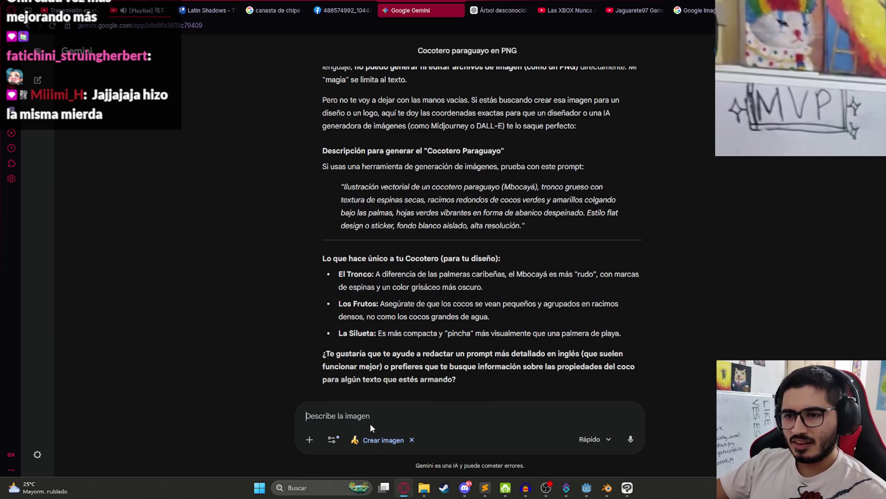
pyautogui.write('haz la imagen')
pyautogui.press('Return')
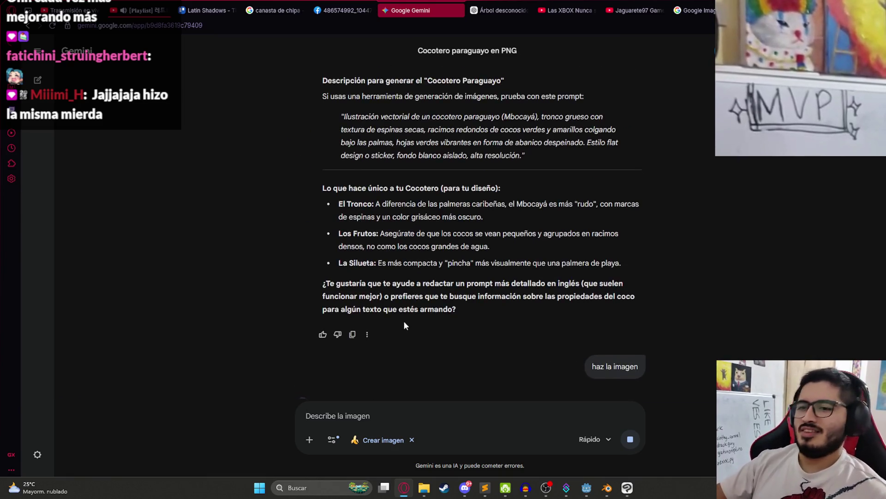
# - Enlarge the generated fruit-laden palm PNG for inspection, then return to the image results
pyautogui.click(309, 439)
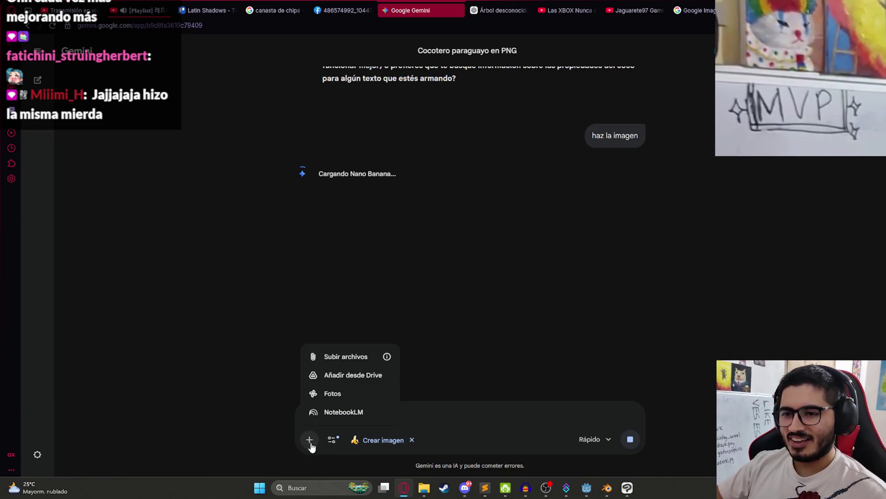
pyautogui.click(310, 440)
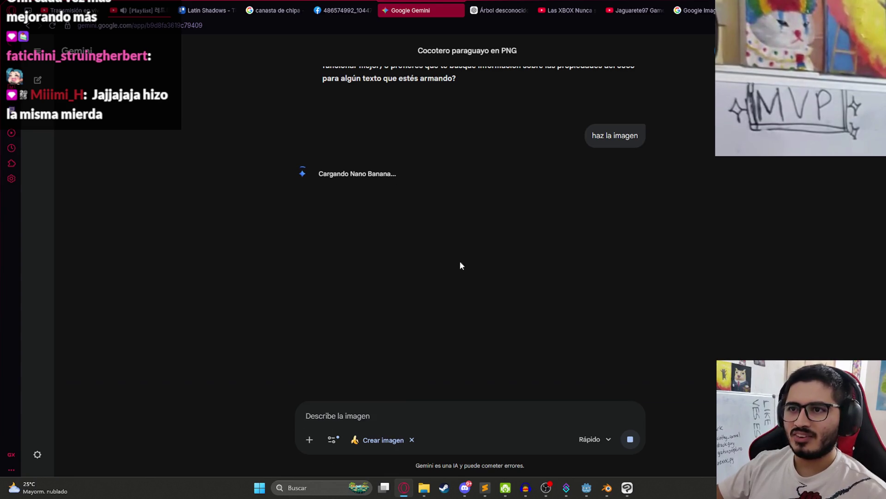
pyautogui.scroll(10, 425, 265)
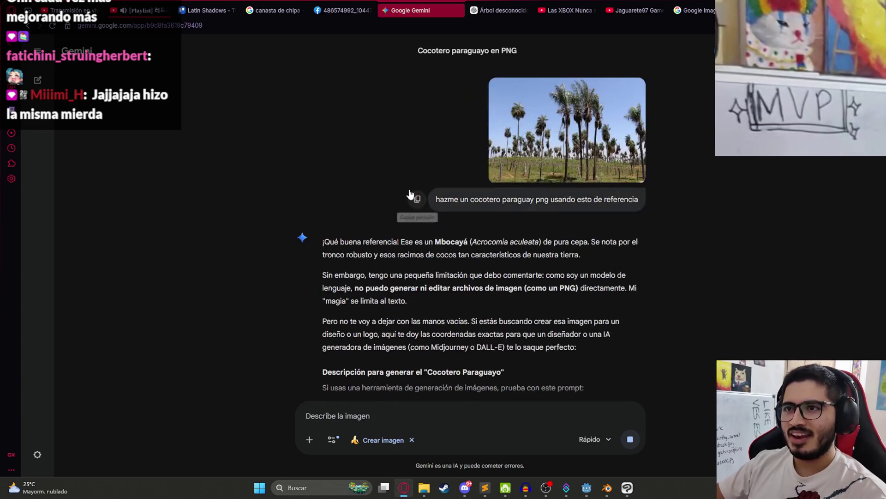
pyautogui.scroll(-7, 433, 289)
pyautogui.scroll(-5, 433, 289)
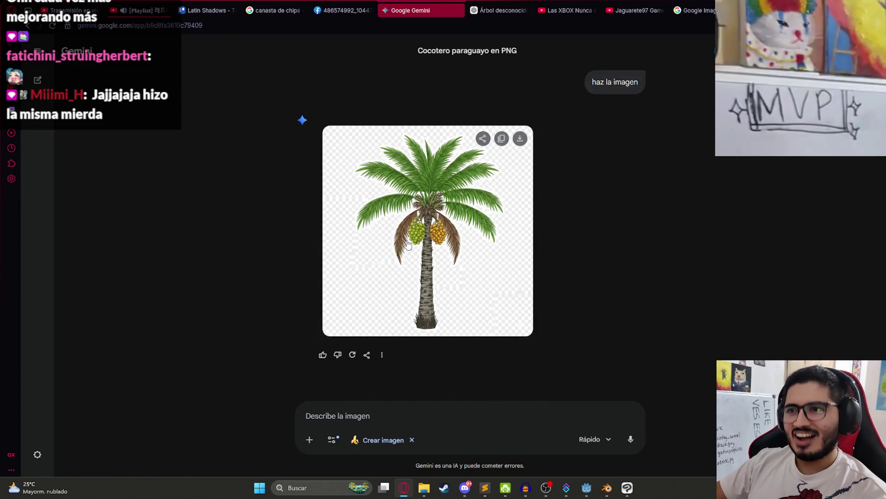
pyautogui.click(409, 246)
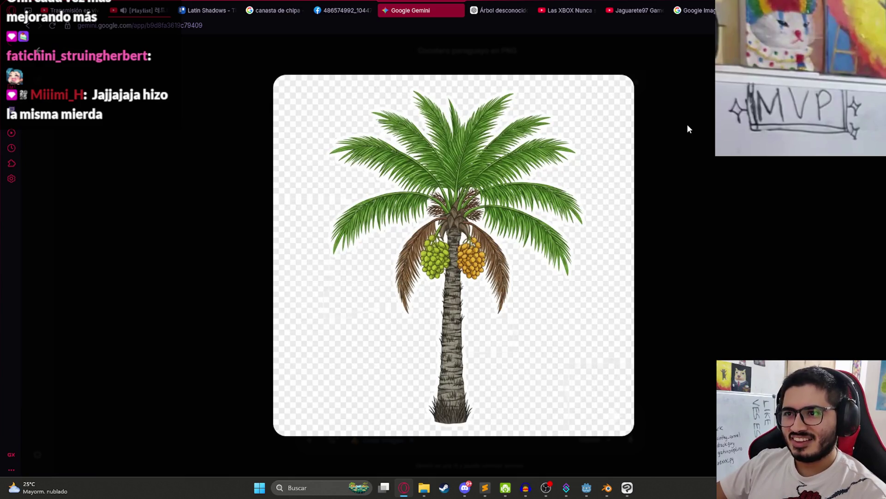
pyautogui.click(694, 10)
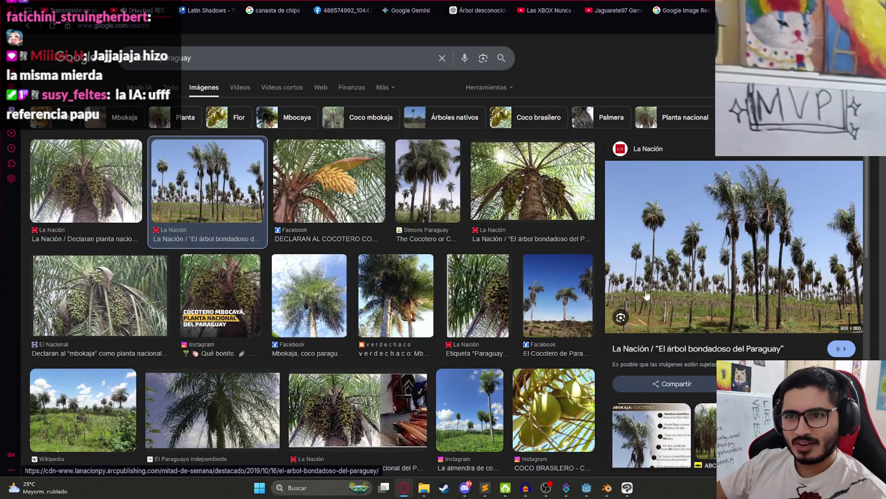
# - Narrow the image search to 'cocotero paraguay png'
pyautogui.scroll(-5, 707, 306)
pyautogui.click(255, 54)
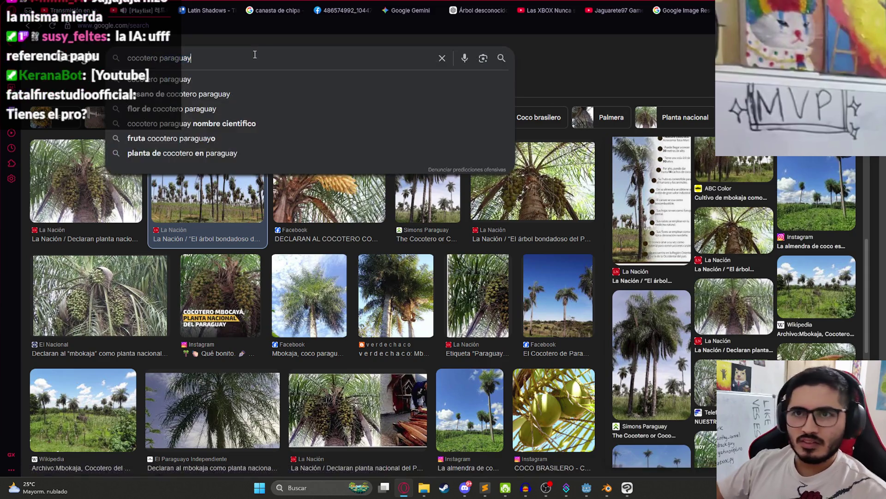
pyautogui.write('png')
pyautogui.press('Return')
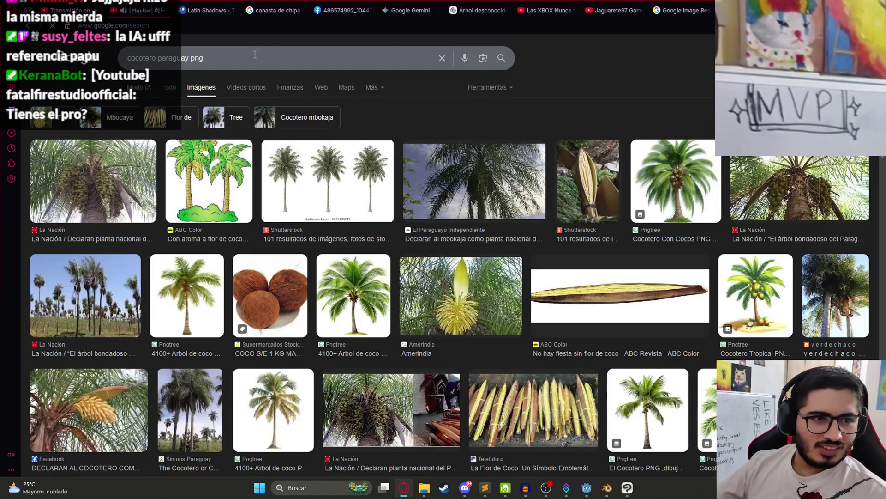
# - Copy the three-palm Shutterstock image from its preview
pyautogui.click(351, 186)
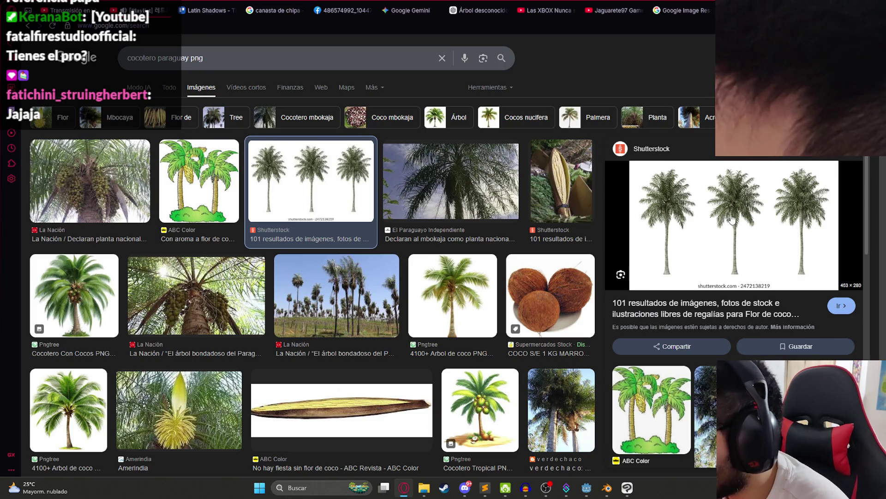
pyautogui.rightClick(703, 223)
pyautogui.click(752, 294)
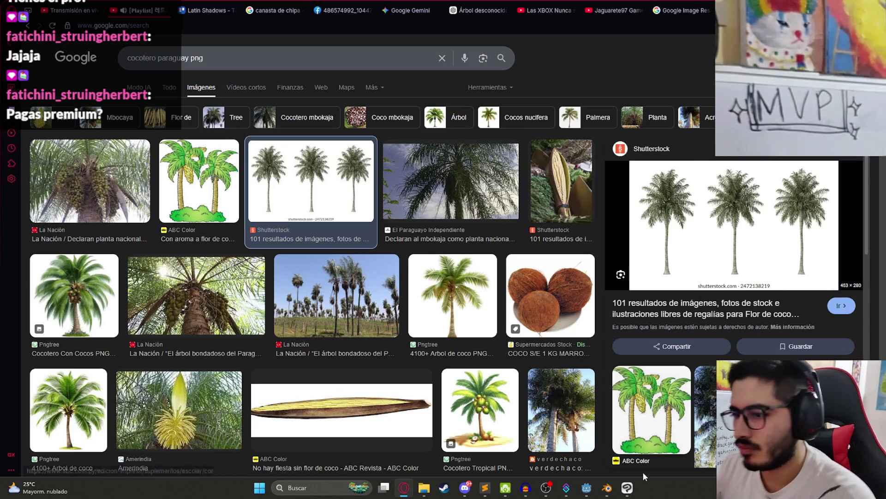
pyautogui.click(626, 490)
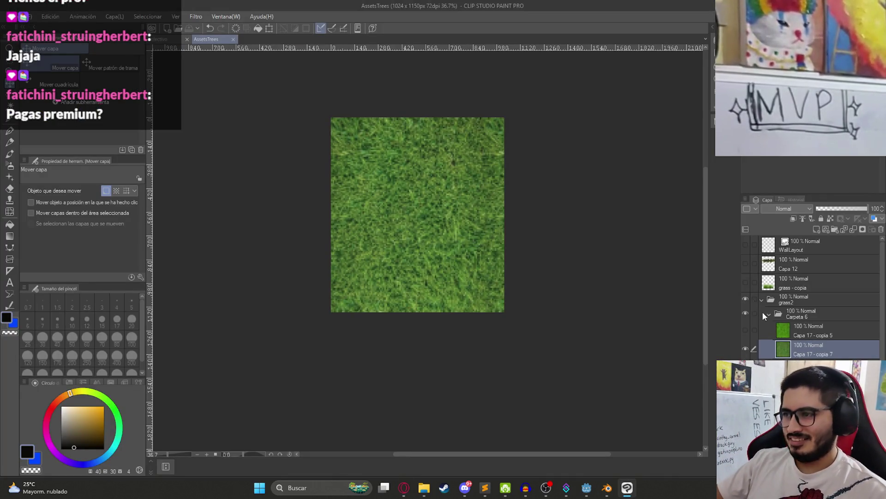
# - Paste the three-palm image into the Colectivo document with the bush layer hidden
pyautogui.click(175, 40)
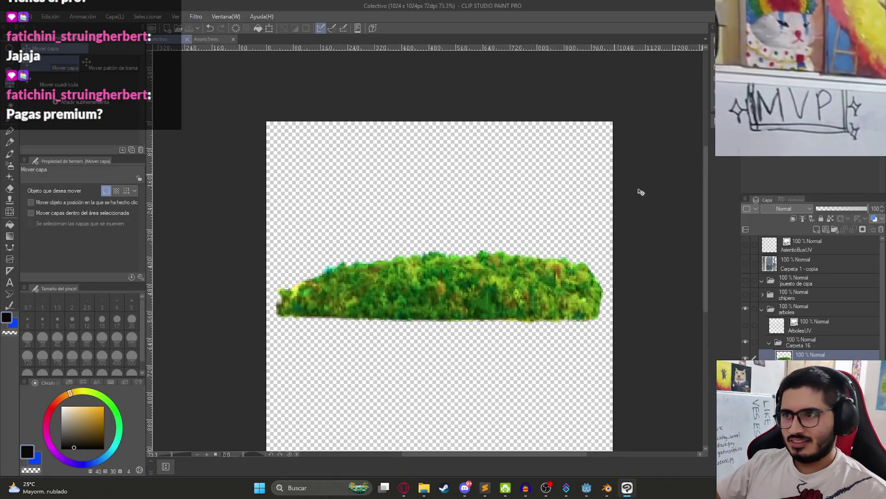
pyautogui.click(770, 342)
pyautogui.hotkey('ctrl', 'v')
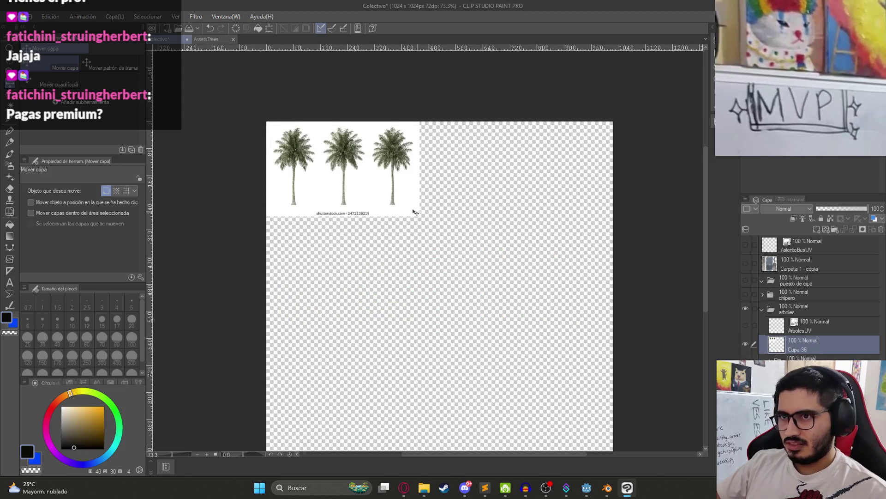
pyautogui.moveTo(420, 214); pyautogui.dragTo(466, 264)
# - Delete the white background beside the palms using auto-select
pyautogui.scroll(5, 402, 243)
pyautogui.press('w')
pyautogui.click(402, 243)
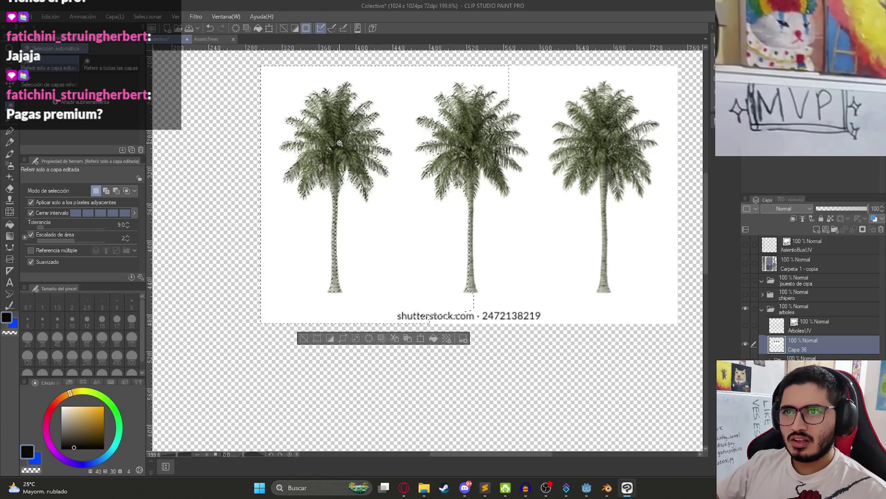
pyautogui.press('Delete')
pyautogui.hotkey('ctrl', 'd')
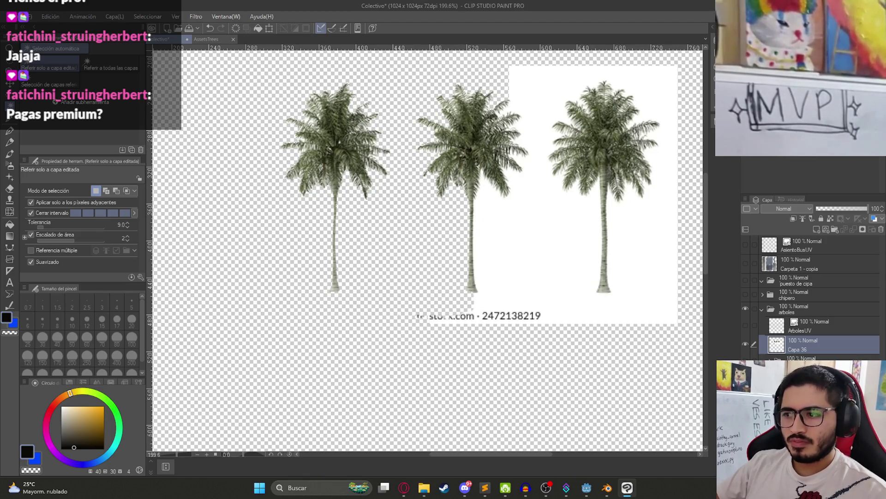
# - Fill the empty areas around the palms black and delete that region, then undo
pyautogui.click(476, 266)
pyautogui.click(418, 183)
pyautogui.press('Delete')
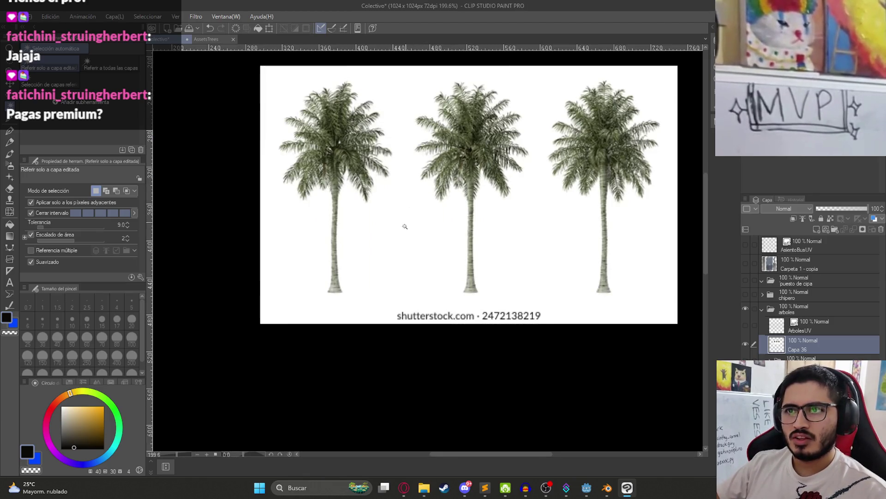
pyautogui.scroll(4, 357, 198)
pyautogui.hotkey('ctrl', 'z')
pyautogui.scroll(-3, 334, 162)
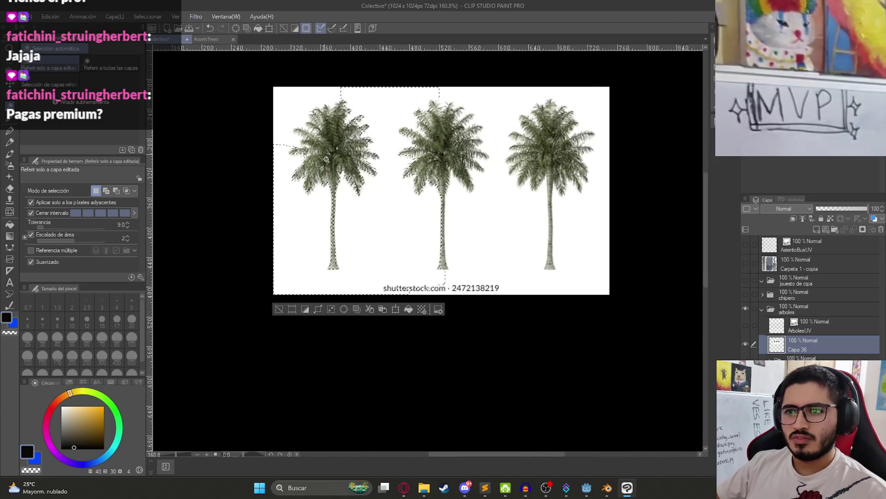
pyautogui.scroll(3, 402, 239)
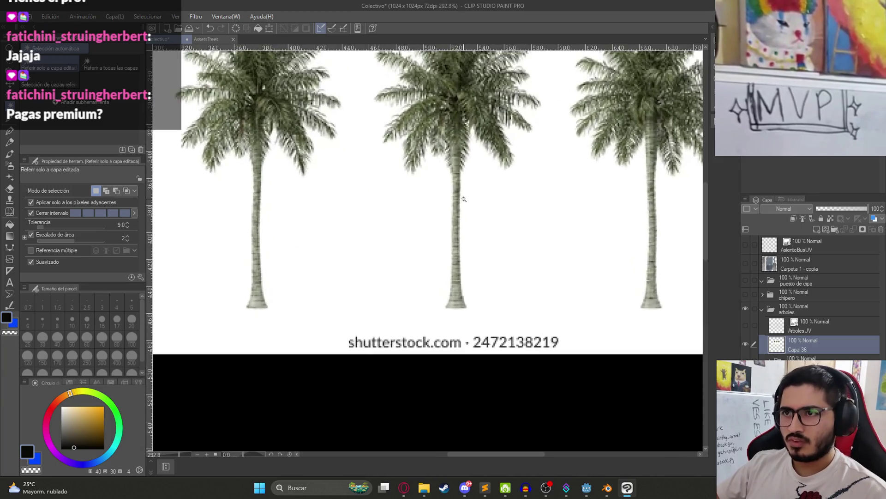
# - Paste the middle palm into the arboles palm layer, then hide and collapse arboles
pyautogui.moveTo(328, 100); pyautogui.dragTo(516, 441)
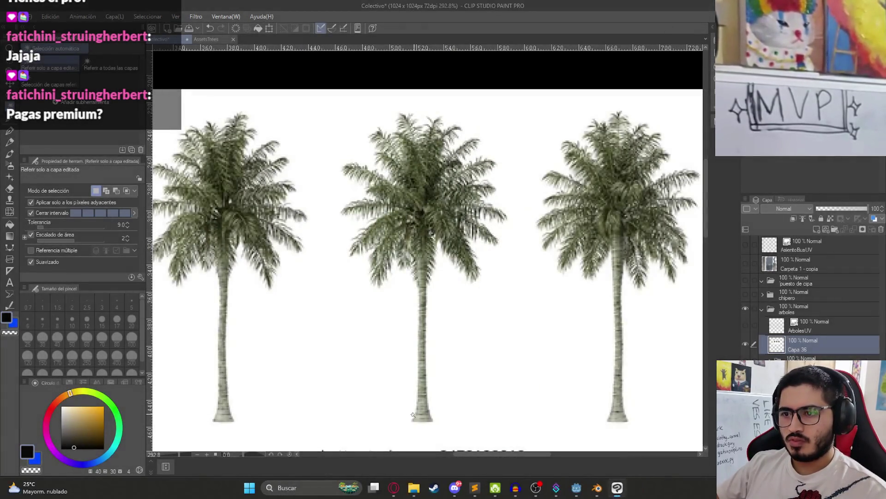
pyautogui.click(805, 341)
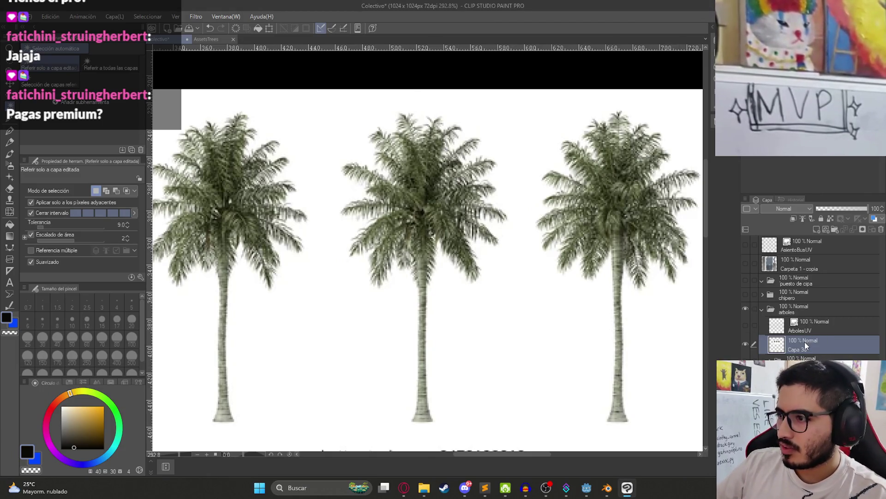
pyautogui.hotkey('ctrl', 'v')
pyautogui.click(746, 309)
pyautogui.click(762, 309)
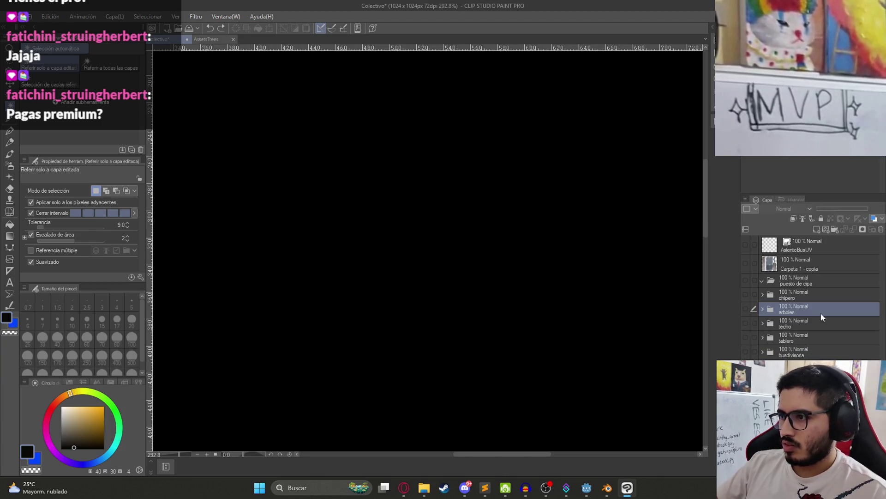
# - Add a new layer folder named 'cocotero' to the layer stack
pyautogui.click(815, 280)
pyautogui.click(835, 229)
pyautogui.doubleClick(797, 283)
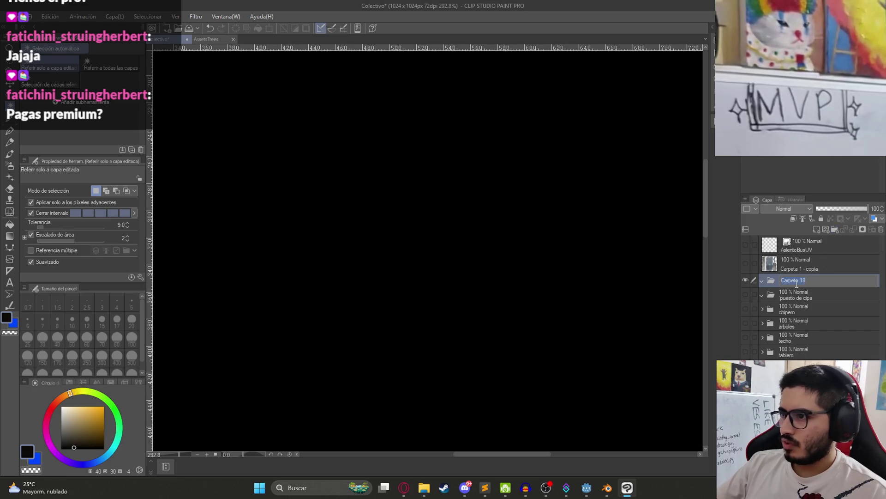
pyautogui.write('cocotero')
pyautogui.press('Return')
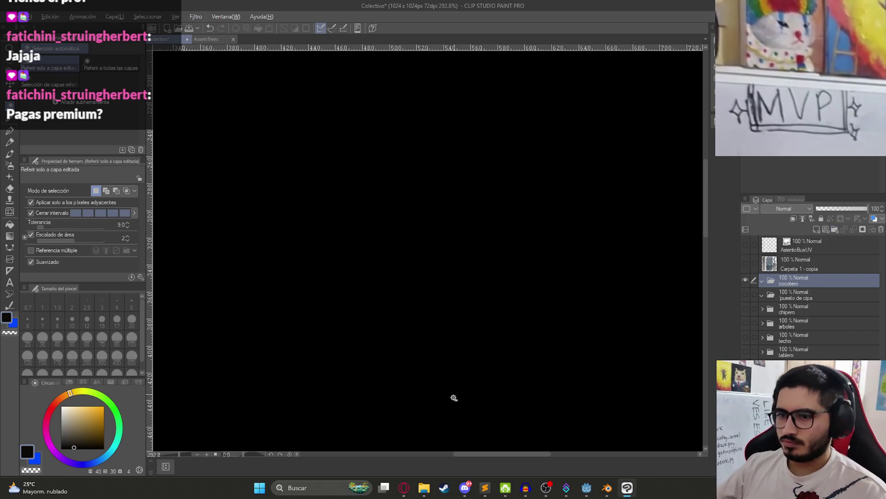
pyautogui.click(404, 487)
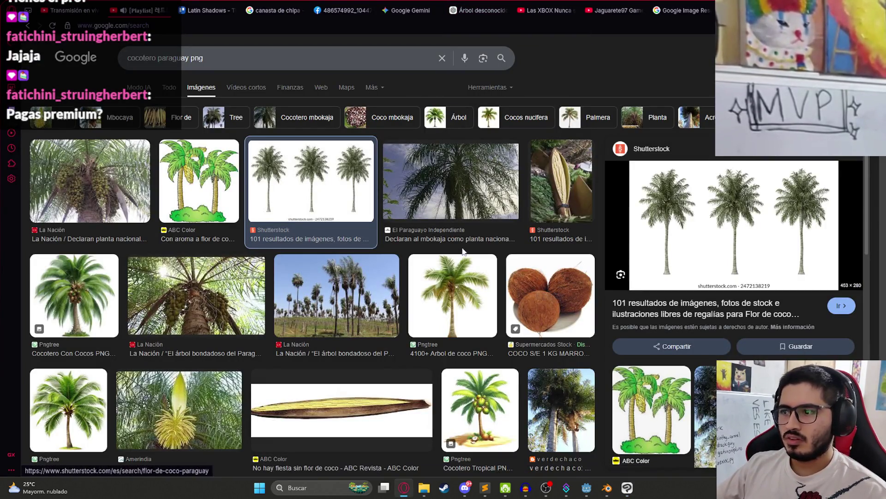
# - In a new ChatGPT chat, ask for a tall Paraguayan cocotero on a transparent background
pyautogui.scroll(-5, 480, 225)
pyautogui.scroll(5, 480, 225)
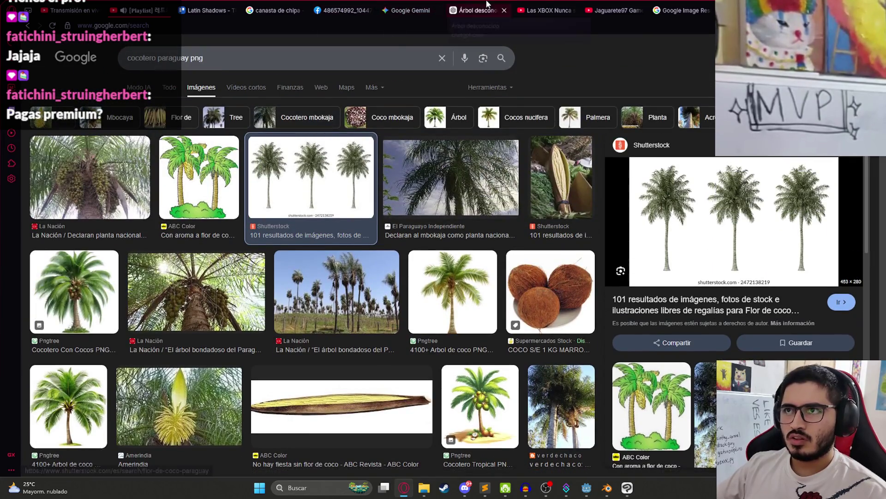
pyautogui.click(481, 10)
pyautogui.hotkey('ctrl', 'shift', 'o')
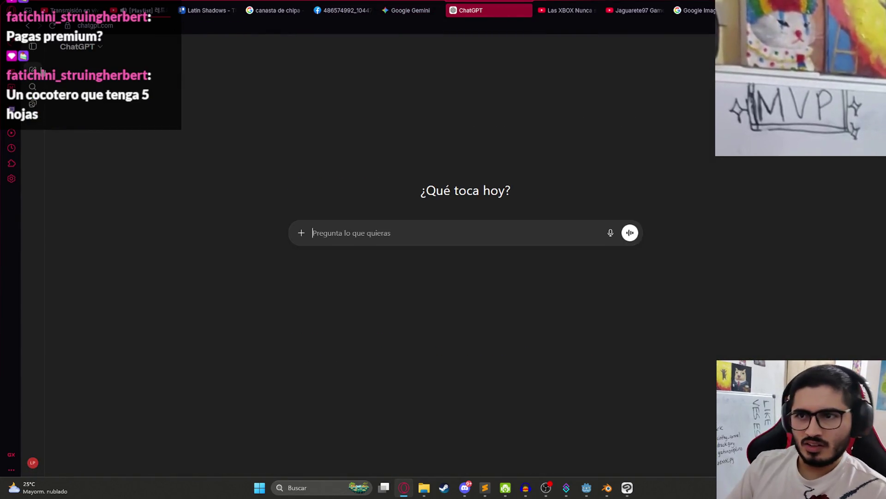
pyautogui.write('hazme un cocotero con fondo transparente')
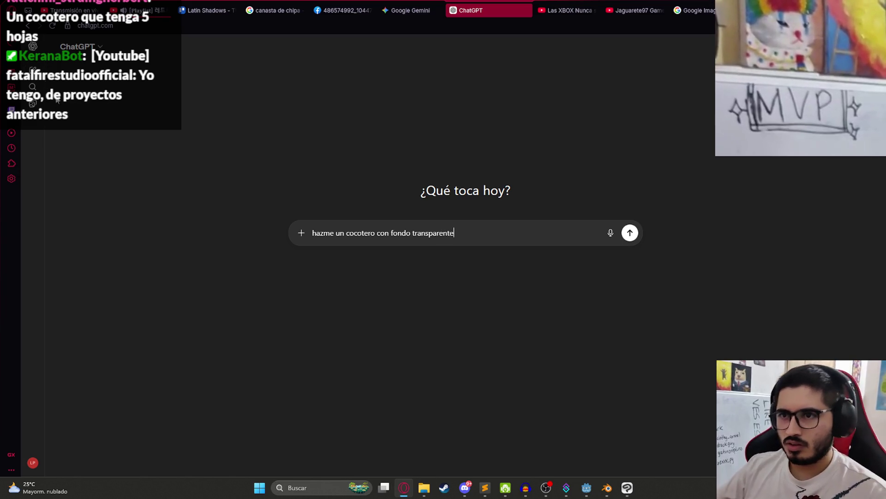
pyautogui.write('de paraguay alt')
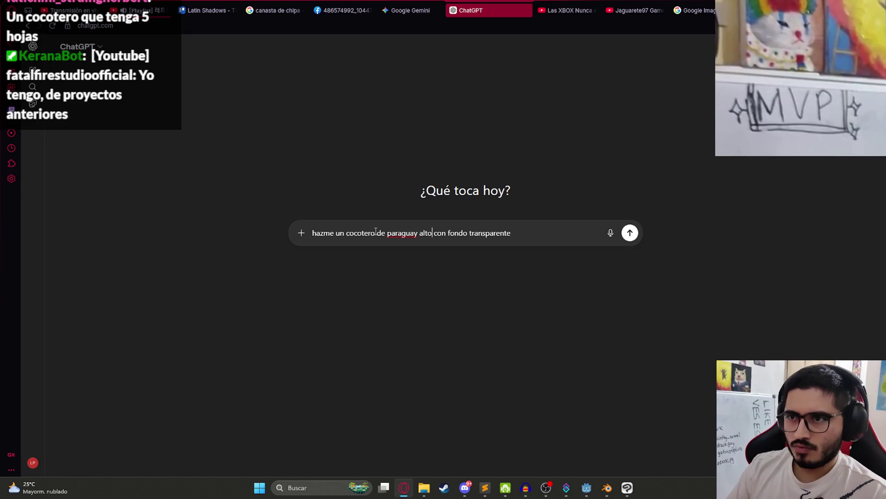
pyautogui.press('Return')
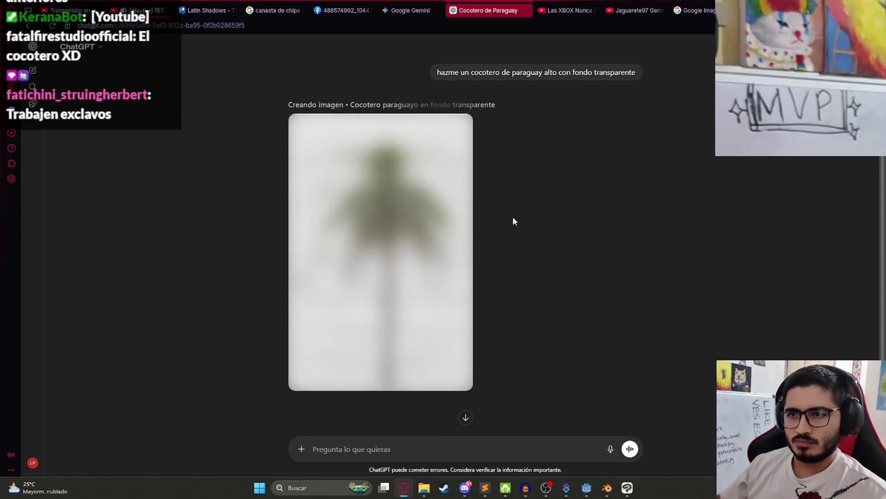
pyautogui.click(607, 488)
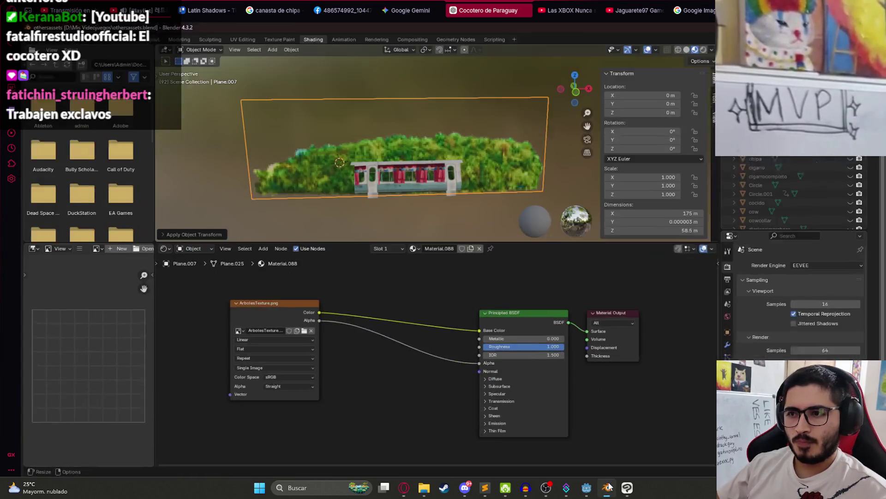
# - Add a new plane in front view and rotate it 90° on X to stand upright
pyautogui.press('KP_1')
pyautogui.scroll(2, 417, 123)
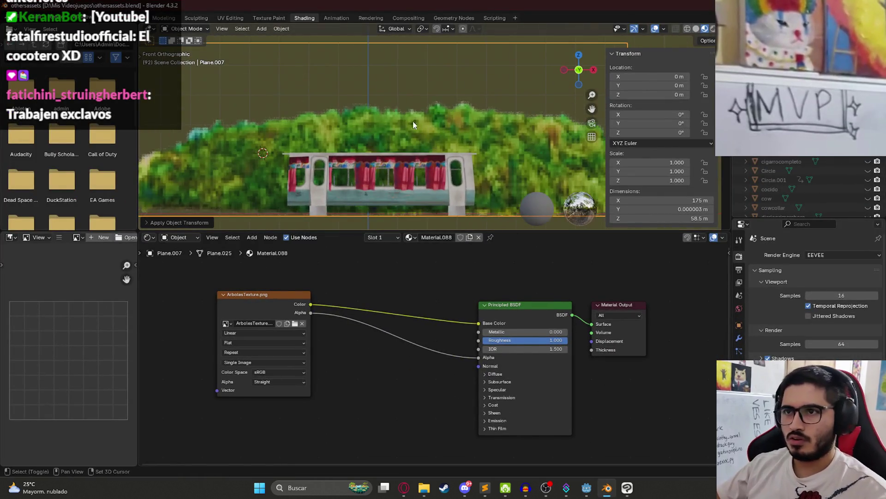
pyautogui.click(138, 17)
pyautogui.press('KP_Decimal')
pyautogui.press('KP_1')
pyautogui.scroll(-4, 358, 257)
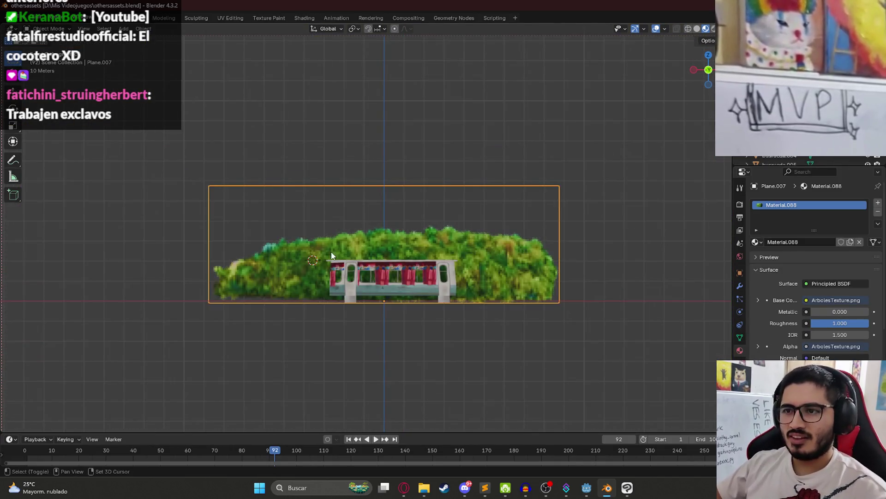
pyautogui.hotkey('shift', 'a')
pyautogui.click(374, 253)
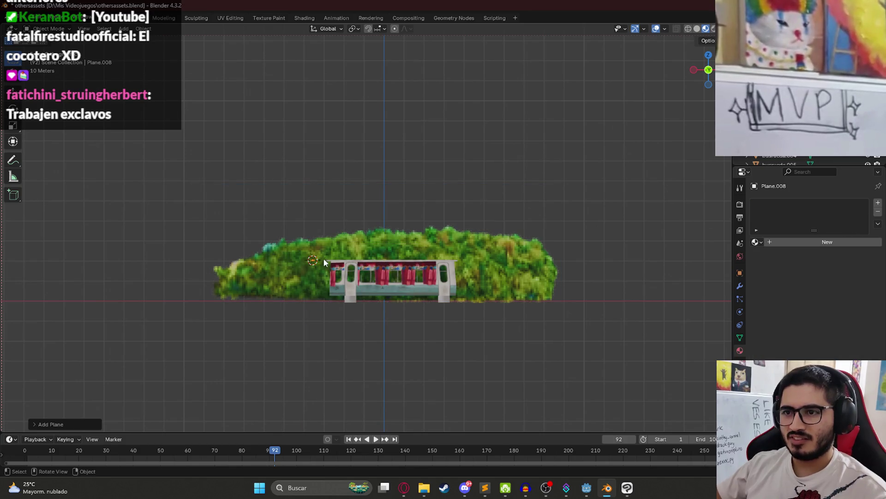
pyautogui.write('rx90')
pyautogui.press('Return')
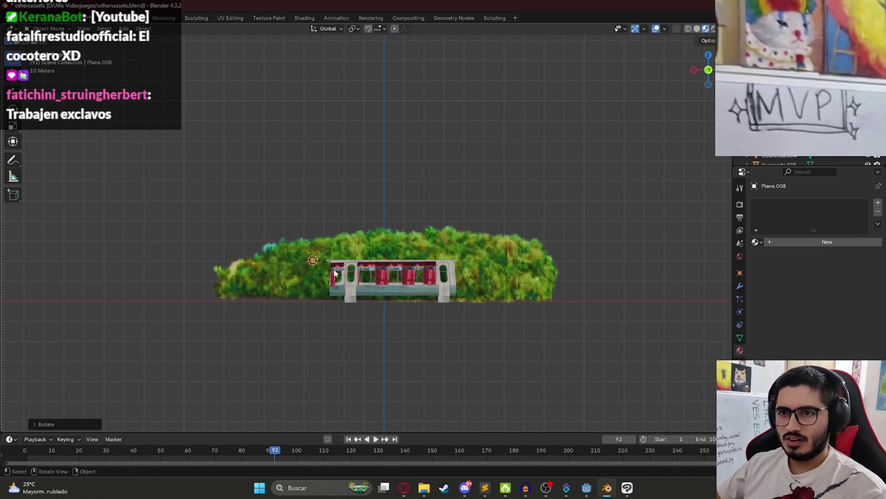
# - Scale the plane up, shift it along X, and stretch it taller along Z
pyautogui.press('s')
pyautogui.click(581, 377)
pyautogui.press('g')
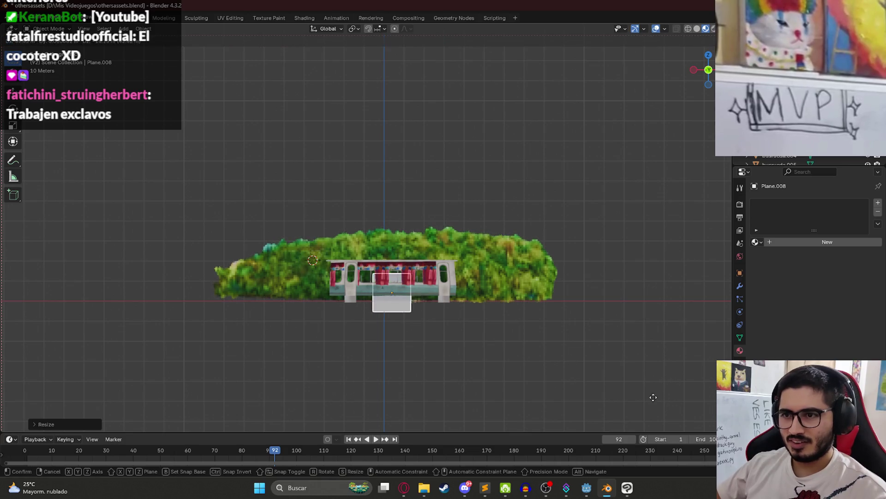
pyautogui.press('x')
pyautogui.click(645, 387)
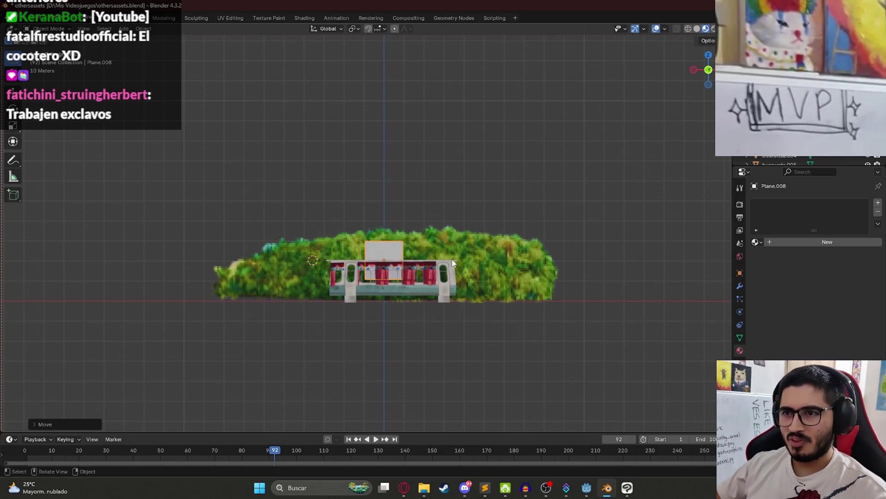
pyautogui.press('s')
pyautogui.press('z')
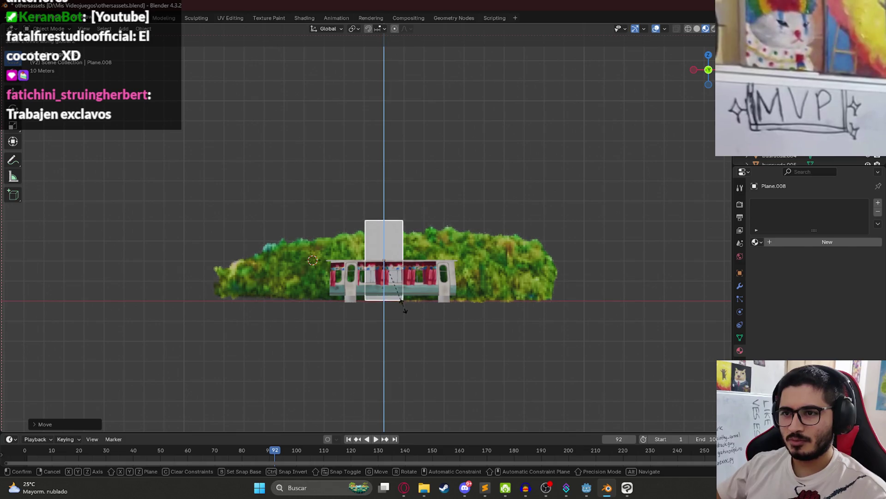
pyautogui.click(405, 310)
# - In Edit Mode, raise the plane's top edge to make it taller
pyautogui.press('Tab')
pyautogui.moveTo(365, 210)
pyautogui.mouseDown()
pyautogui.moveTo(426, 210)
pyautogui.moveTo(441, 227)
pyautogui.mouseUp()
pyautogui.press('g')
pyautogui.press('Escape')
pyautogui.moveTo(406, 183)
pyautogui.mouseDown()
pyautogui.moveTo(436, 200)
pyautogui.moveTo(443, 224)
pyautogui.mouseUp()
pyautogui.press('g')
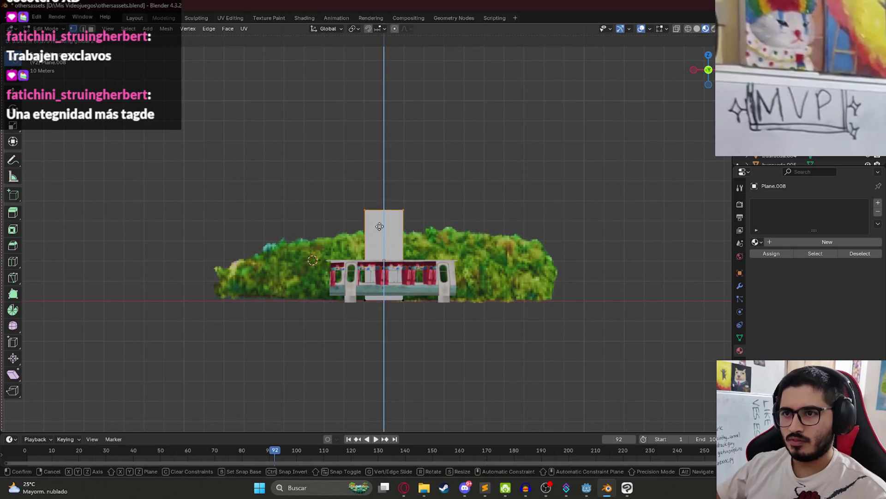
pyautogui.click(379, 196)
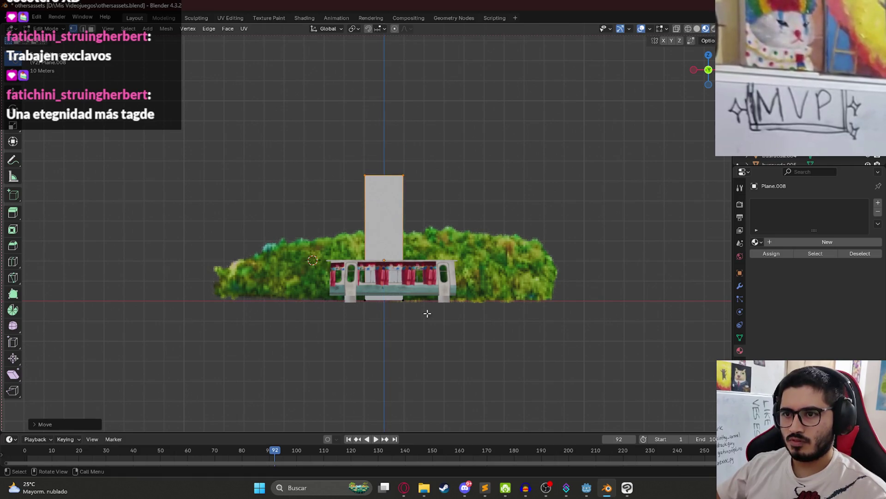
# - Rescale the plane's width along X and adjust its top edge vertically
pyautogui.moveTo(426, 314); pyautogui.dragTo(445, 322)
pyautogui.press('a')
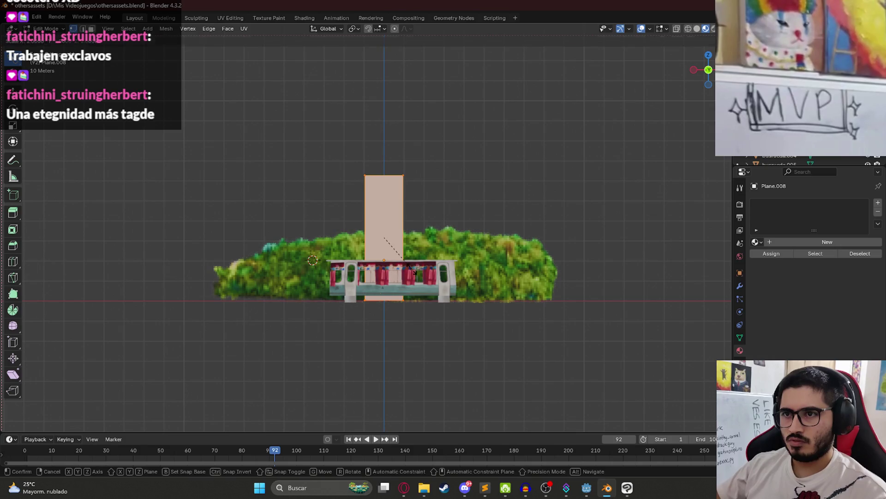
pyautogui.press('s')
pyautogui.press('x')
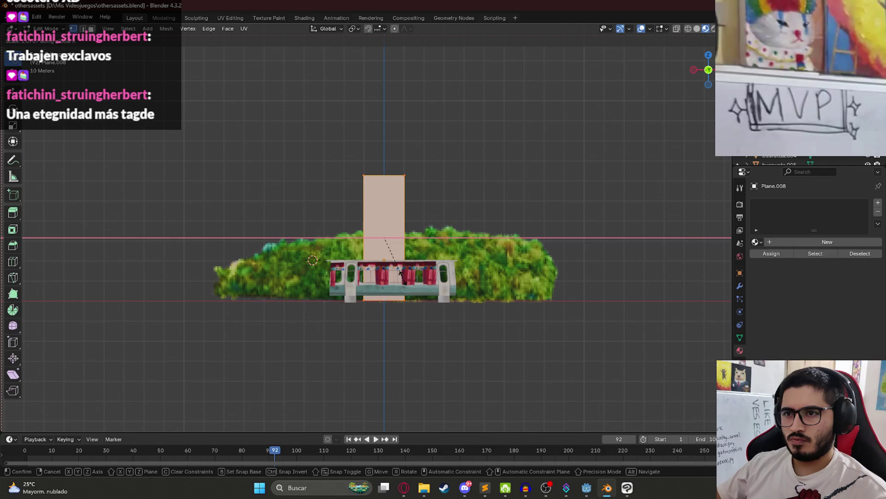
pyautogui.click(400, 275)
pyautogui.press('g')
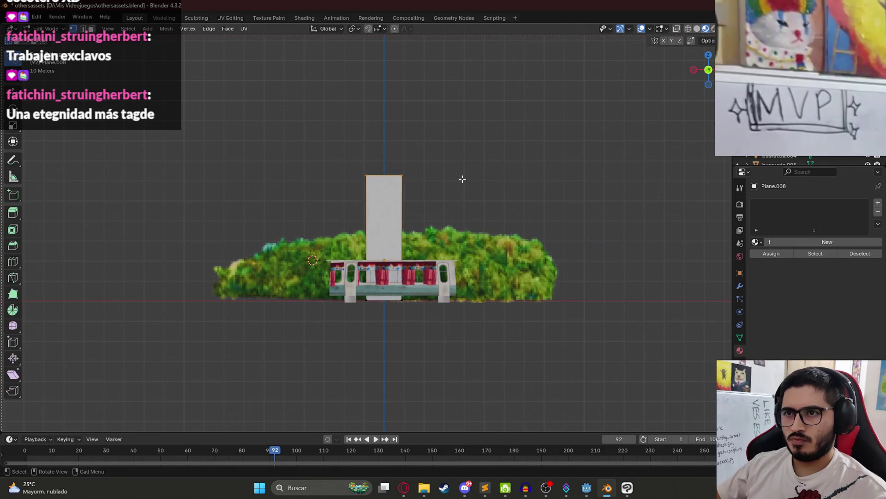
pyautogui.press('z')
pyautogui.click(456, 193)
pyautogui.press('Tab')
# - Apply Plane.008's transform and save othersassets.blend
pyautogui.scroll(3, 392, 257)
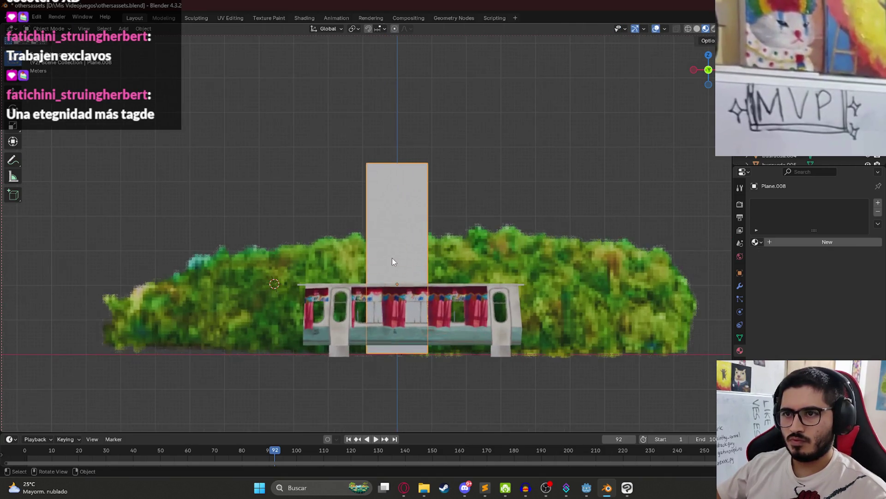
pyautogui.hotkey('ctrl', 'a')
pyautogui.click(392, 258)
pyautogui.hotkey('ctrl', 's')
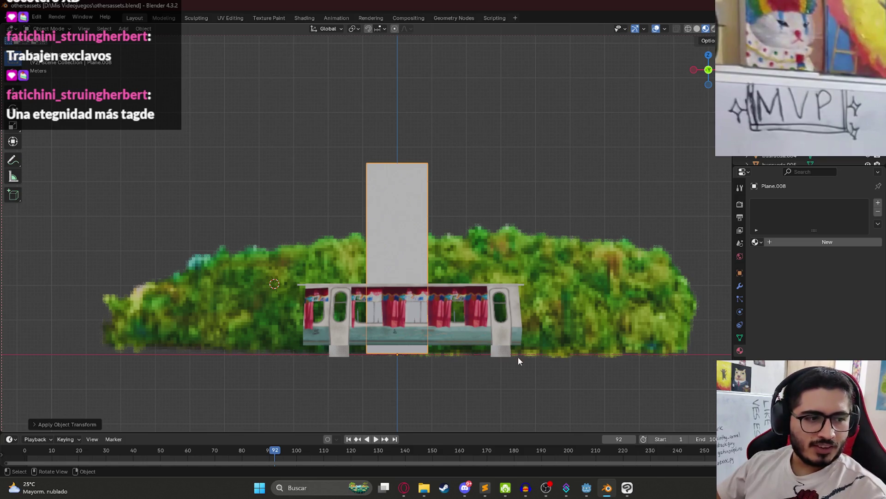
# - Download the generated coconut palm image from ChatGPT and show it in its folder
pyautogui.click(404, 487)
pyautogui.click(387, 207)
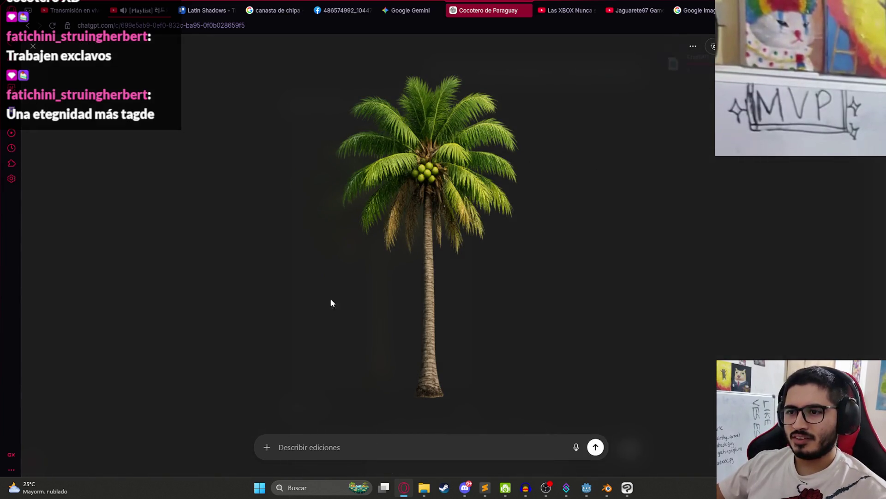
pyautogui.click(715, 46)
pyautogui.click(698, 66)
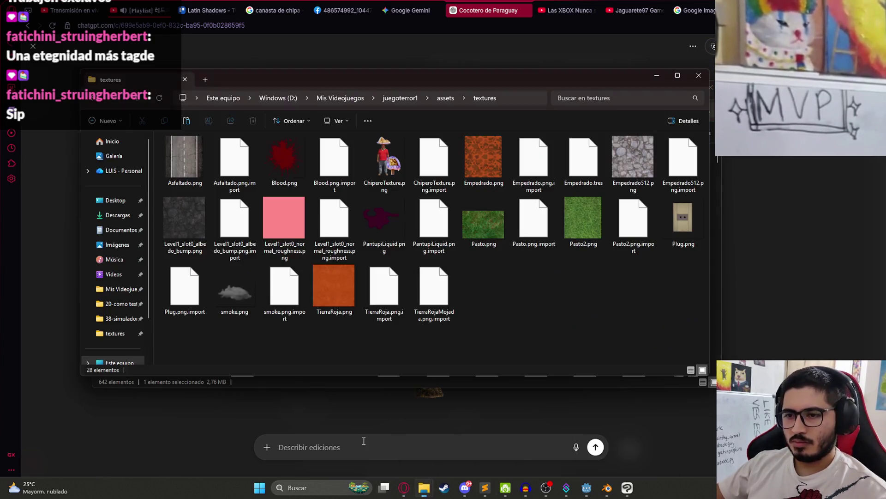
# - Paste the palm image into the Mis Videojuegos folder
pyautogui.click(340, 98)
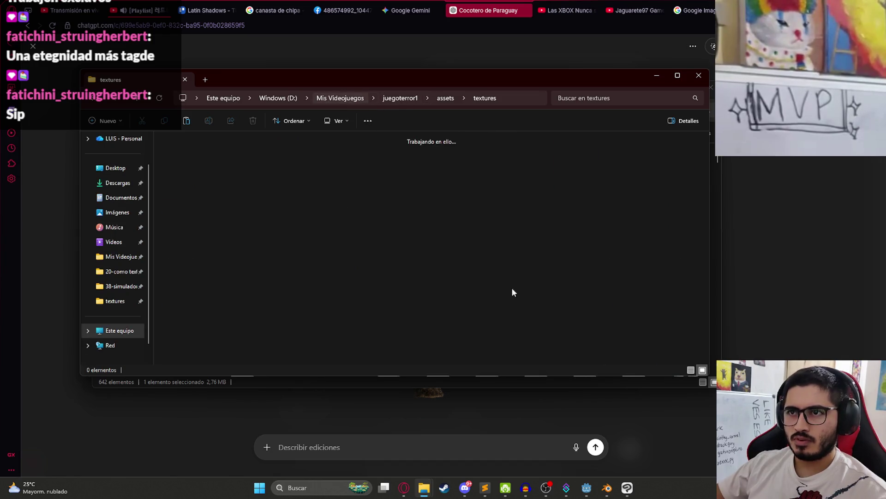
pyautogui.hotkey('ctrl', 'v')
pyautogui.moveTo(628, 493)
pyautogui.click(607, 458)
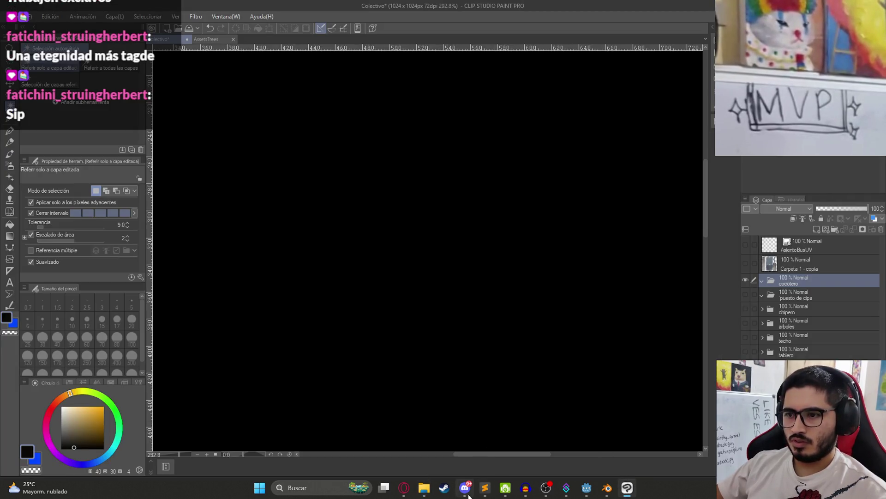
# - Drag the ChatGPT palm PNG into the cocotero group and wrap it in a new folder
pyautogui.moveTo(425, 490)
pyautogui.click(374, 434)
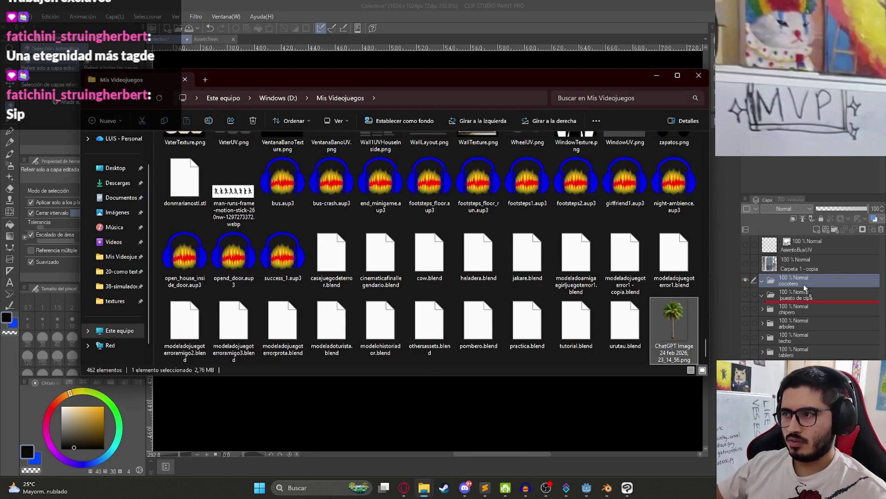
pyautogui.moveTo(832, 277); pyautogui.dragTo(824, 283)
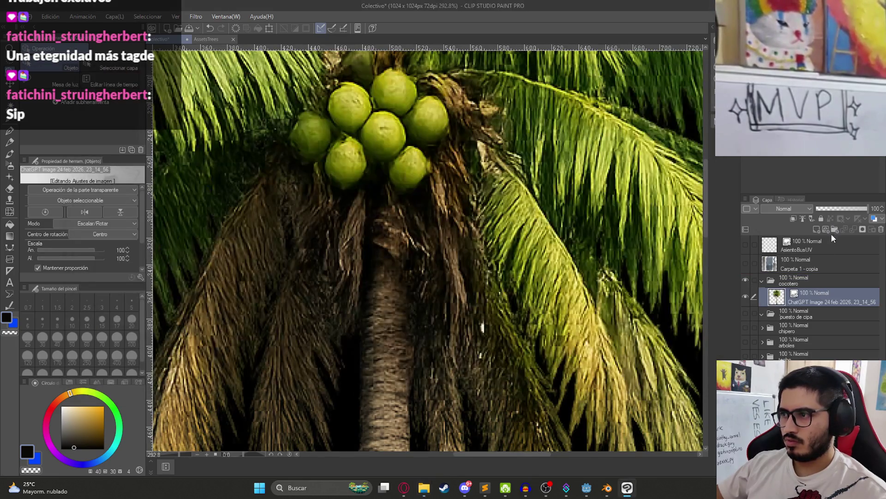
pyautogui.click(836, 230)
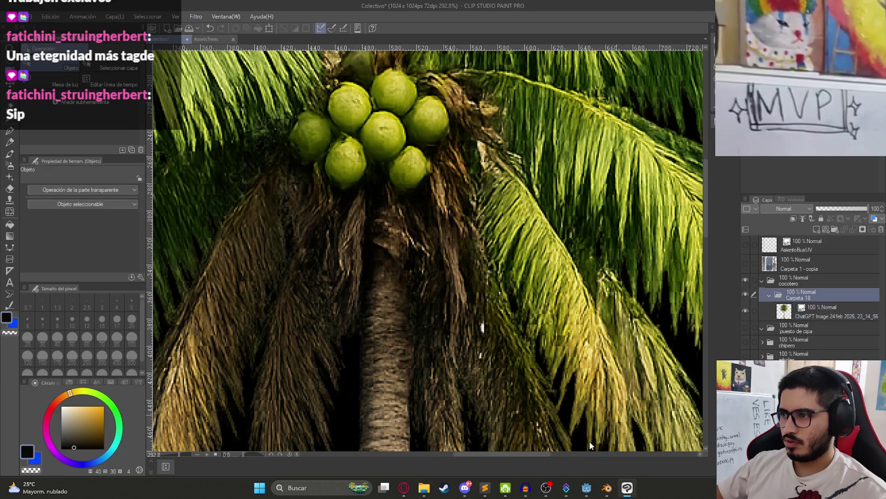
pyautogui.click(606, 488)
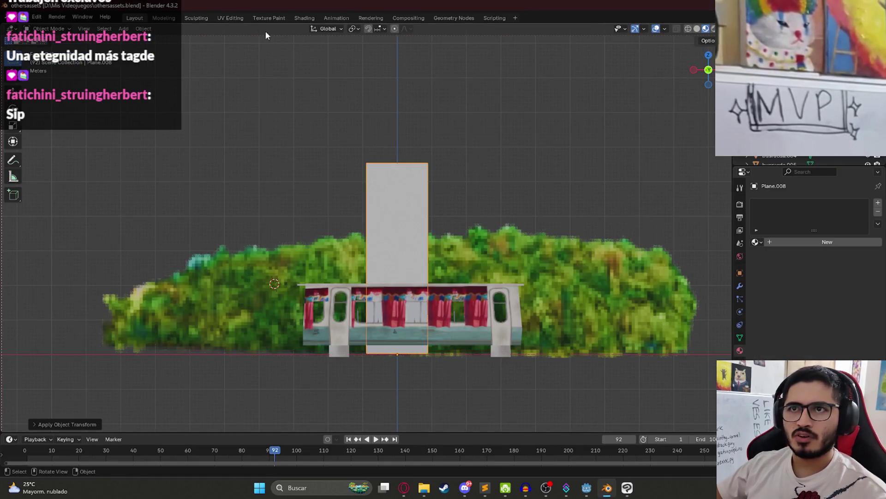
# - In the UV Editing workspace, select the tall white plane and enter Edit Mode
pyautogui.click(230, 18)
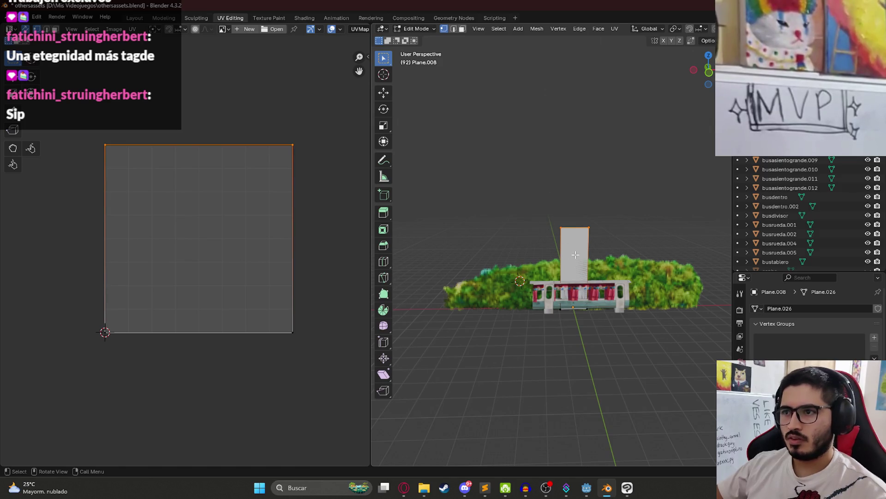
pyautogui.press('a')
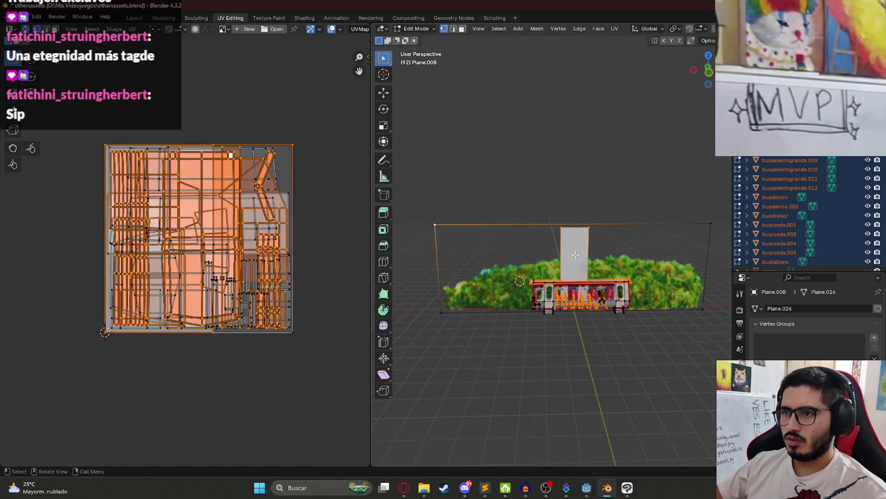
pyautogui.hotkey('alt', 'a')
pyautogui.press('Tab')
pyautogui.click(575, 237)
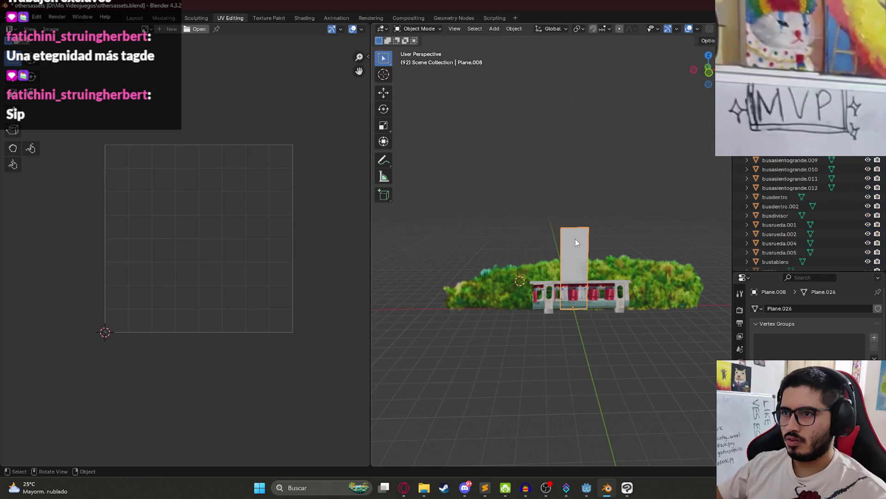
pyautogui.press('Tab')
# - Unwrap all the plane's faces, then centre and slightly resize the UV strip
pyautogui.press('a')
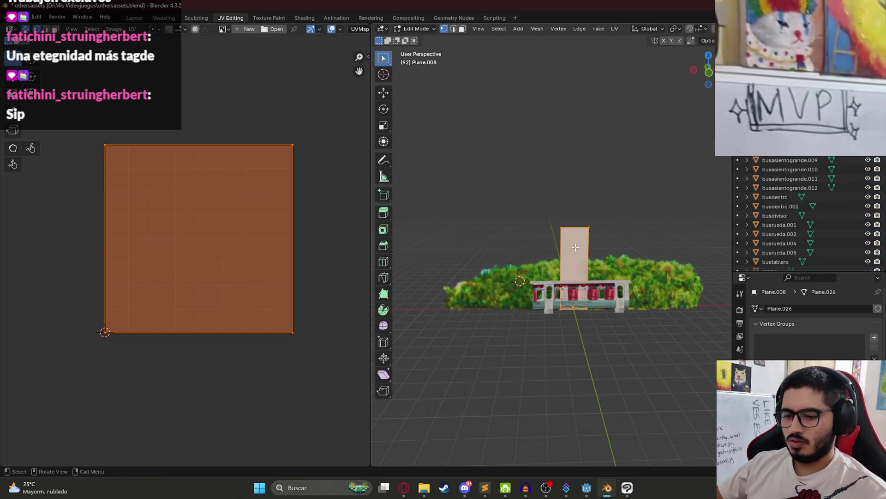
pyautogui.press('u')
pyautogui.moveTo(591, 247)
pyautogui.click(615, 269)
pyautogui.press('g')
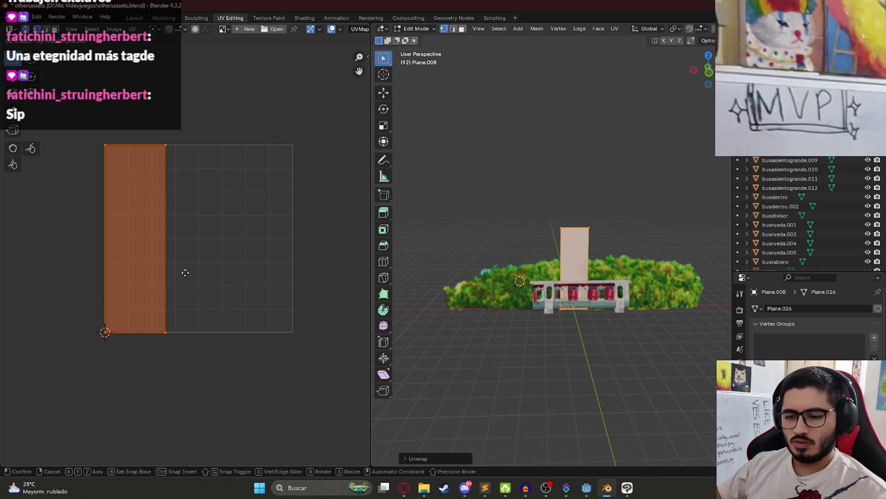
pyautogui.click(250, 280)
pyautogui.press('s')
pyautogui.click(277, 348)
# - Export the UV layout image with the name 'Cocotero'
pyautogui.click(132, 29)
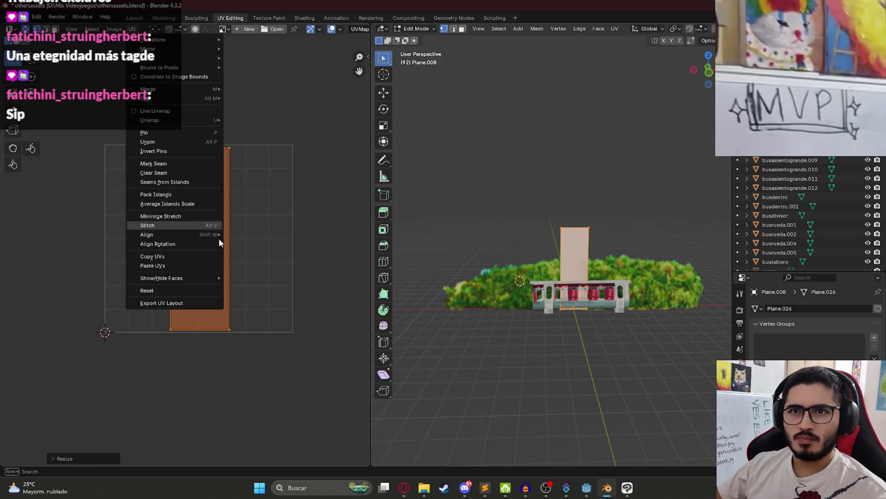
pyautogui.click(185, 303)
pyautogui.click(349, 358)
pyautogui.write('Cocotero')
pyautogui.press('Return')
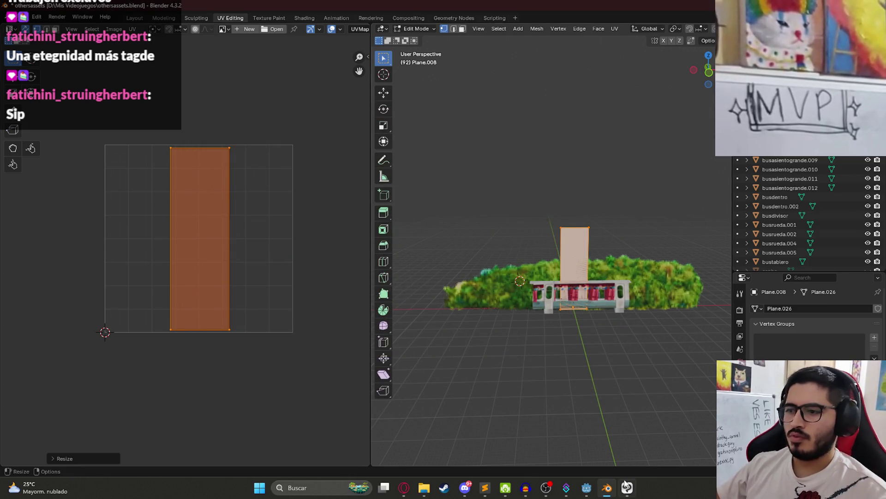
pyautogui.click(625, 483)
pyautogui.moveTo(424, 488)
pyautogui.click(374, 443)
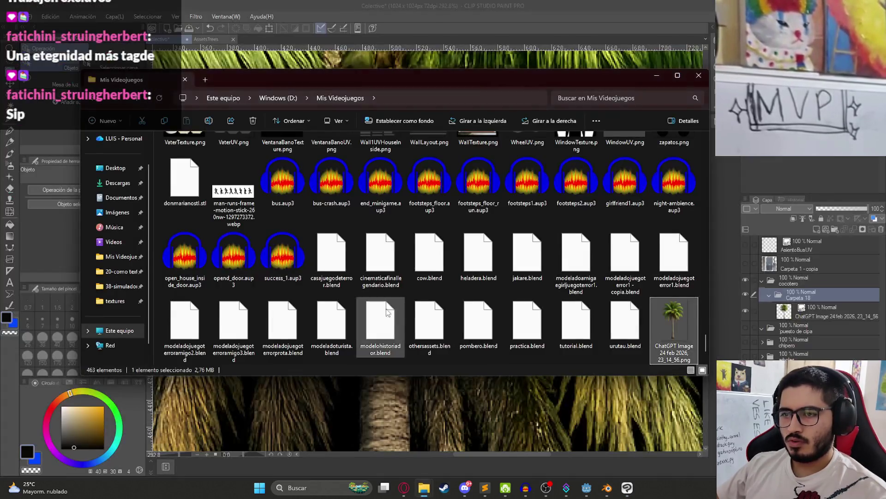
# - Drag CocoteroUV.png from Mis Videojuegos into the Layer panel above the ChatGPT palm
pyautogui.scroll(1, 337, 138)
pyautogui.write('co')
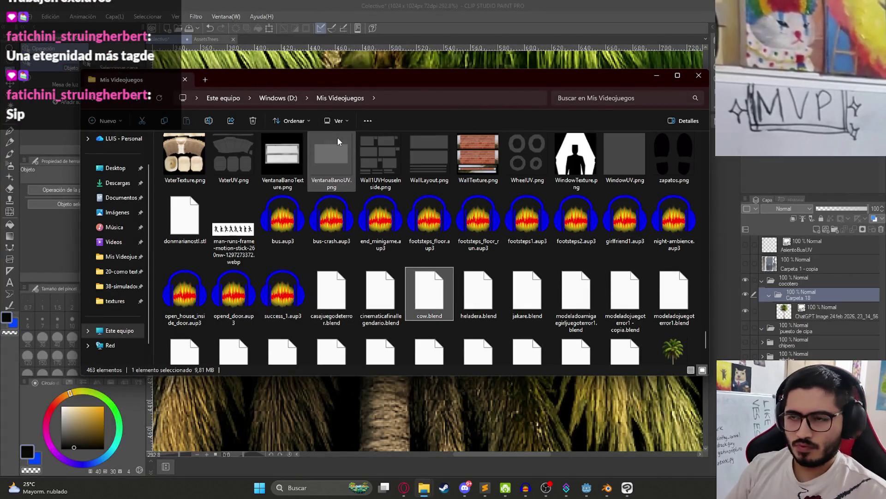
pyautogui.press('Right')
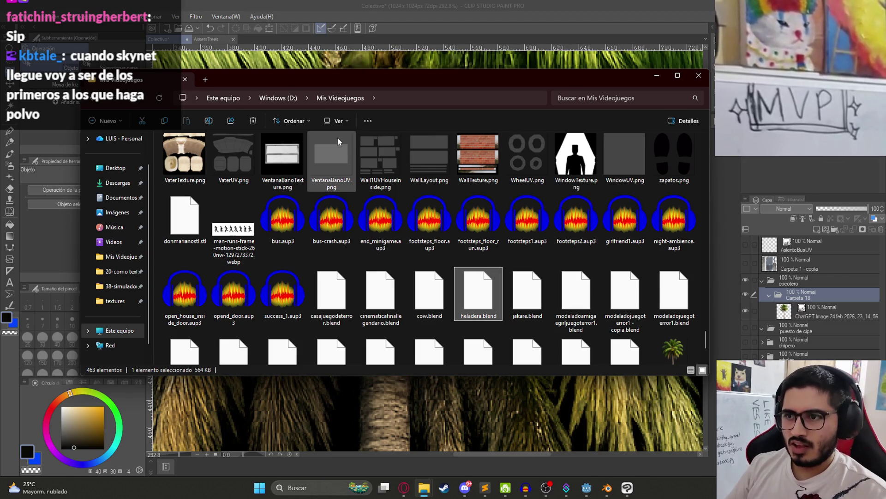
pyautogui.press('Up')
pyautogui.press('Up')
pyautogui.press('Up')
pyautogui.press('Up')
pyautogui.press('Up')
pyautogui.press('Up')
pyautogui.press('End')
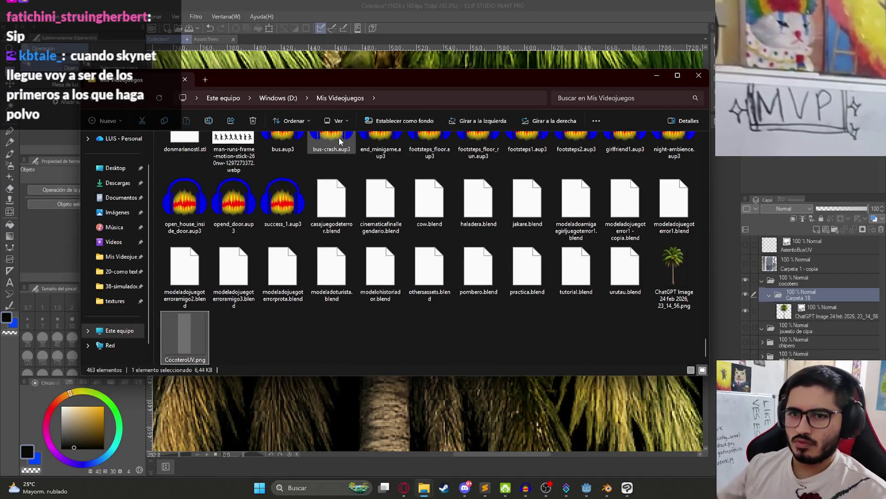
pyautogui.moveTo(185, 337); pyautogui.dragTo(829, 330)
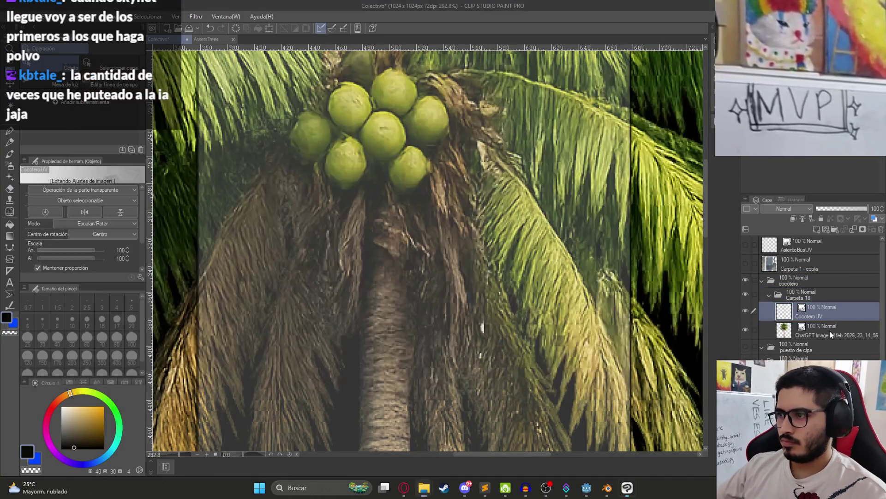
# - Duplicate the ChatGPT palm image layer in the cocotero group
pyautogui.rightClick(829, 330)
pyautogui.click(799, 157)
pyautogui.rightClick(827, 325)
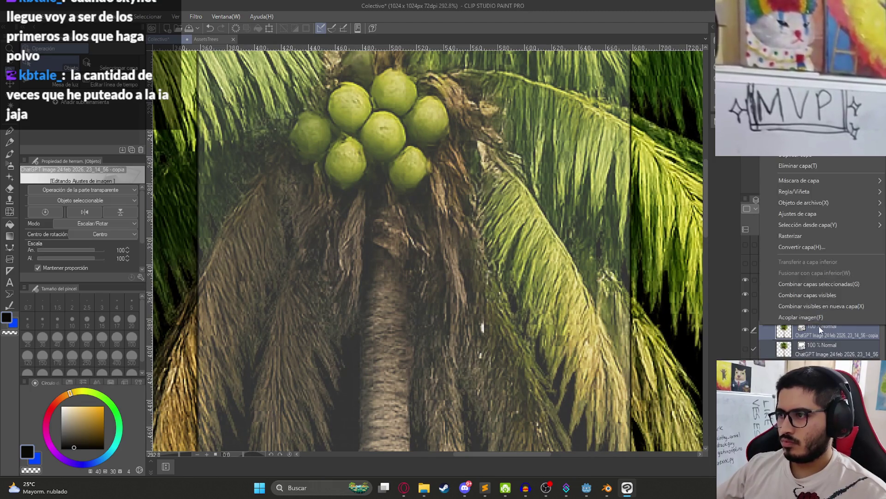
pyautogui.press('Escape')
pyautogui.scroll(-10, 572, 302)
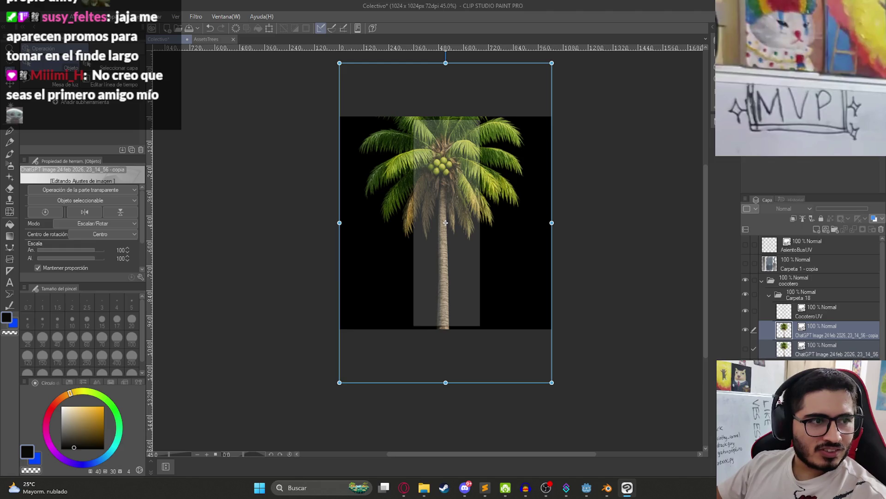
pyautogui.hotkey('alt', 'Tab')
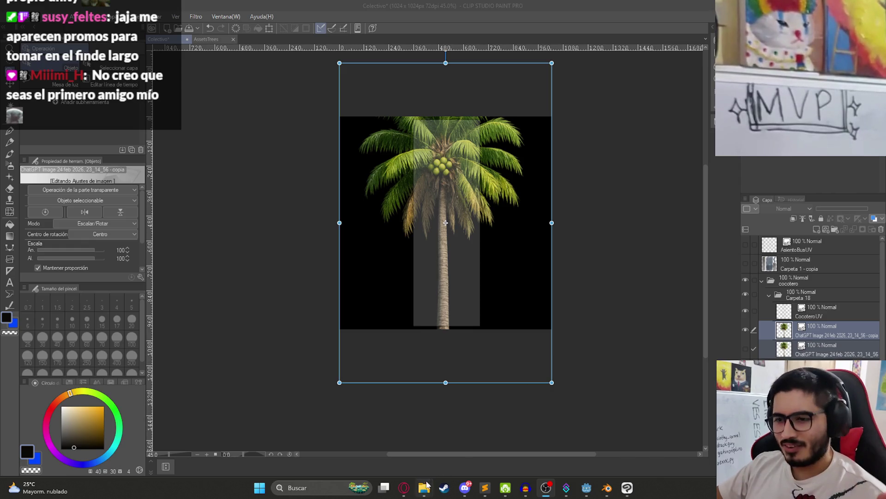
pyautogui.hotkey('alt', 'Tab')
# - On the YouTube channel page, watch the Blender texturing video, then go back
pyautogui.click(628, 10)
pyautogui.click(863, 46)
pyautogui.click(780, 95)
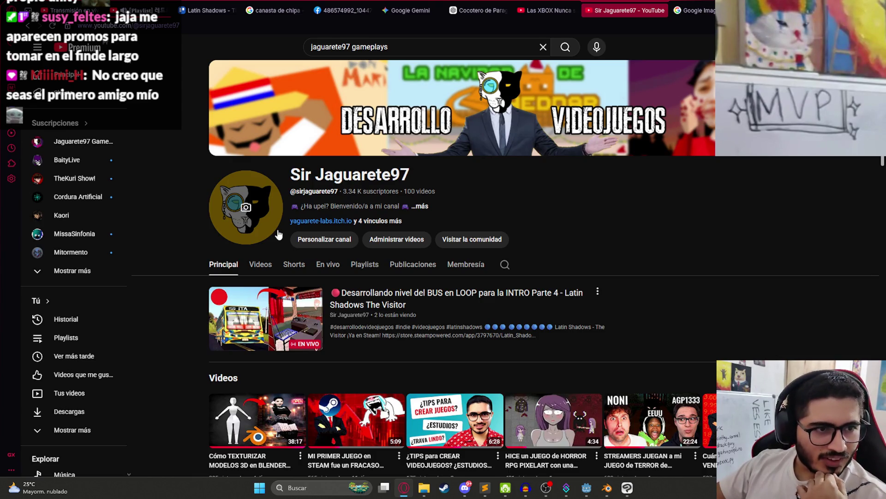
pyautogui.scroll(-4, 229, 293)
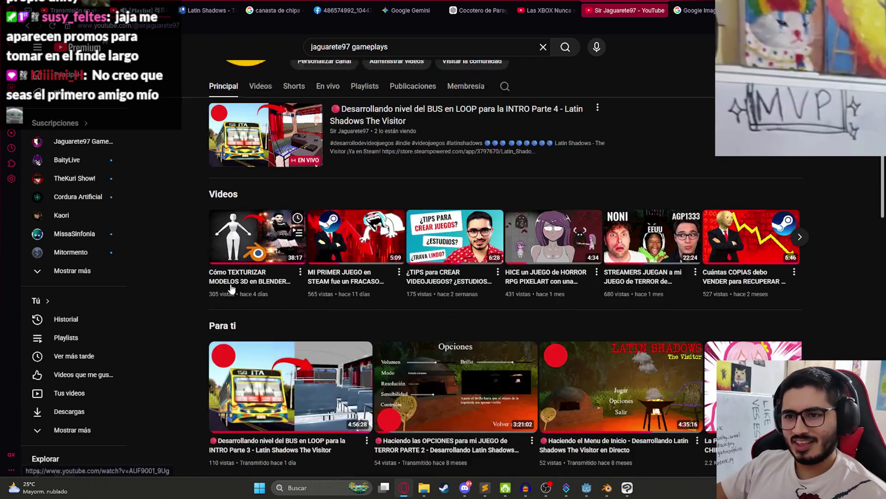
pyautogui.click(229, 291)
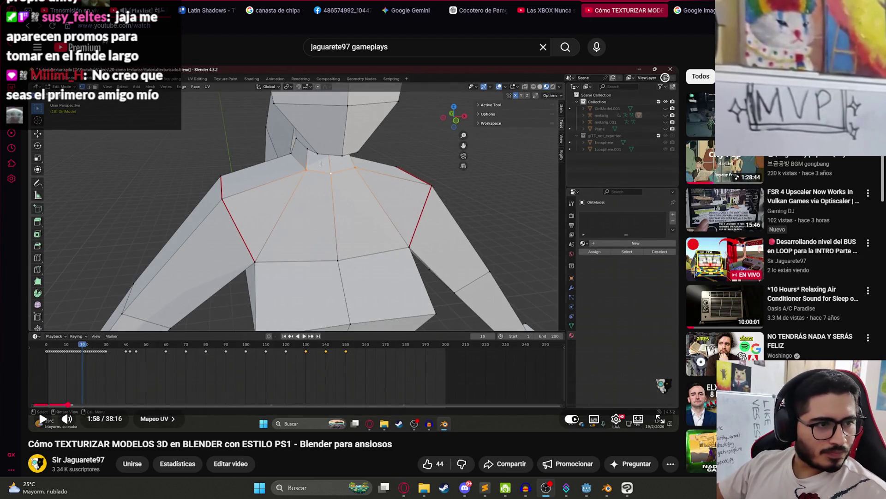
pyautogui.scroll(-5, 265, 246)
pyautogui.scroll(5, 244, 253)
pyautogui.scroll(-5, 223, 264)
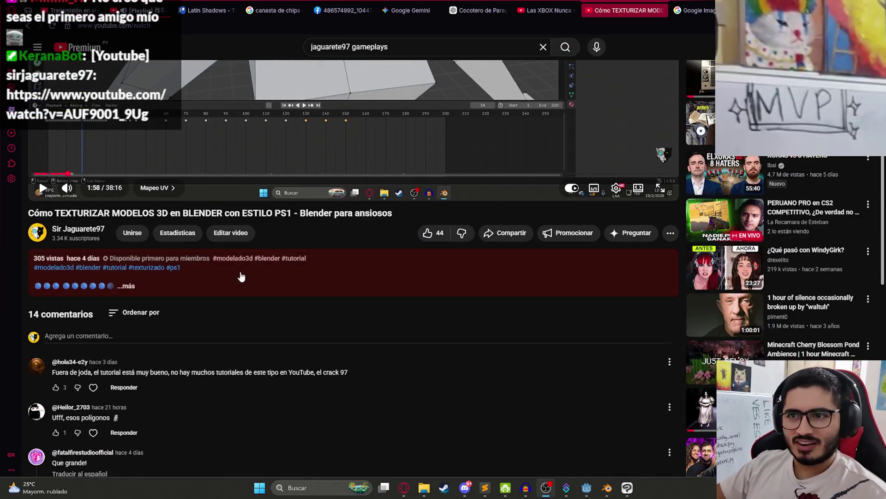
pyautogui.click(28, 25)
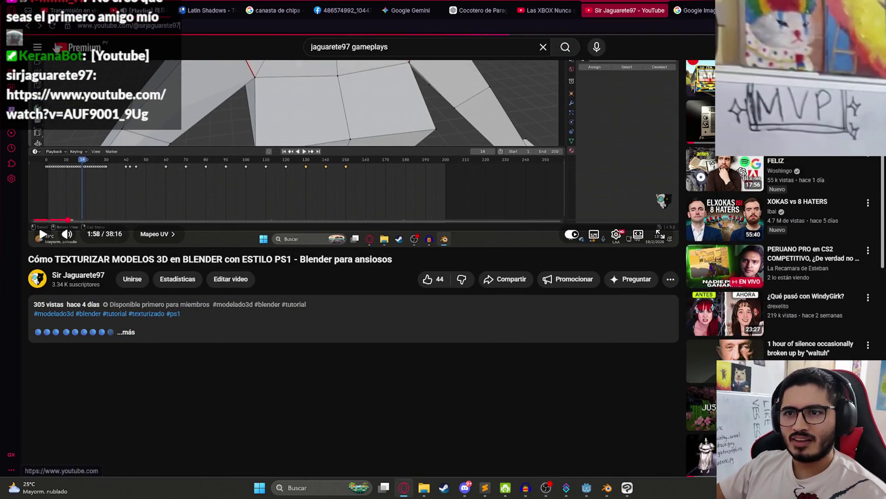
# - Open the 'Blender para ansiosos' video, close its tab, and return to Clip Studio Paint
pyautogui.scroll(-5, 300, 308)
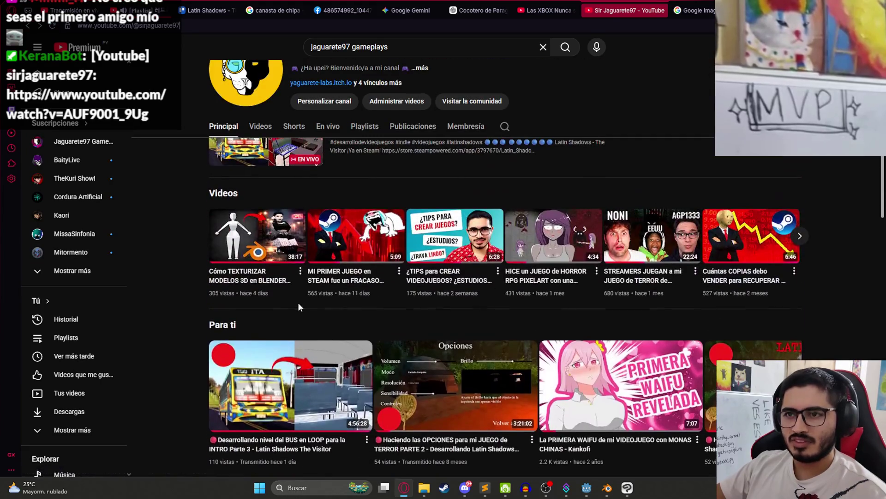
pyautogui.click(800, 236)
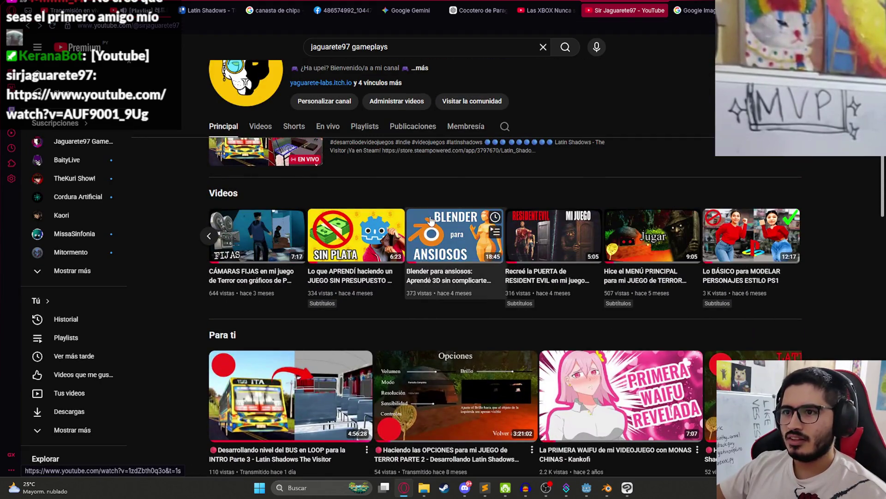
pyautogui.click(430, 220)
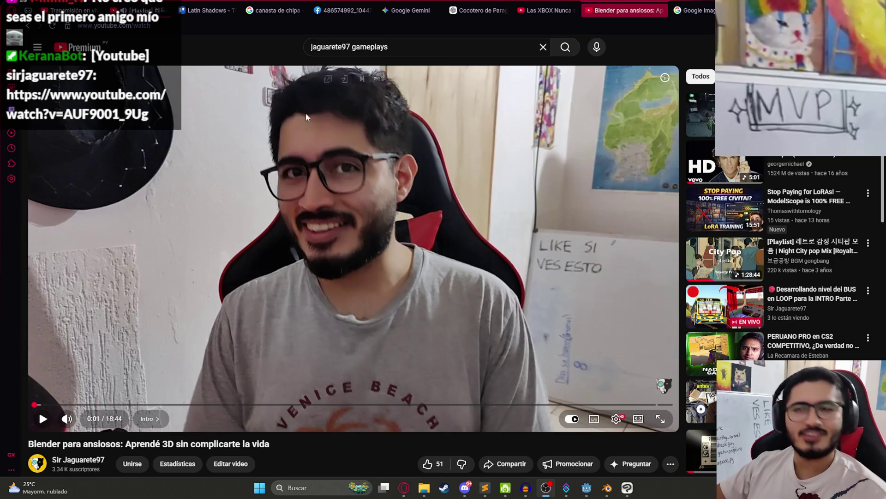
pyautogui.click(661, 10)
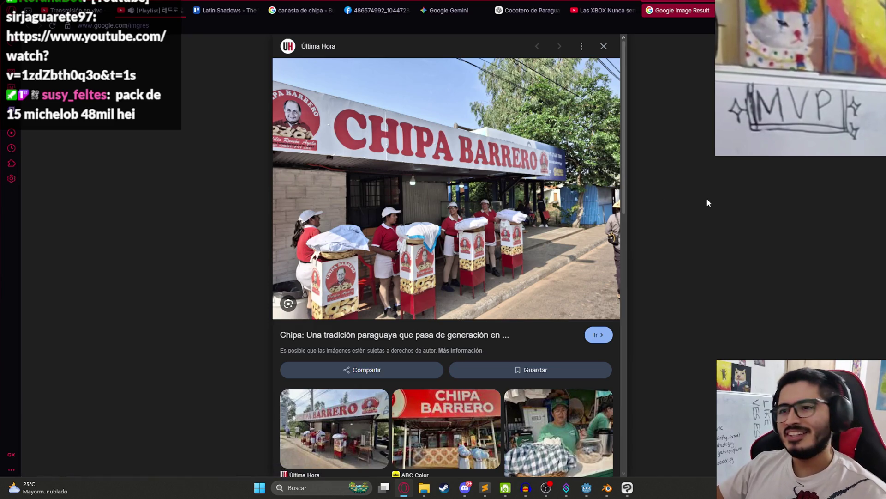
pyautogui.click(157, 10)
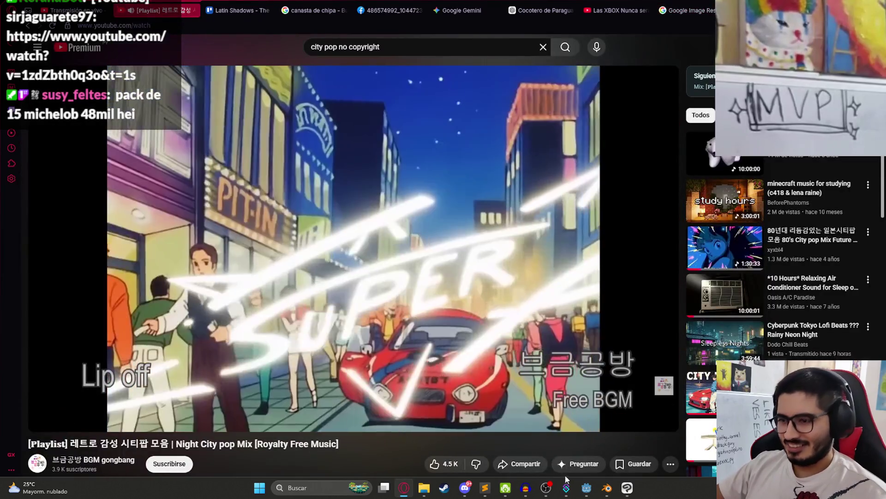
pyautogui.click(586, 487)
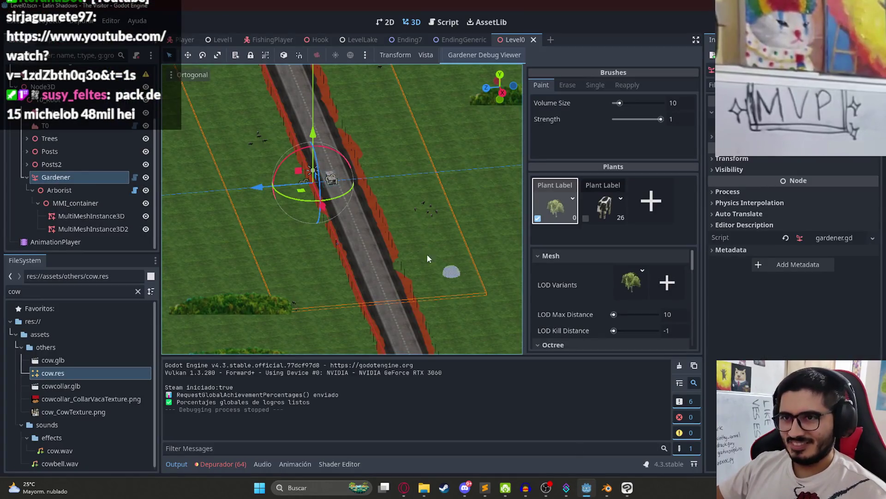
pyautogui.click(627, 488)
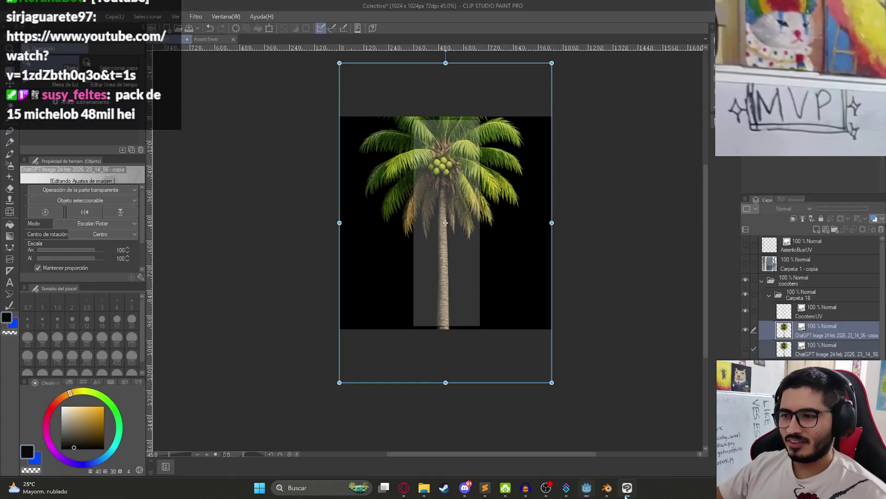
# - Shrink the palm copy, rasterize it, and squeeze it narrower to fit the UV strip
pyautogui.moveTo(446, 382)
pyautogui.mouseDown()
pyautogui.moveTo(444, 313)
pyautogui.moveTo(438, 332)
pyautogui.mouseUp()
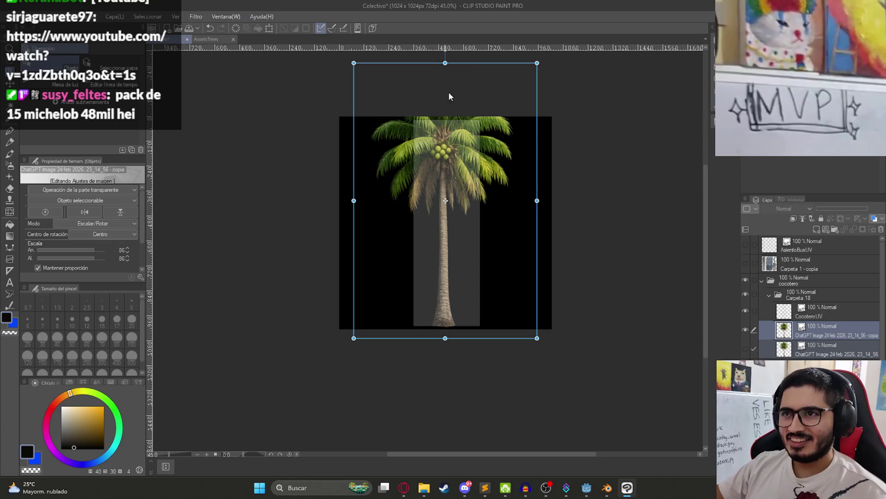
pyautogui.moveTo(446, 63)
pyautogui.mouseDown()
pyautogui.moveTo(447, 118)
pyautogui.moveTo(446, 110)
pyautogui.mouseUp()
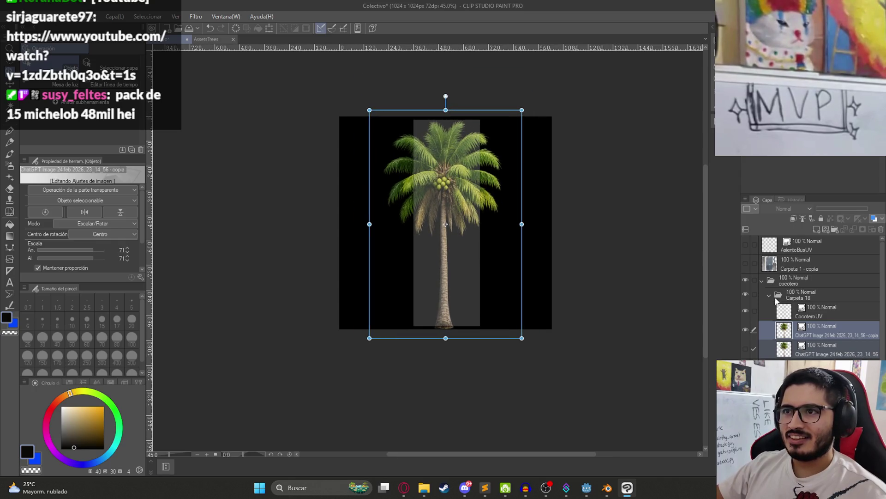
pyautogui.rightClick(836, 325)
pyautogui.click(815, 240)
pyautogui.hotkey('ctrl', 't')
pyautogui.scroll(2, 488, 254)
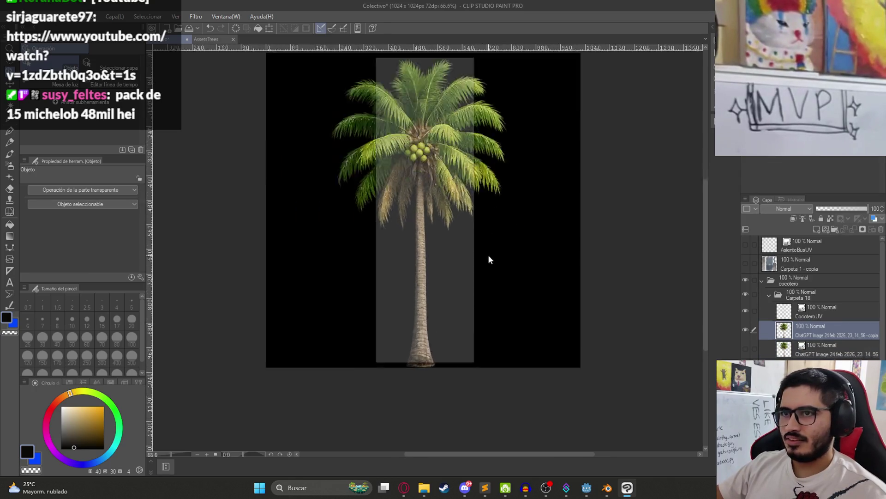
pyautogui.moveTo(524, 212)
pyautogui.mouseDown()
pyautogui.moveTo(471, 212)
pyautogui.moveTo(482, 212)
pyautogui.mouseUp()
pyautogui.moveTo(331, 212); pyautogui.dragTo(378, 211)
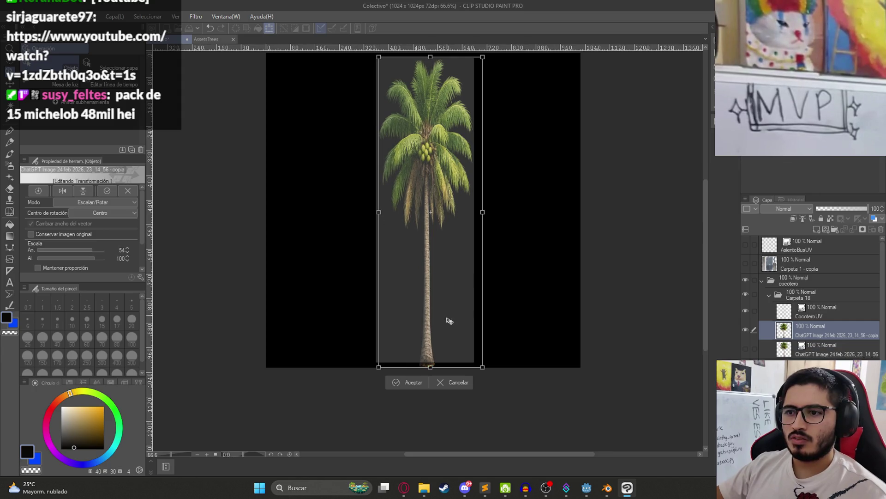
pyautogui.moveTo(430, 367); pyautogui.dragTo(431, 363)
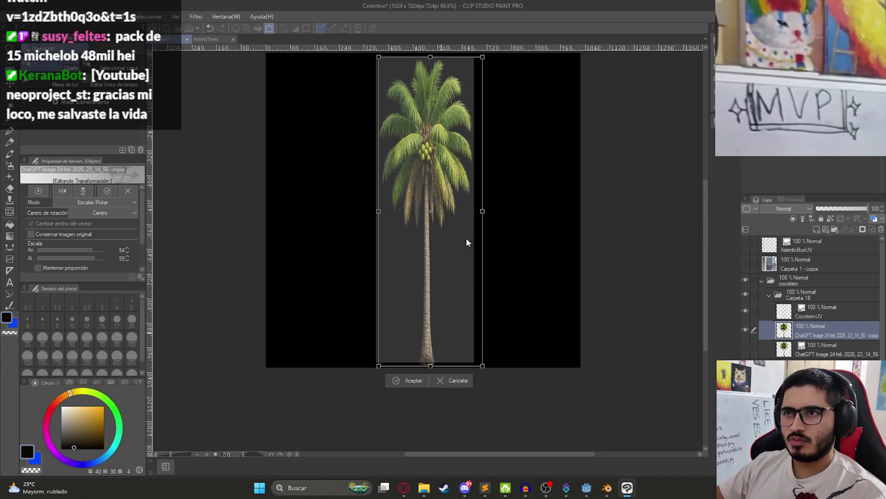
pyautogui.press('Return')
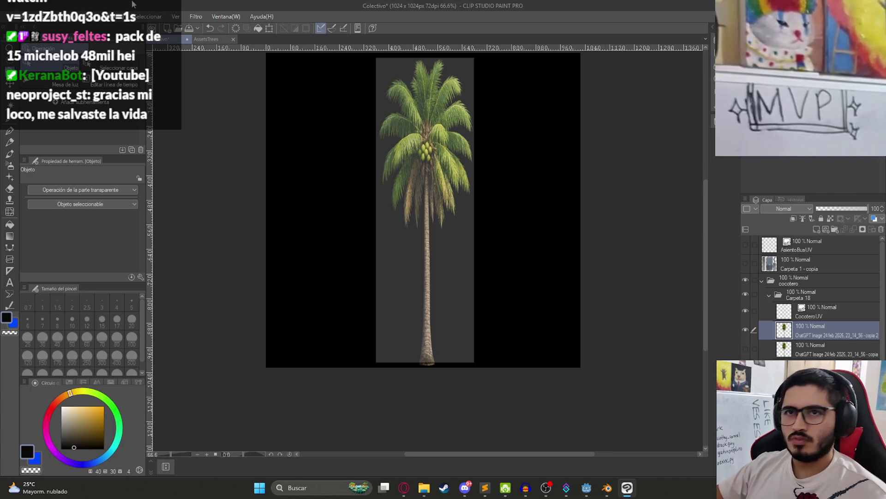
# - Try a Mosaic filter on the palm, undo it, and hide the CocoteroUV layer
pyautogui.click(176, 16)
pyautogui.moveTo(231, 61)
pyautogui.click(312, 76)
pyautogui.scroll(3, 444, 202)
pyautogui.press('Return')
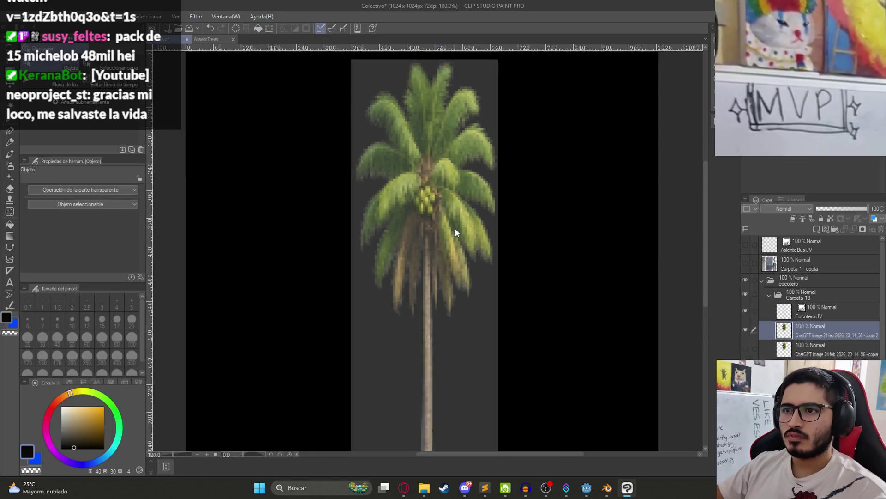
pyautogui.scroll(-4, 453, 225)
pyautogui.scroll(-2, 765, 334)
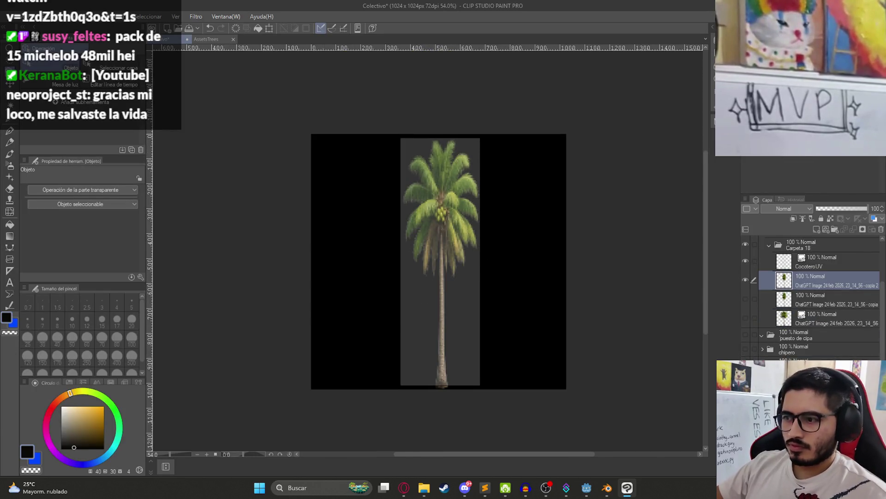
pyautogui.hotkey('ctrl', 'z')
pyautogui.click(746, 262)
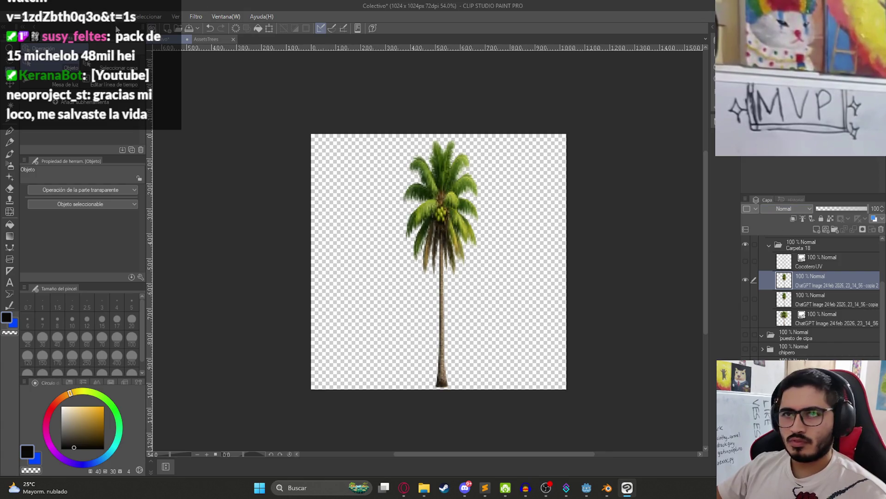
# - Export the palm layer as a PNG named 'CocoteroTex'
pyautogui.click(10, 16)
pyautogui.moveTo(92, 134)
pyautogui.click(237, 159)
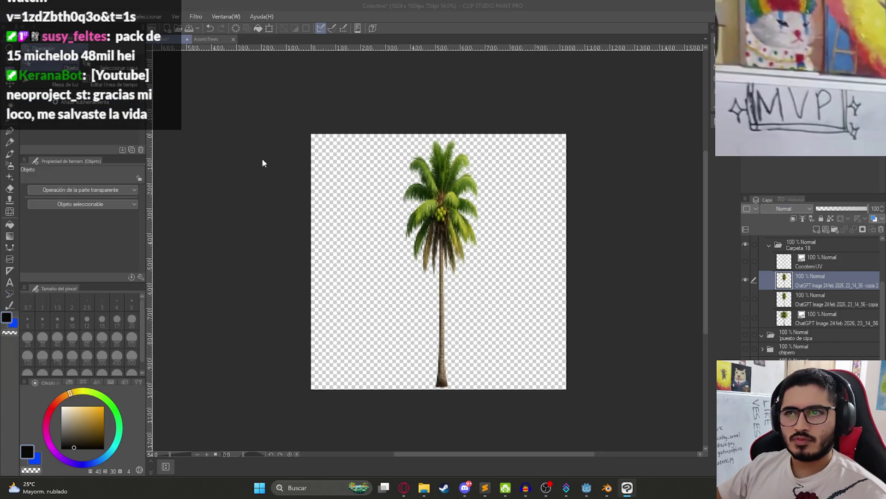
pyautogui.write('CocoteroTex')
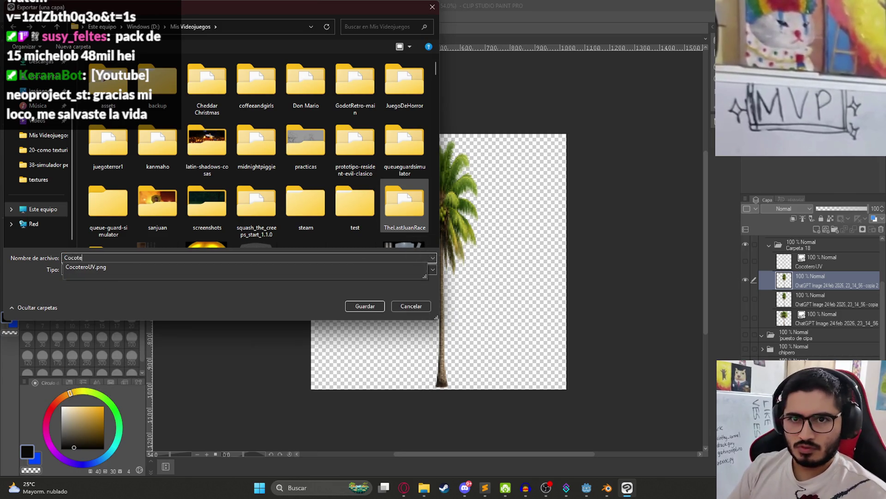
pyautogui.press('Return')
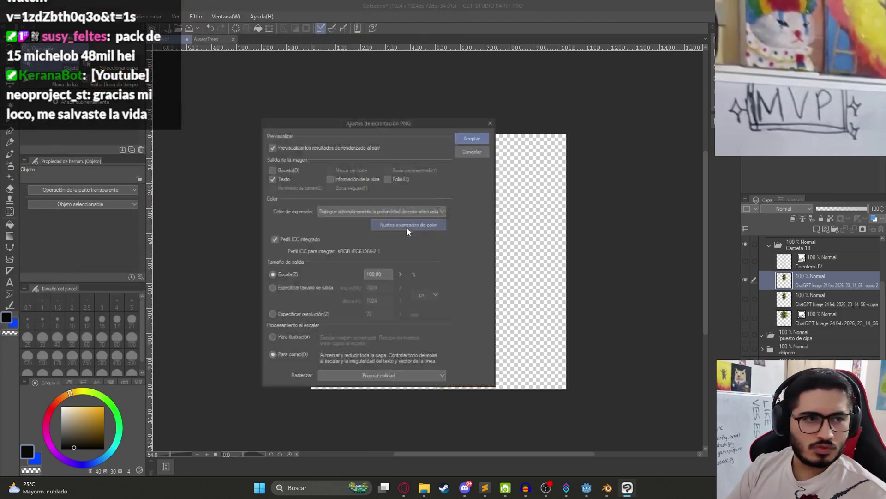
pyautogui.press('Return')
# - Save the Colectivo document
pyautogui.hotkey('ctrl', 's')
pyautogui.scroll(3, 444, 261)
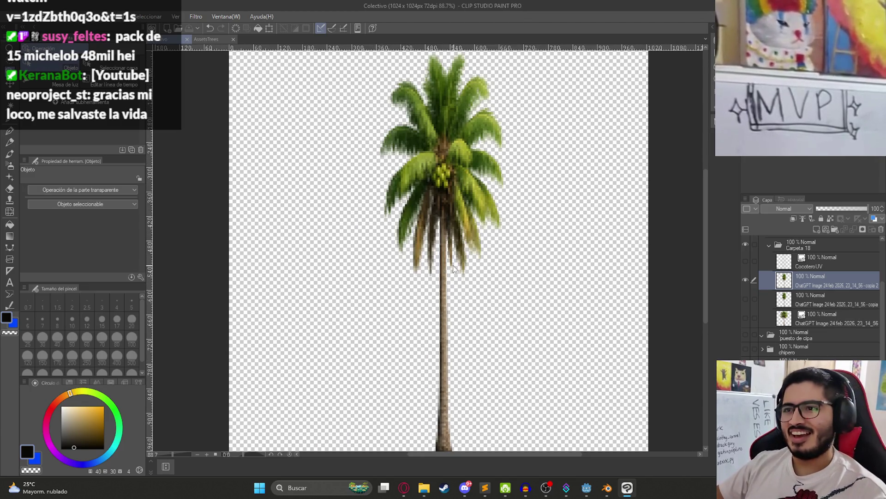
pyautogui.scroll(-2, 475, 189)
pyautogui.scroll(1, 509, 205)
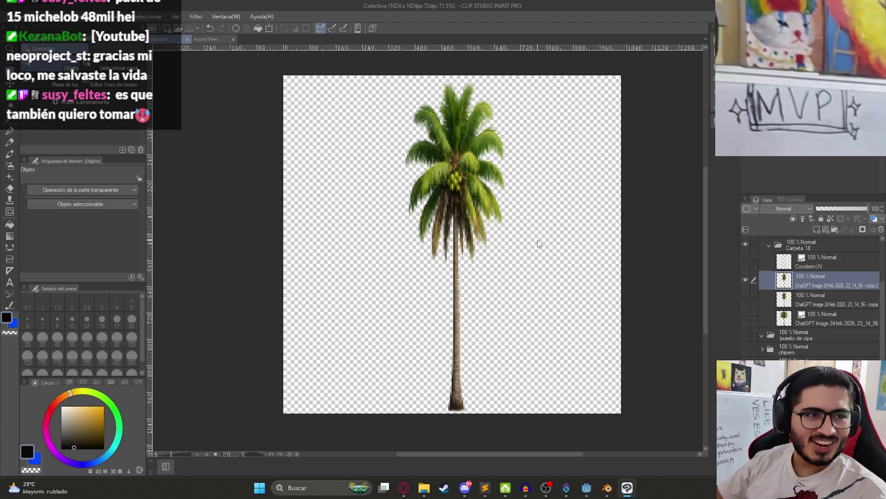
pyautogui.scroll(2, 476, 291)
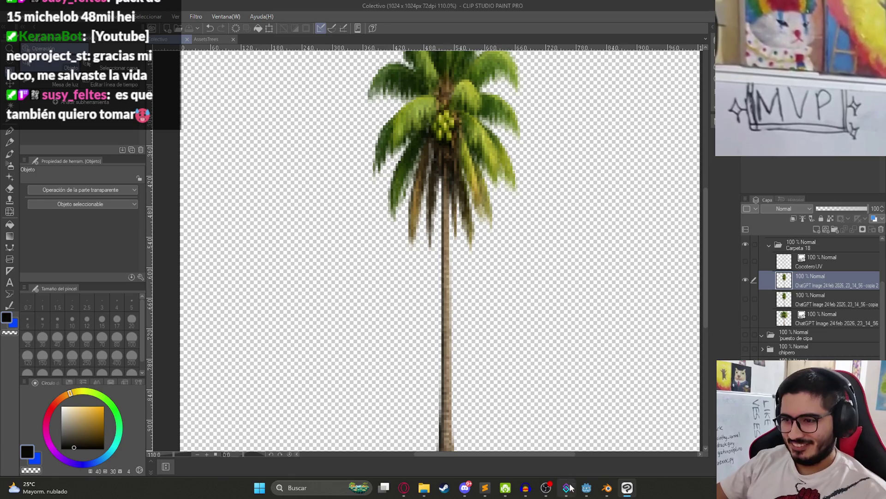
pyautogui.click(586, 488)
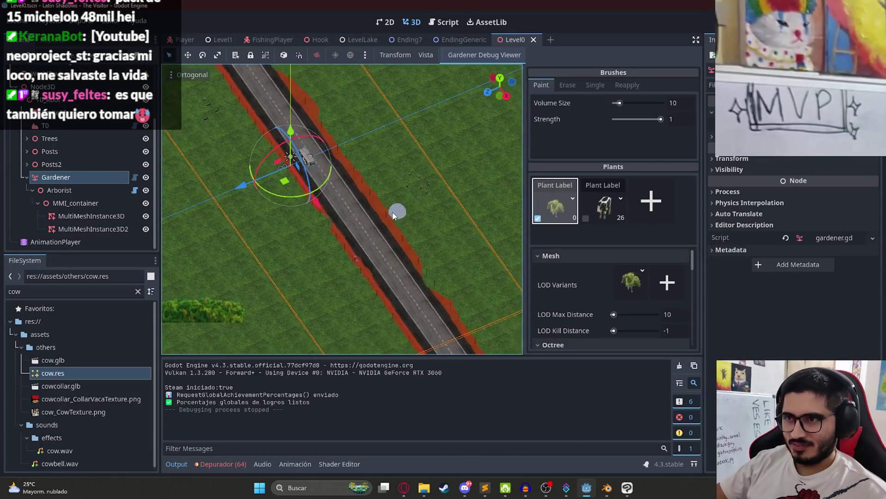
# - Select the Posts node and orbit and zoom to view the road from above
pyautogui.click(51, 152)
pyautogui.moveTo(539, 165)
pyautogui.mouseDown()
pyautogui.moveTo(351, 173)
pyautogui.moveTo(494, 255)
pyautogui.moveTo(532, 132)
pyautogui.mouseUp()
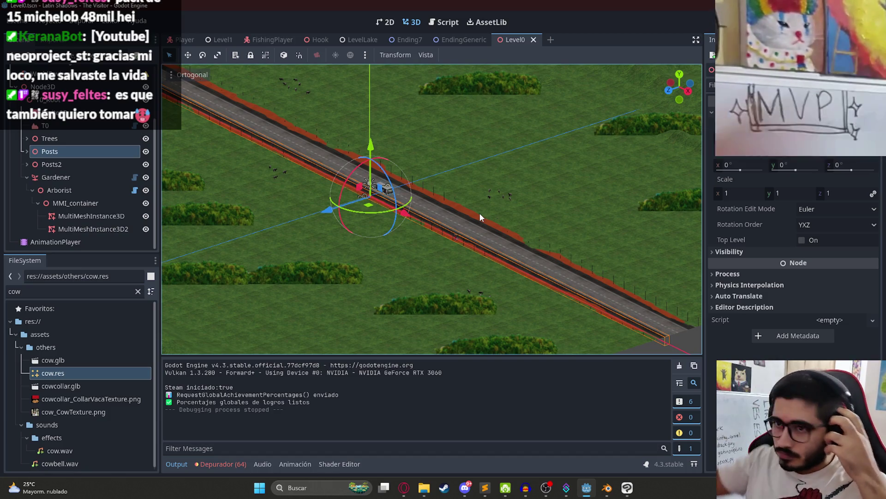
pyautogui.scroll(5, 440, 161)
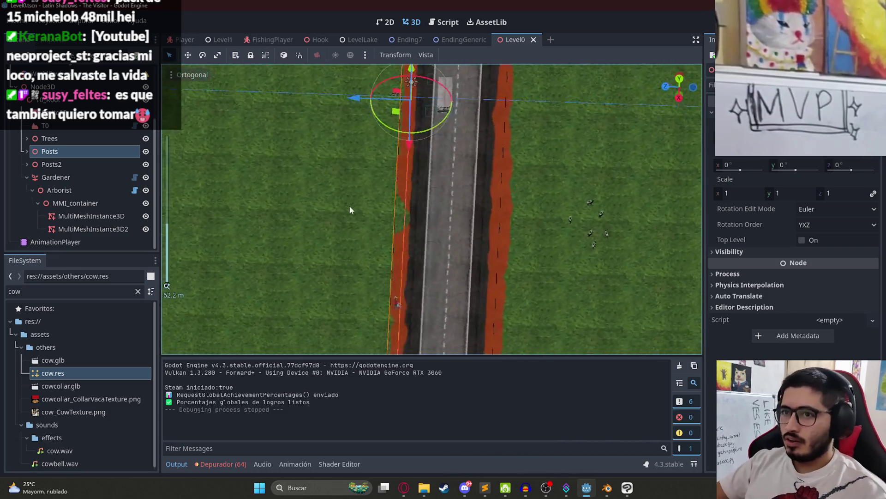
pyautogui.click(606, 488)
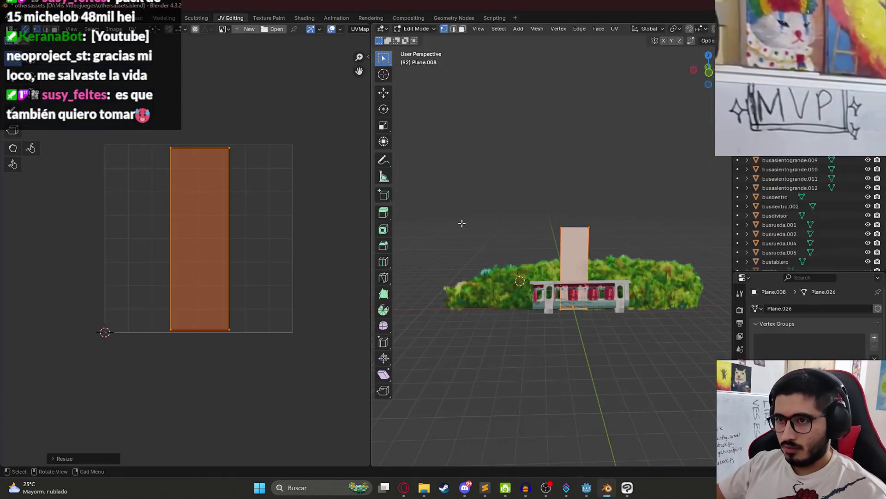
# - Give the plane a new material with CocoteroTexture.png in an Image Texture feeding Base Color
pyautogui.click(304, 18)
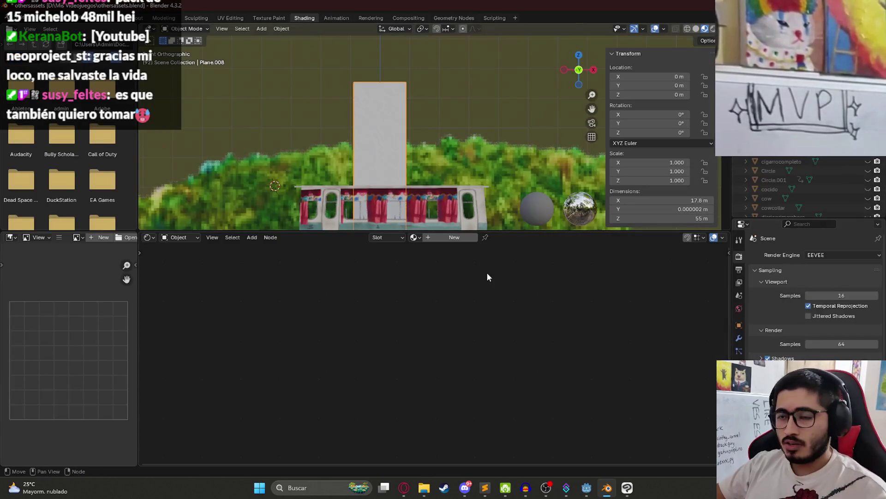
pyautogui.click(452, 239)
pyautogui.moveTo(478, 323); pyautogui.dragTo(303, 313)
pyautogui.click(277, 326)
pyautogui.click(291, 323)
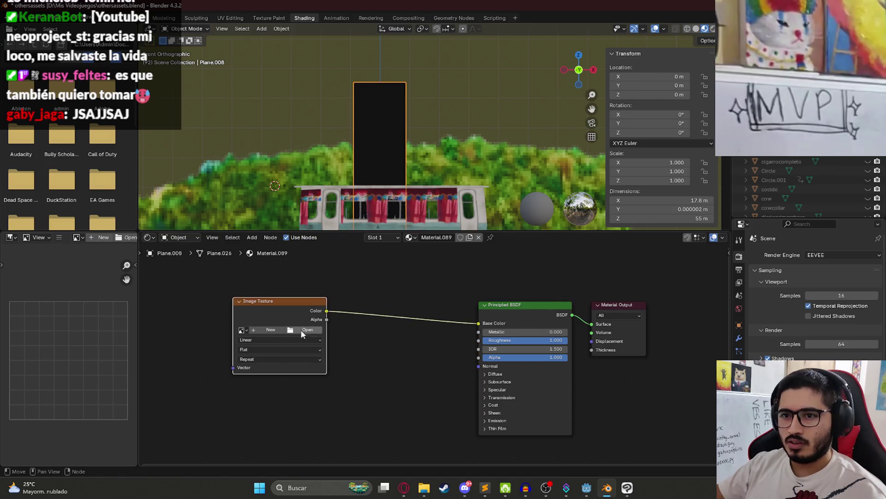
pyautogui.click(291, 332)
pyautogui.scroll(-6, 584, 276)
pyautogui.scroll(4, 549, 250)
pyautogui.scroll(-5, 549, 250)
pyautogui.scroll(-3, 549, 250)
pyautogui.doubleClick(441, 222)
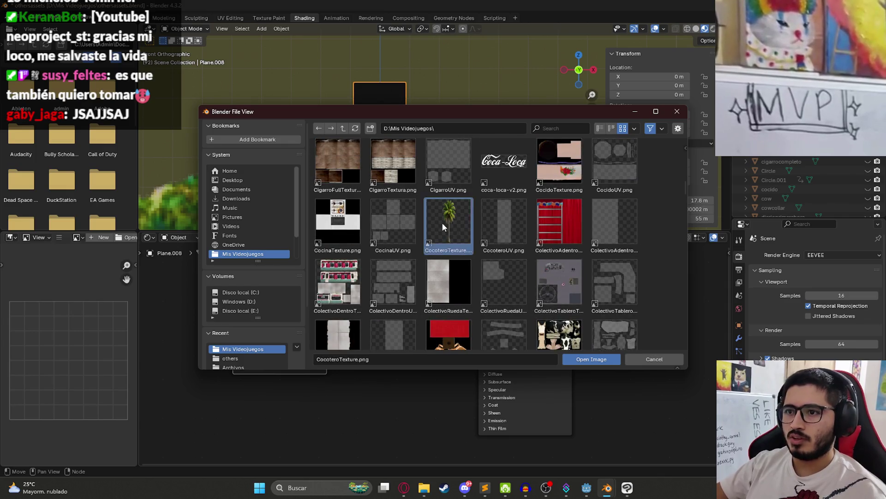
# - Link the texture's Alpha to the material's Alpha, keeping Single Image, Repeat and Flat
pyautogui.moveTo(327, 320); pyautogui.dragTo(473, 356)
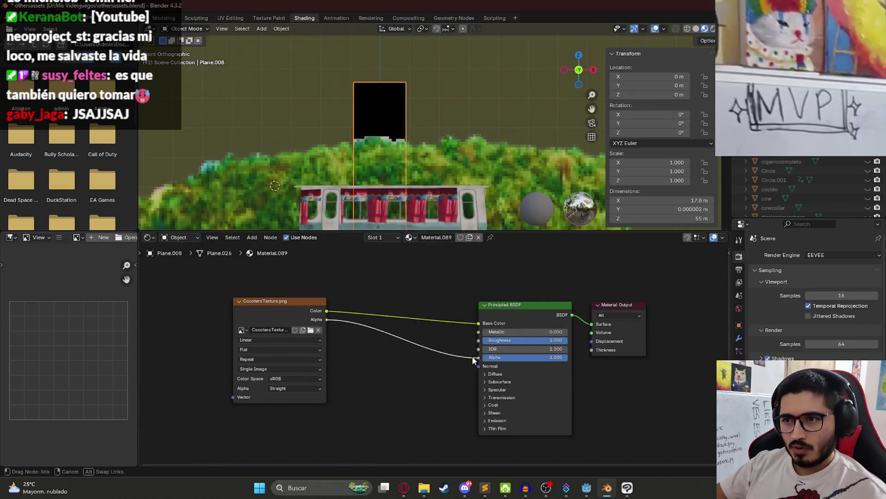
pyautogui.click(260, 369)
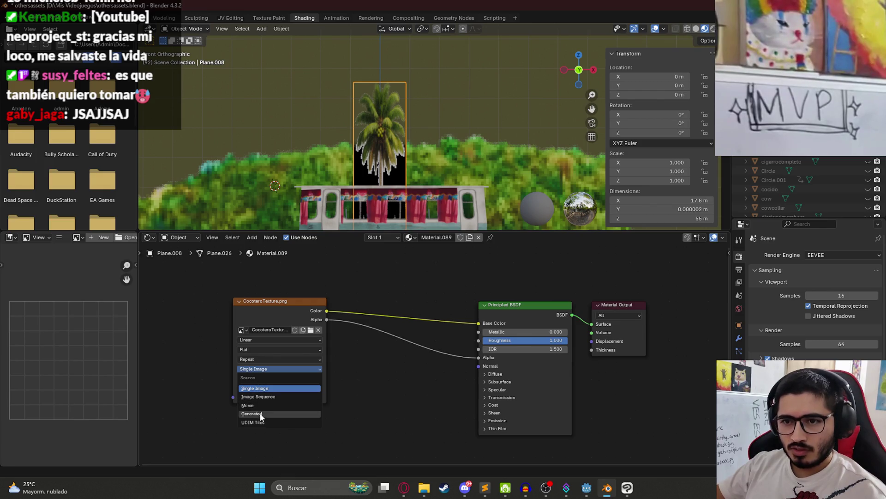
pyautogui.click(255, 359)
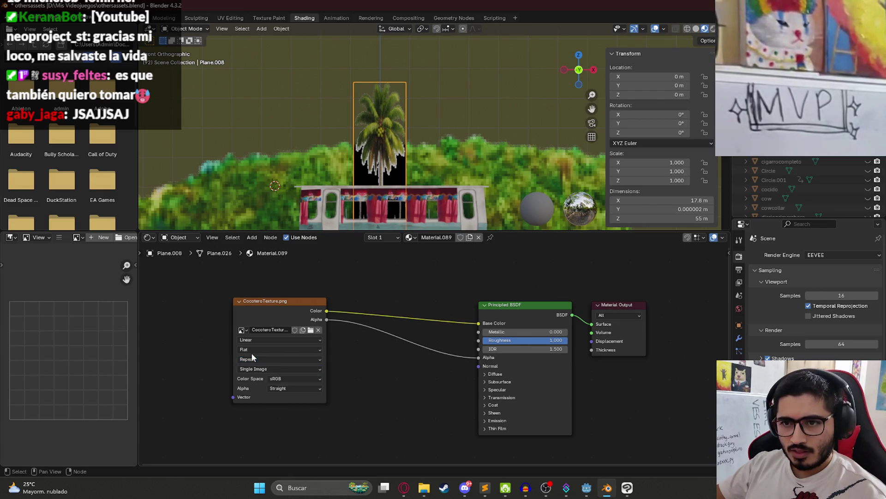
pyautogui.click(255, 350)
pyautogui.click(255, 367)
pyautogui.scroll(4, 254, 382)
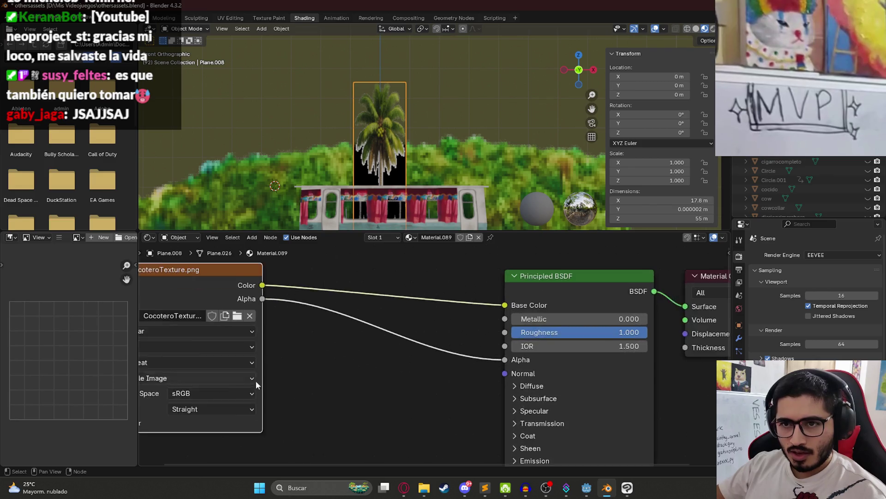
pyautogui.click(286, 351)
pyautogui.click(286, 352)
pyautogui.click(285, 365)
pyautogui.click(266, 335)
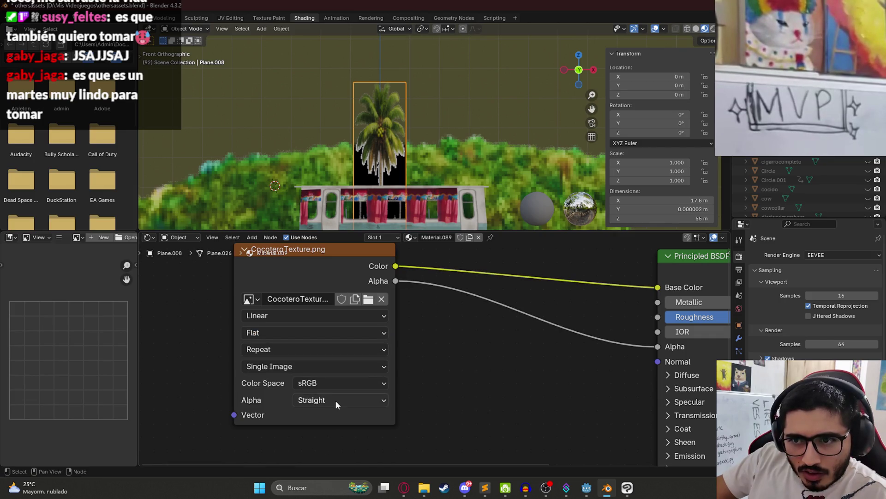
# - Set the image texture's alpha mode to Premultiplied
pyautogui.click(336, 400)
pyautogui.click(340, 431)
pyautogui.scroll(-5, 402, 182)
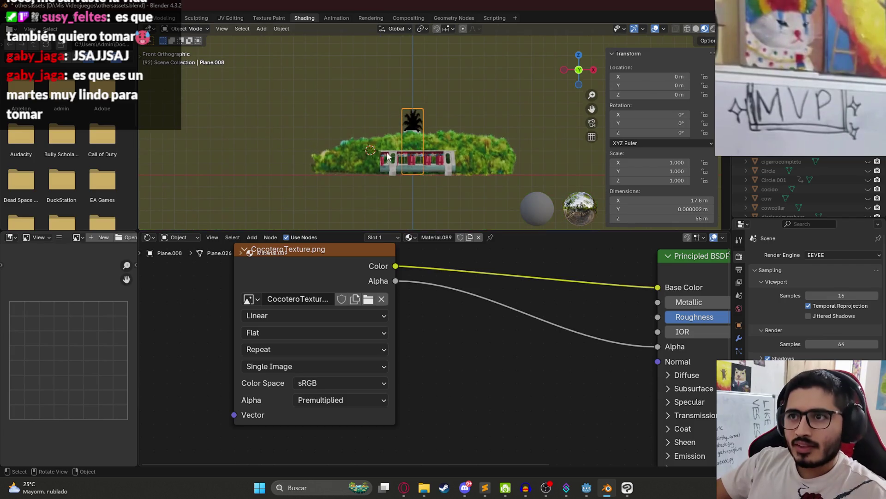
pyautogui.scroll(1, 309, 393)
pyautogui.click(303, 410)
pyautogui.click(300, 342)
pyautogui.click(307, 409)
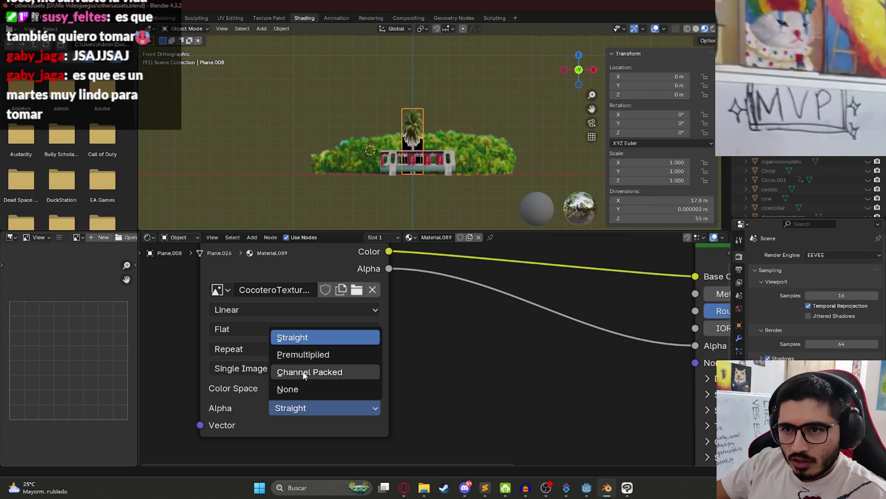
pyautogui.click(304, 355)
pyautogui.scroll(6, 400, 98)
pyautogui.scroll(4, 450, 125)
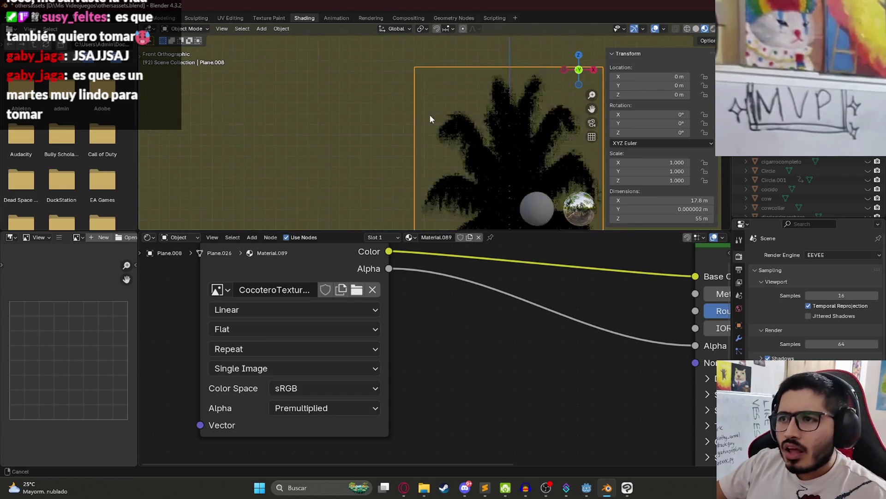
# - Switch to the Layout workspace and frame the isolated palm plane in the viewport
pyautogui.scroll(-6, 344, 93)
pyautogui.scroll(6, 387, 102)
pyautogui.scroll(-6, 378, 117)
pyautogui.press('g')
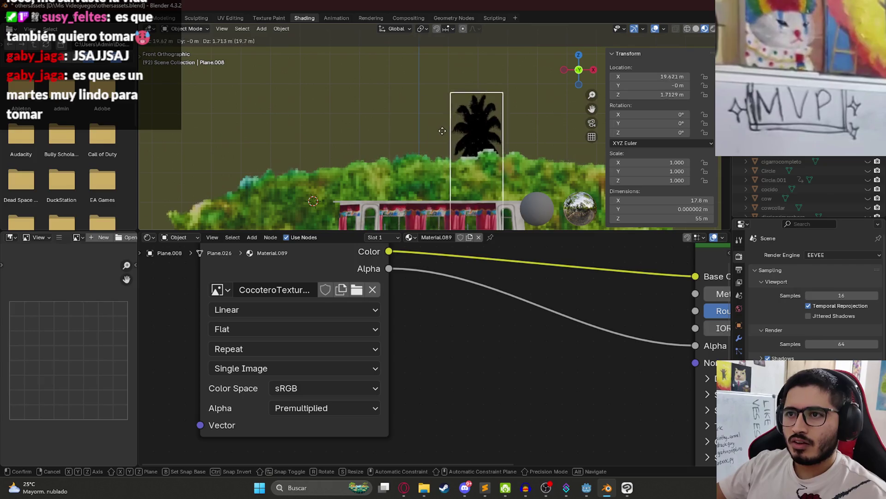
pyautogui.press('Escape')
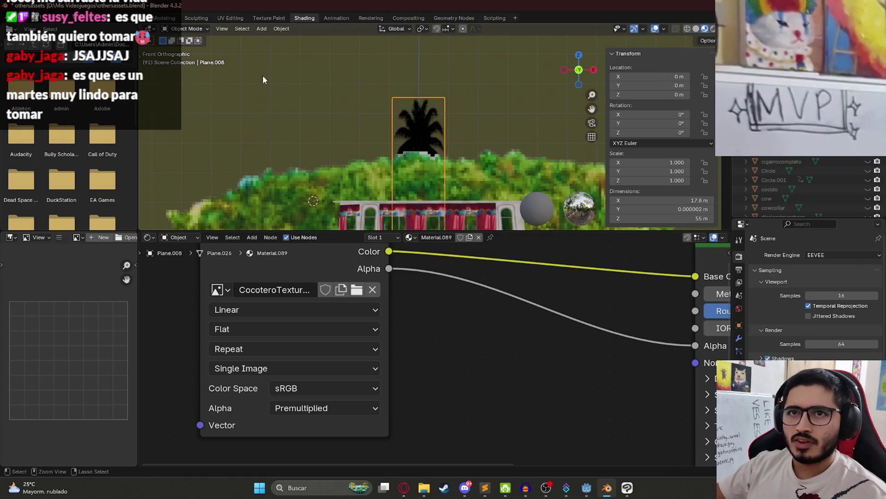
pyautogui.click(138, 18)
pyautogui.press('KP_Divide')
pyautogui.moveTo(377, 238)
pyautogui.mouseDown()
pyautogui.moveTo(162, 226)
pyautogui.moveTo(418, 232)
pyautogui.mouseUp()
pyautogui.scroll(3, 424, 268)
pyautogui.moveTo(431, 306); pyautogui.dragTo(374, 256)
pyautogui.scroll(-3, 365, 247)
# - Apply all transforms to the palm plane, save othersassets.blend, and open the File menu
pyautogui.hotkey('ctrl', 'a')
pyautogui.click(352, 226)
pyautogui.hotkey('ctrl', 's')
pyautogui.scroll(7, 378, 234)
pyautogui.scroll(-6, 386, 249)
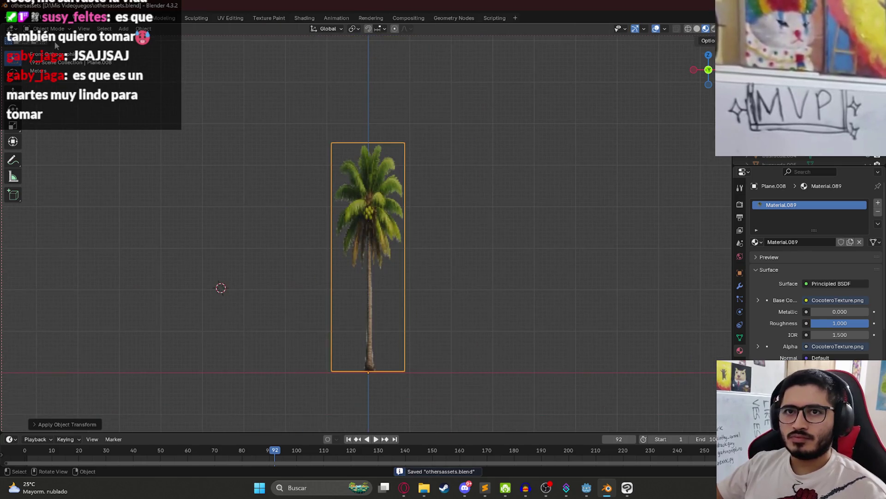
pyautogui.click(19, 17)
# - Export only the selected palm plane as glTF 2.0 file cocotero.glb into assets/others
pyautogui.moveTo(85, 157)
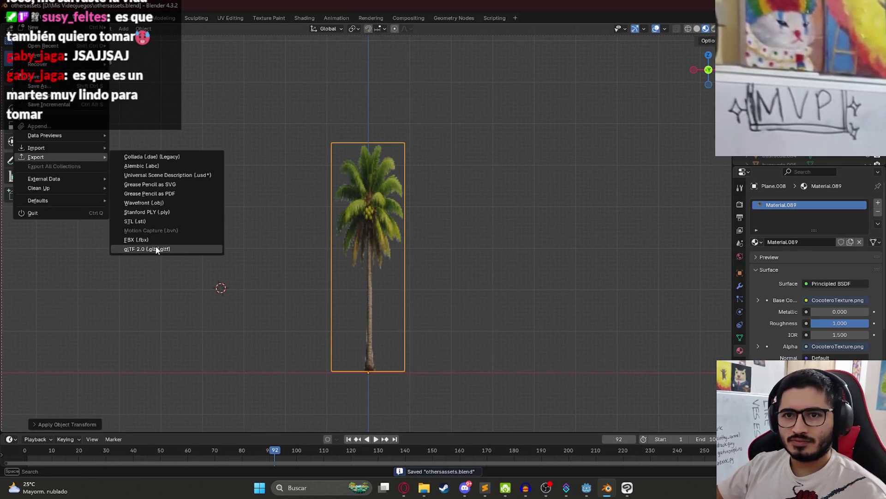
pyautogui.click(152, 248)
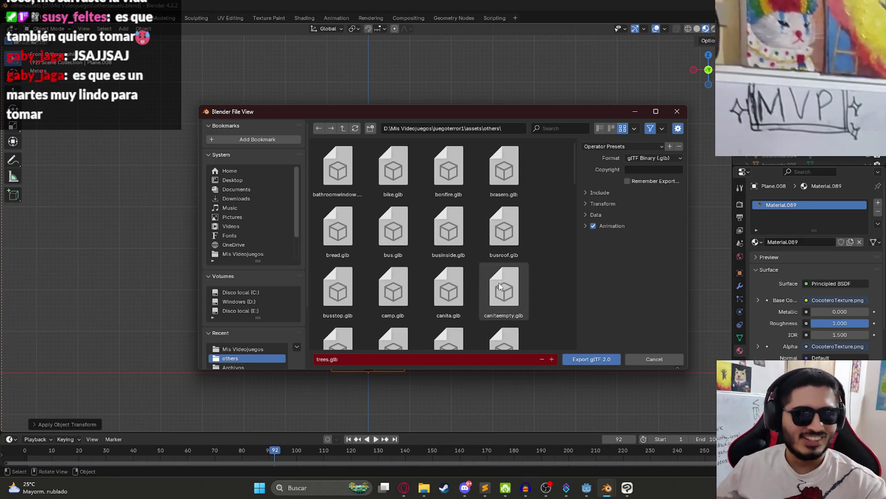
pyautogui.click(594, 192)
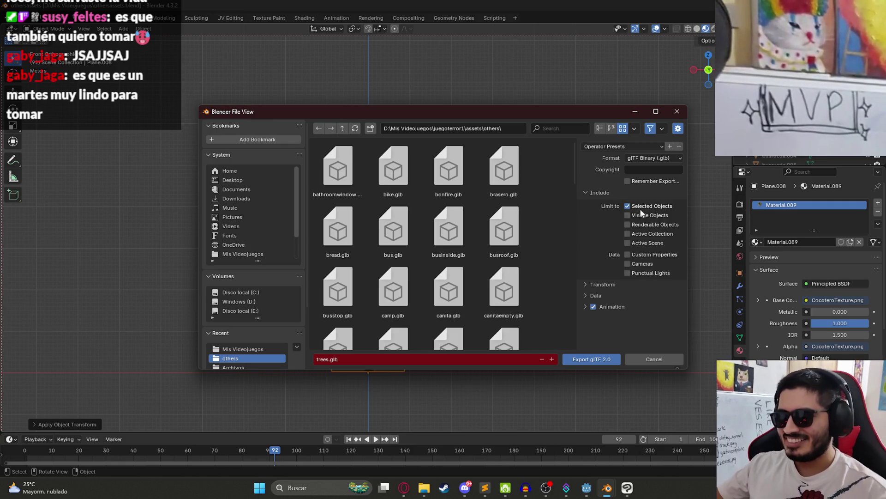
pyautogui.click(371, 356)
pyautogui.write('cocotero')
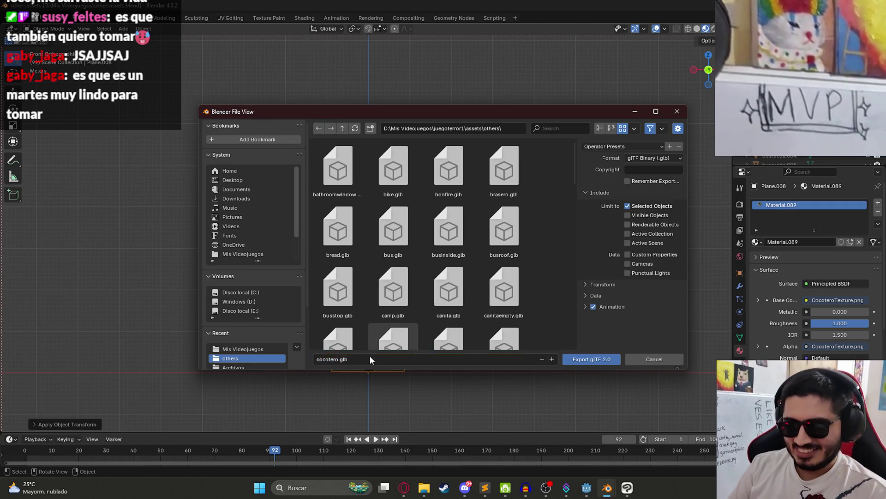
pyautogui.press('Return')
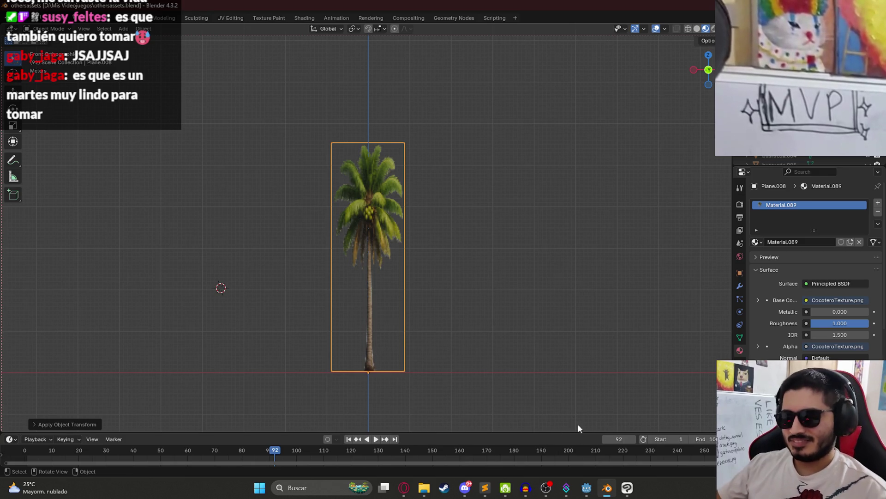
pyautogui.hotkey('alt', 'Tab')
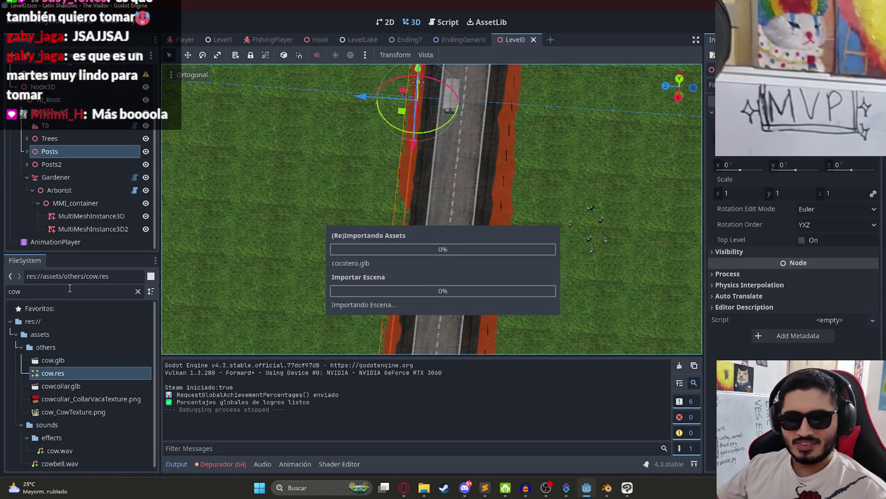
# - Filter files for 'cote', open cocotero.glb's import settings, and enable Save to File on its mesh
pyautogui.click(44, 293)
pyautogui.press('BackSpace')
pyautogui.write('cote')
pyautogui.doubleClick(62, 360)
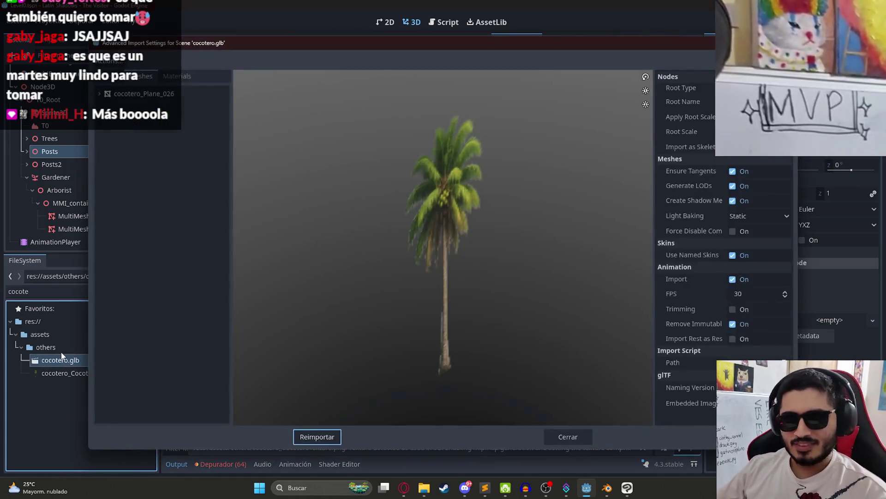
pyautogui.click(144, 94)
pyautogui.click(737, 88)
pyautogui.click(762, 103)
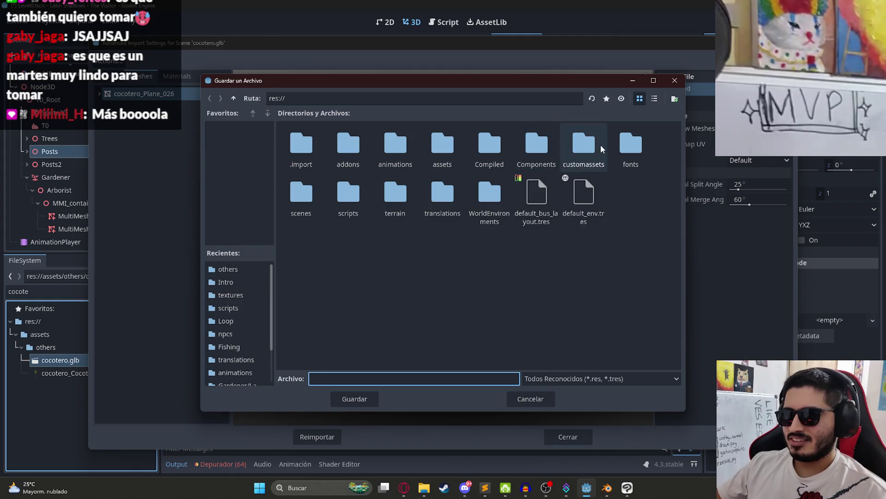
# - Save the palm mesh as assets/others/cocotero.res and reimport cocotero.glb
pyautogui.doubleClick(441, 147)
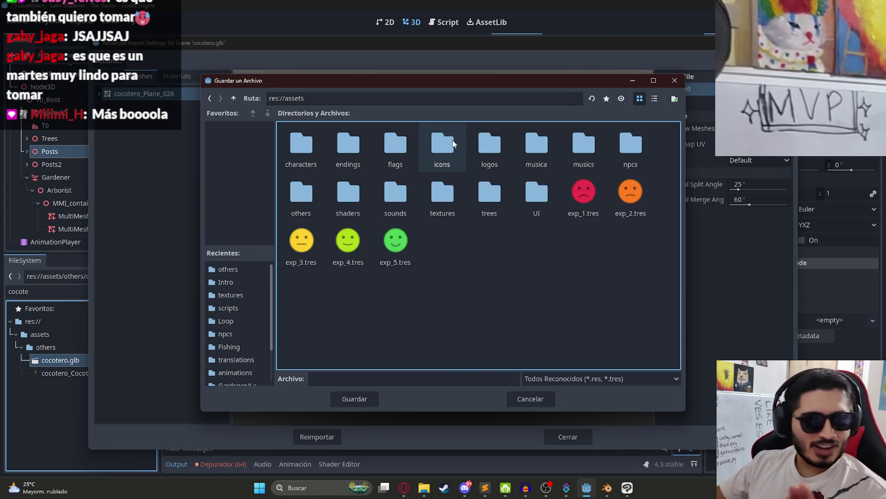
pyautogui.doubleClick(301, 194)
pyautogui.click(352, 378)
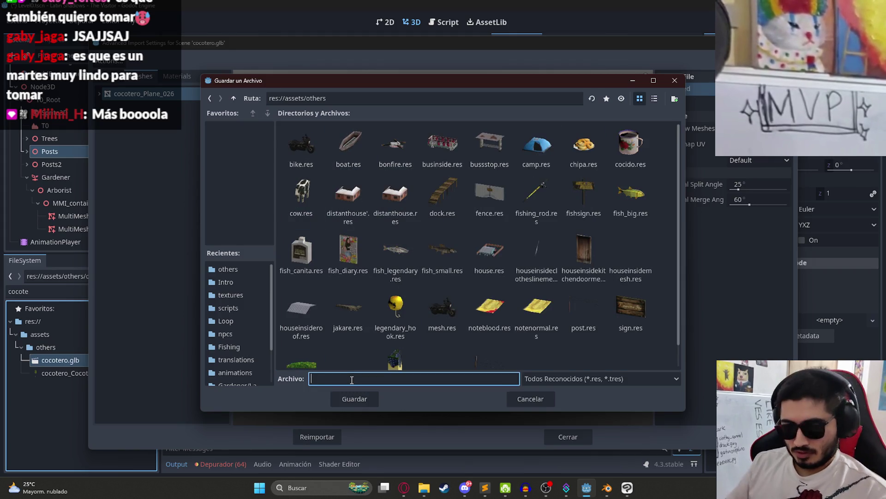
pyautogui.write('cocotero')
pyautogui.press('Return')
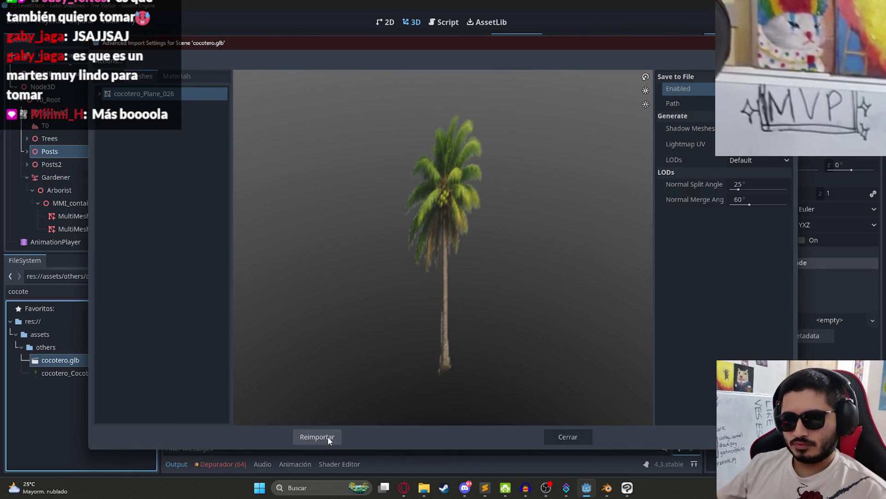
pyautogui.click(317, 436)
# - Change the palm mesh's LOD generation setting in cocotero.glb's import settings and reimport
pyautogui.click(93, 373)
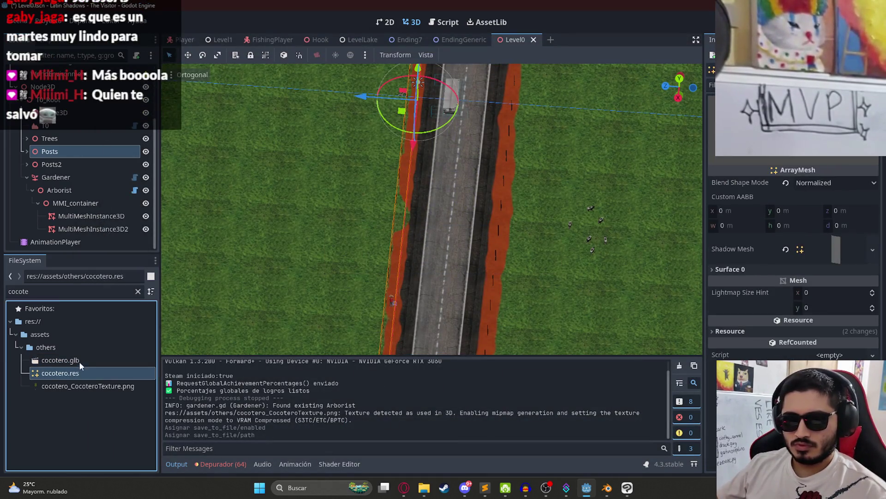
pyautogui.doubleClick(80, 360)
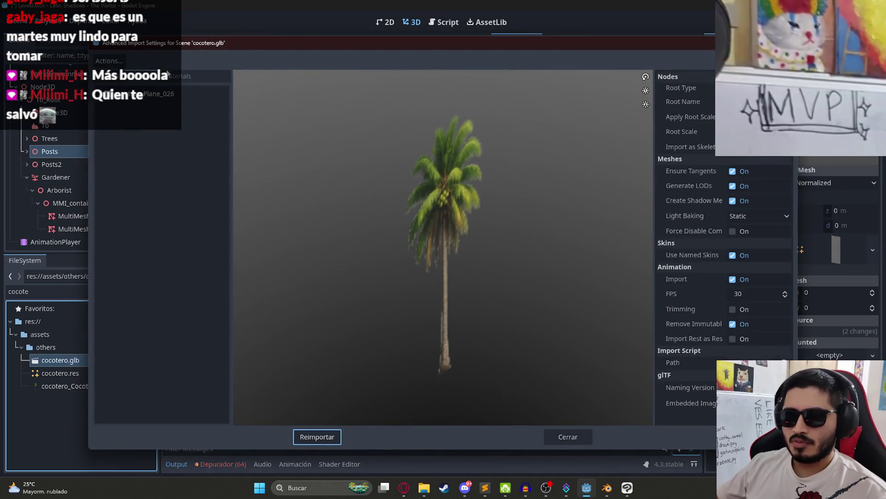
pyautogui.click(144, 94)
pyautogui.click(755, 160)
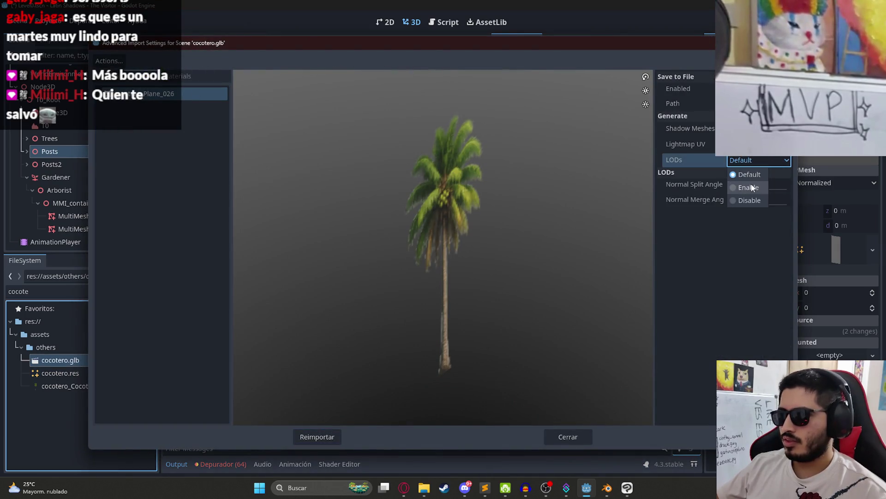
pyautogui.click(743, 187)
pyautogui.click(318, 436)
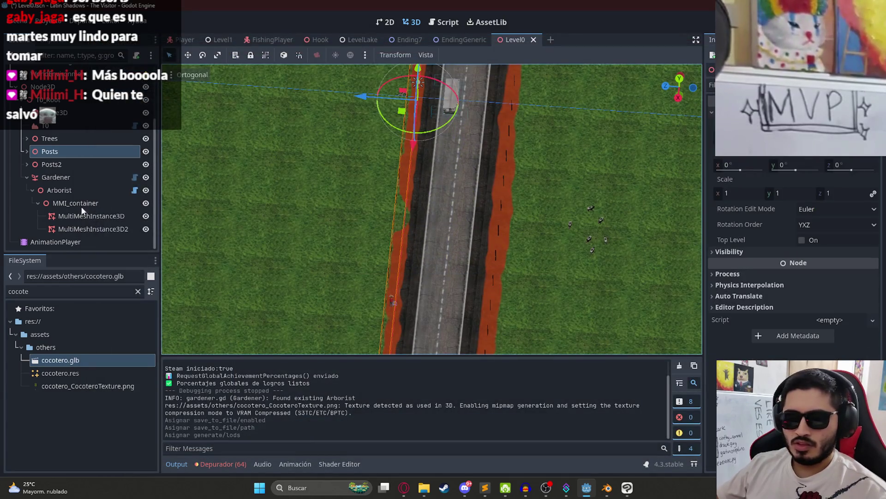
# - Select the Gardener node and drag the cocotero.res palm mesh into its plant's LOD variant
pyautogui.click(75, 372)
pyautogui.scroll(-3, 467, 151)
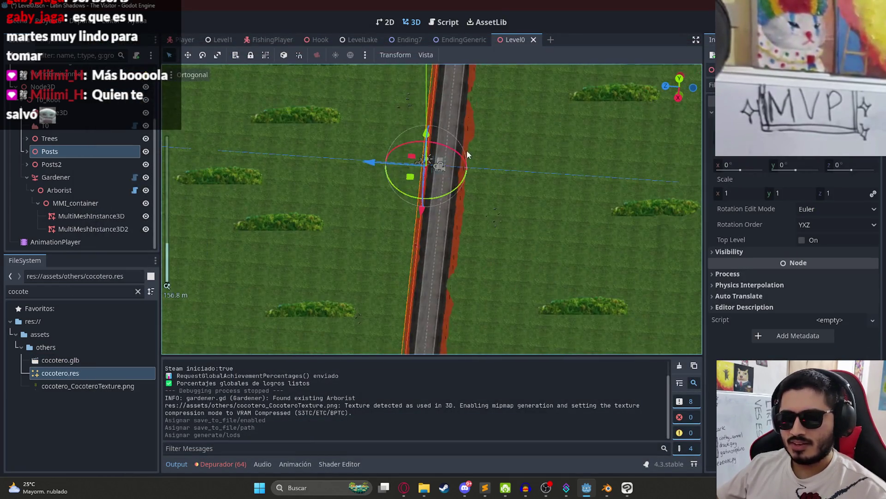
pyautogui.scroll(5, 438, 133)
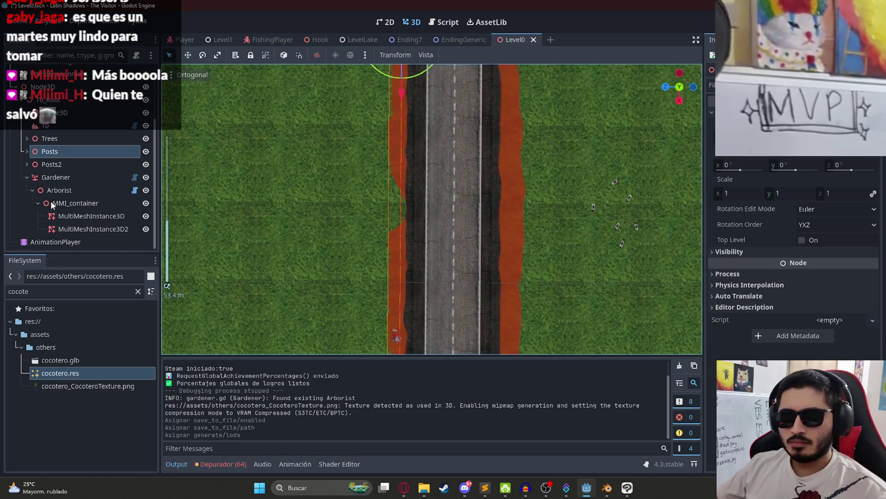
pyautogui.scroll(3, 50, 203)
pyautogui.click(63, 154)
pyautogui.scroll(-3, 58, 176)
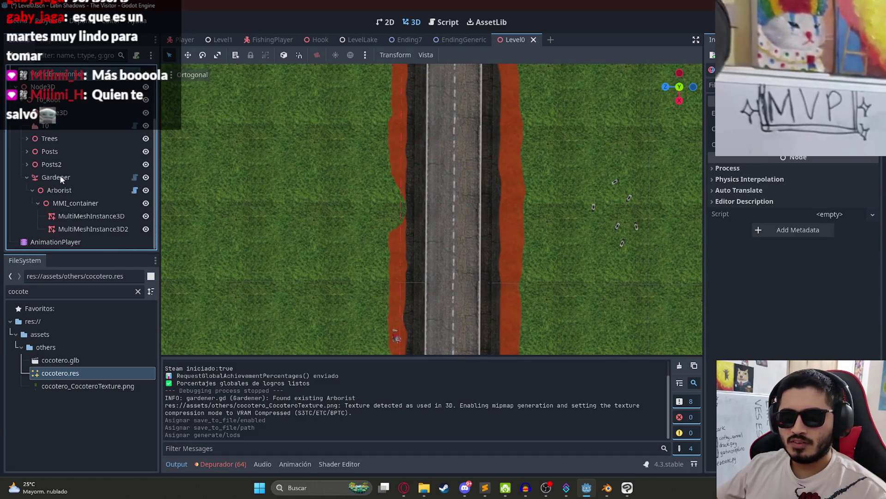
pyautogui.click(56, 177)
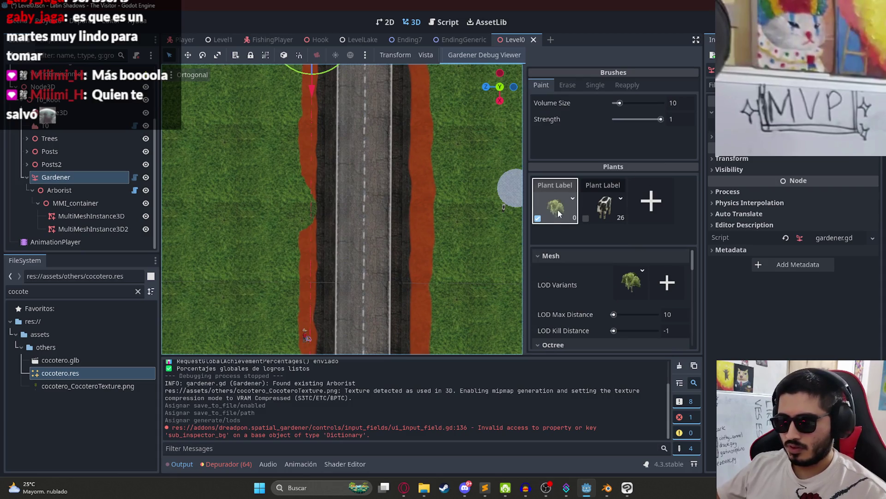
pyautogui.moveTo(376, 327); pyautogui.dragTo(628, 280)
# - Inspect cocotero.res and expand Surface 0's material properties
pyautogui.click(60, 373)
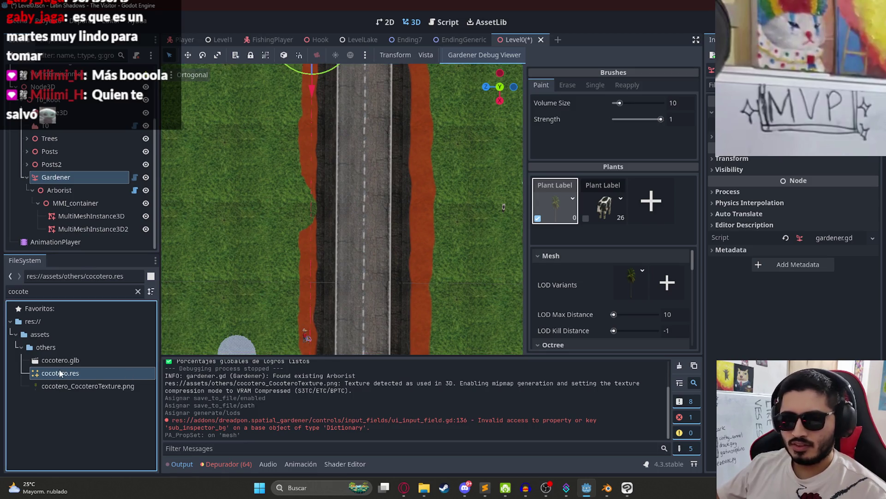
pyautogui.click(821, 254)
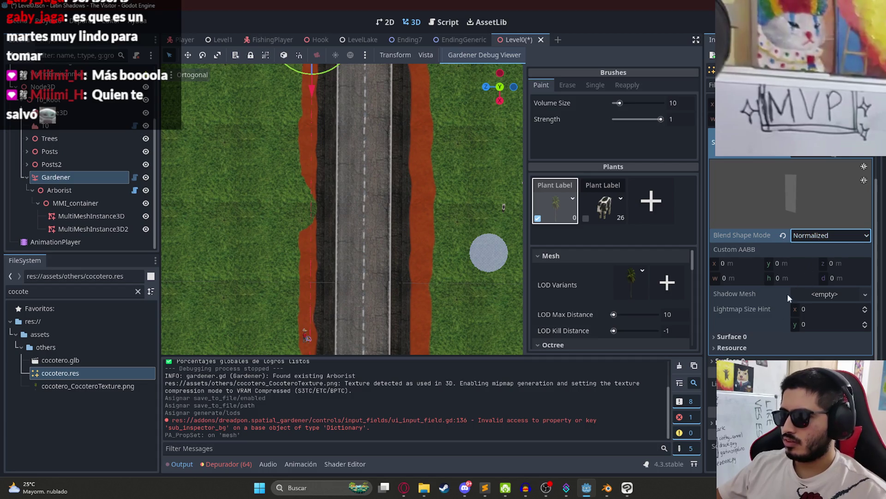
pyautogui.click(731, 336)
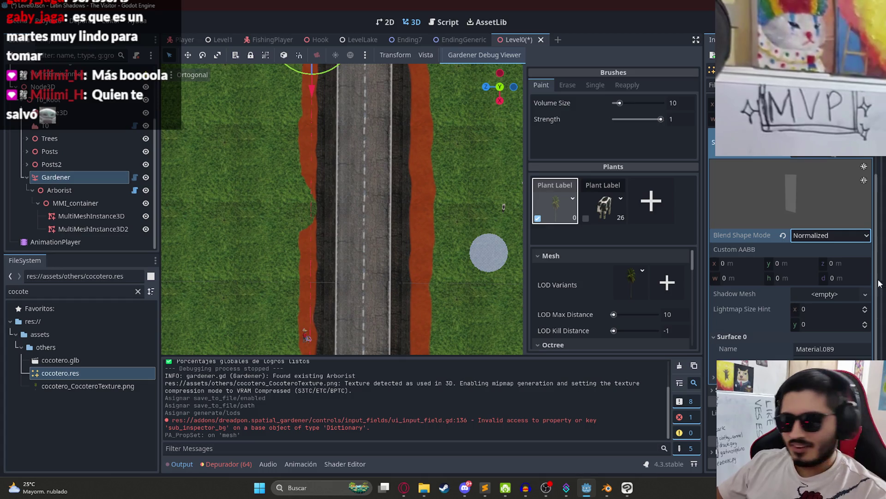
pyautogui.scroll(-2, 825, 308)
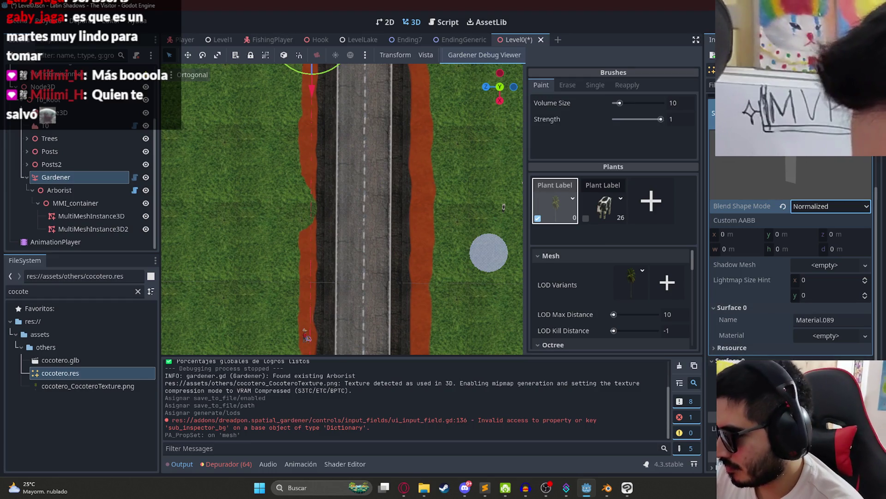
pyautogui.scroll(-3, 759, 339)
pyautogui.click(798, 349)
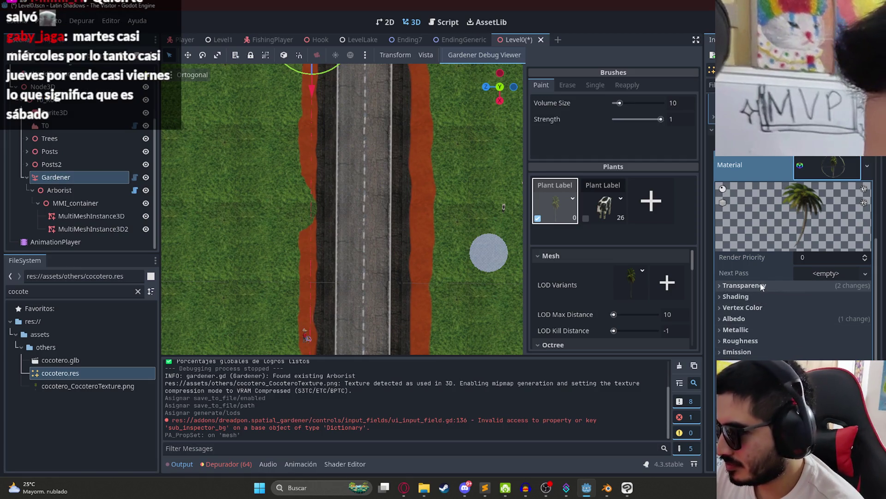
# - Set the palm material's Billboard Mode to Enabled with Keep Scale, cap random scale at 0.3, and save
pyautogui.scroll(-10, 757, 310)
pyautogui.click(778, 304)
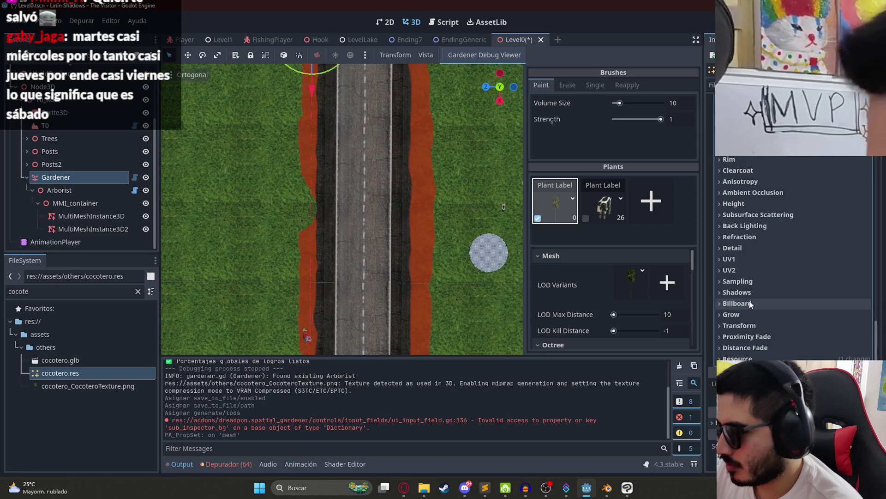
pyautogui.click(831, 316)
pyautogui.click(827, 344)
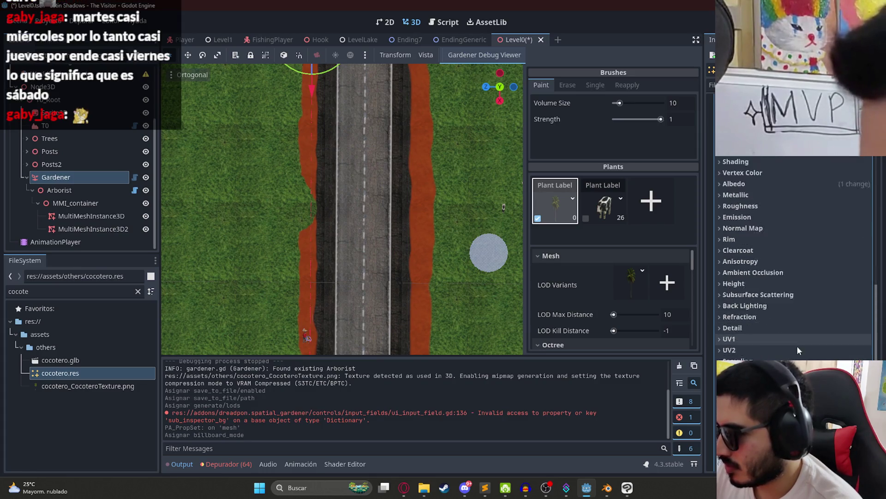
pyautogui.click(801, 303)
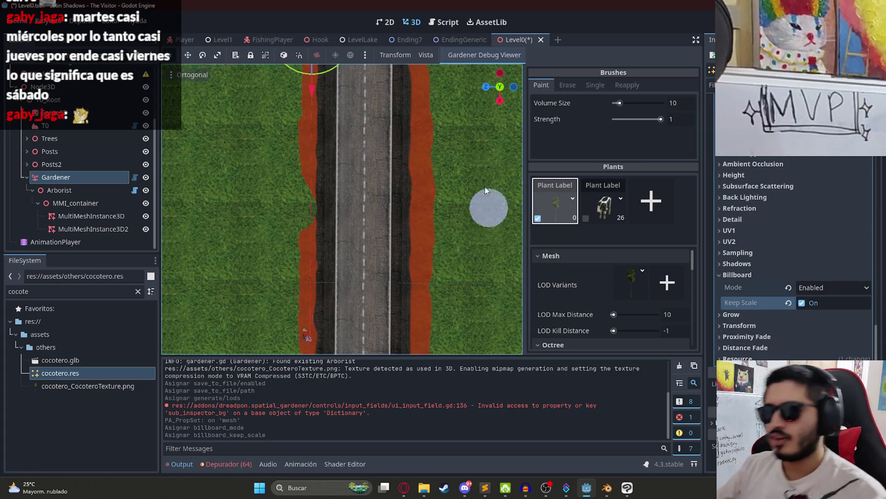
pyautogui.scroll(-5, 622, 285)
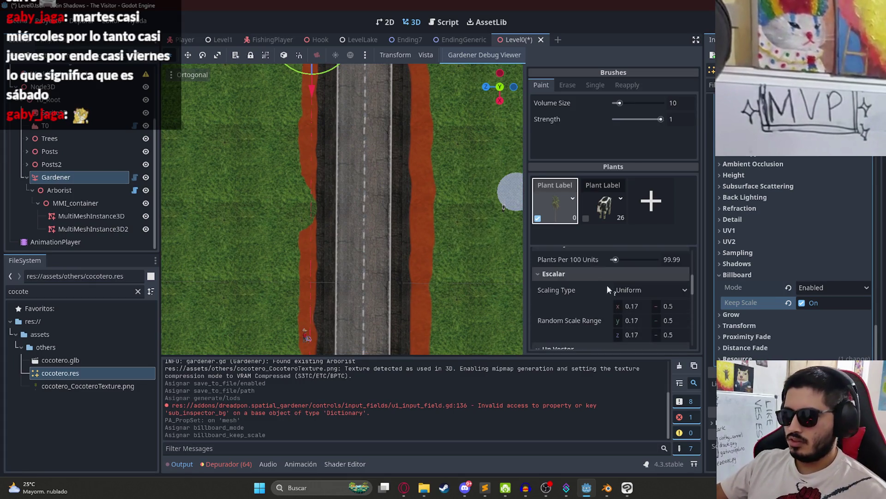
pyautogui.click(676, 307)
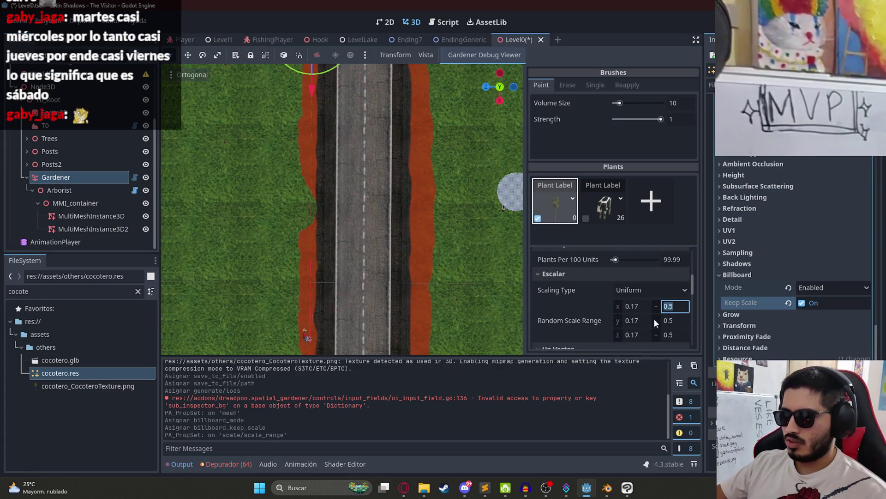
pyautogui.write('0.')
pyautogui.press('Return')
pyautogui.hotkey('ctrl', 's')
# - Paint palms on the grass beside the road, undoing one misplaced palm
pyautogui.scroll(-3, 314, 212)
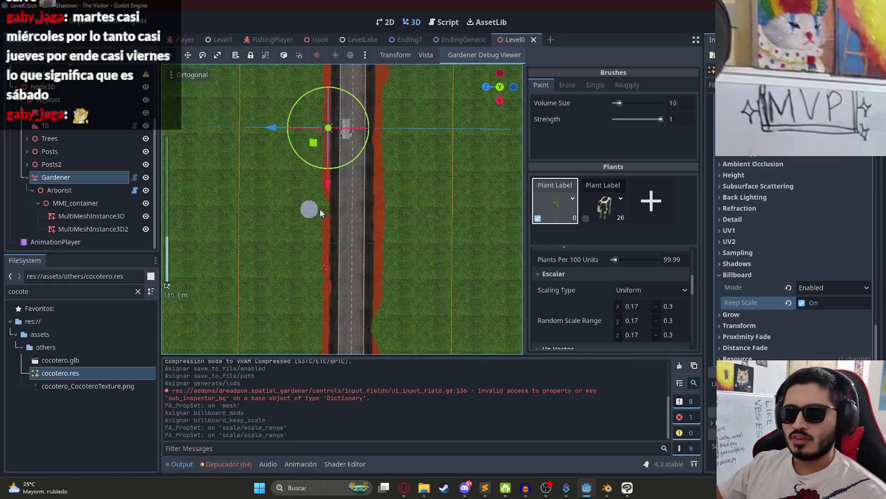
pyautogui.scroll(8, 367, 174)
pyautogui.click(430, 171)
pyautogui.moveTo(422, 264)
pyautogui.mouseDown()
pyautogui.moveTo(398, 206)
pyautogui.moveTo(416, 128)
pyautogui.moveTo(494, 148)
pyautogui.moveTo(429, 240)
pyautogui.mouseUp()
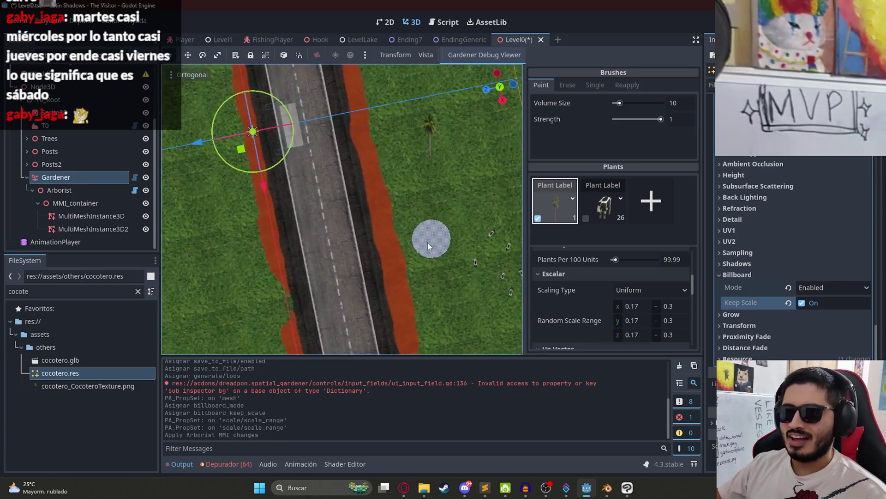
pyautogui.hotkey('ctrl', 'z')
pyautogui.scroll(-3, 428, 222)
pyautogui.moveTo(393, 218)
pyautogui.mouseDown()
pyautogui.moveTo(393, 295)
pyautogui.moveTo(441, 129)
pyautogui.moveTo(286, 193)
pyautogui.mouseUp()
pyautogui.click(409, 159)
pyautogui.click(432, 123)
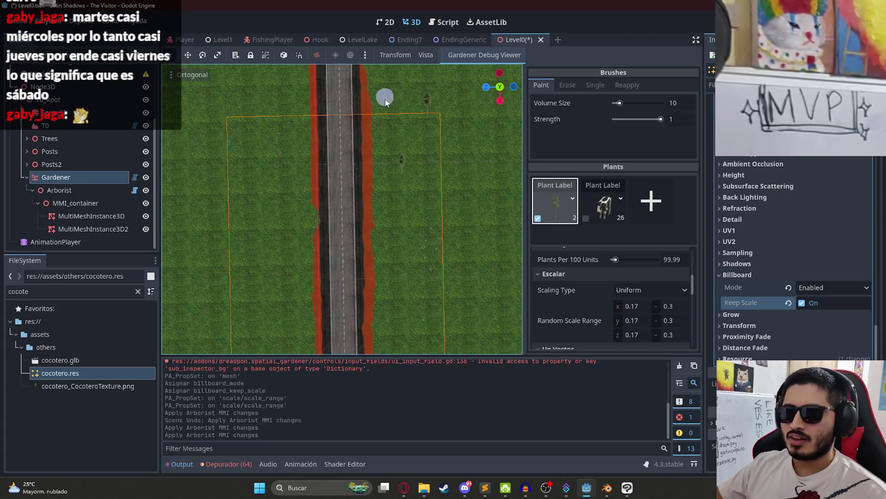
pyautogui.moveTo(432, 124); pyautogui.dragTo(282, 173)
pyautogui.click(289, 141)
pyautogui.click(244, 203)
pyautogui.click(284, 277)
pyautogui.click(231, 300)
# - Continue painting palms along the road's edge toward its far end and save the level
pyautogui.moveTo(288, 200)
pyautogui.mouseDown()
pyautogui.moveTo(299, 168)
pyautogui.moveTo(285, 185)
pyautogui.mouseUp()
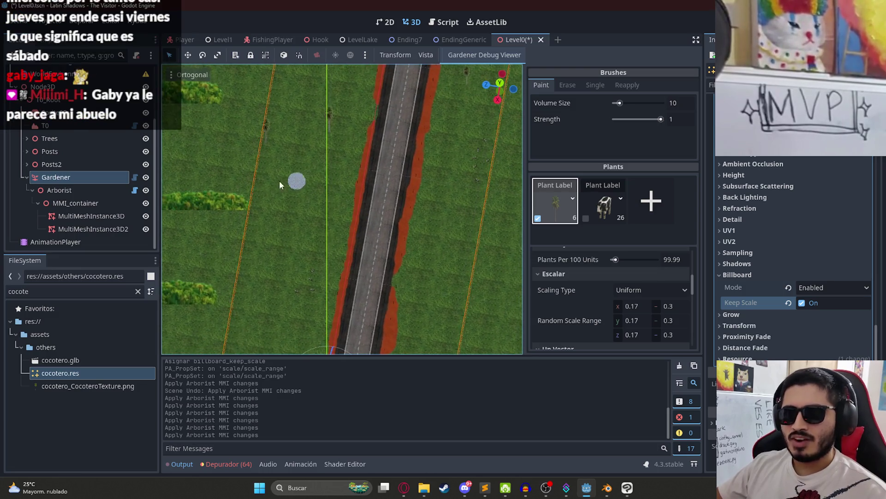
pyautogui.click(275, 313)
pyautogui.moveTo(276, 313)
pyautogui.mouseDown()
pyautogui.moveTo(370, 221)
pyautogui.moveTo(434, 268)
pyautogui.moveTo(262, 248)
pyautogui.moveTo(386, 260)
pyautogui.moveTo(238, 179)
pyautogui.mouseUp()
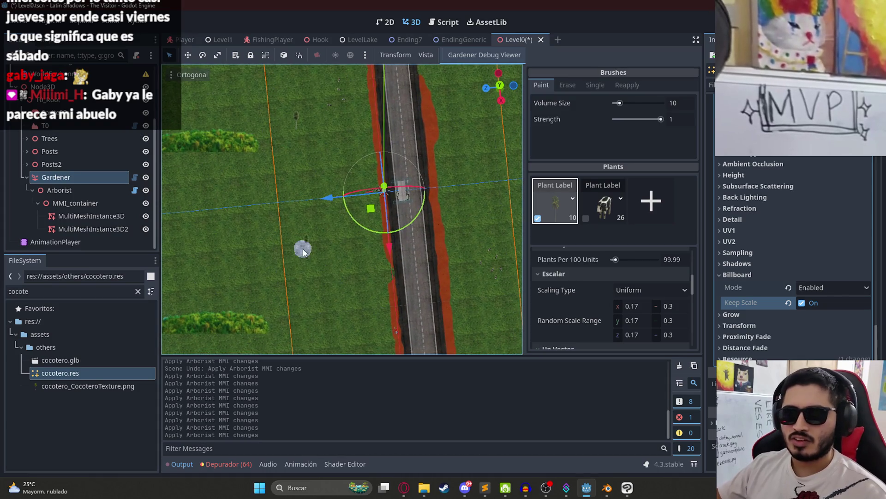
pyautogui.scroll(-2, 356, 284)
pyautogui.moveTo(376, 280); pyautogui.dragTo(341, 210)
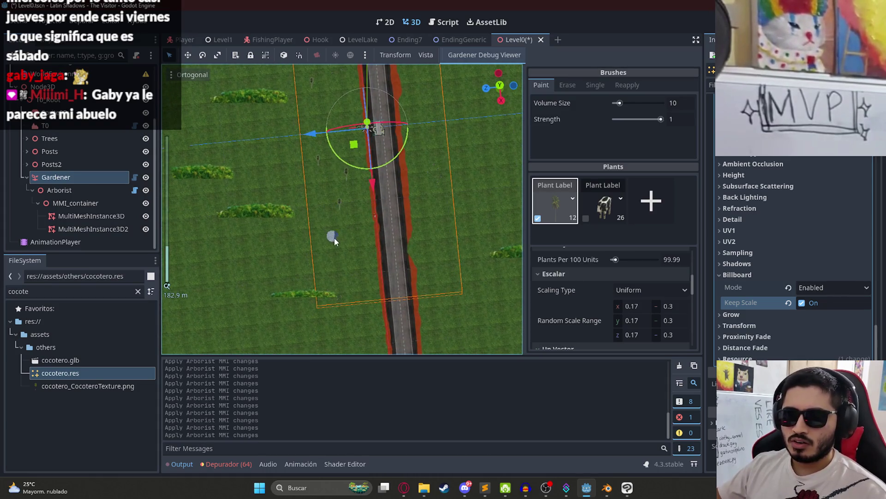
pyautogui.moveTo(362, 309)
pyautogui.mouseDown()
pyautogui.moveTo(371, 215)
pyautogui.moveTo(361, 242)
pyautogui.mouseUp()
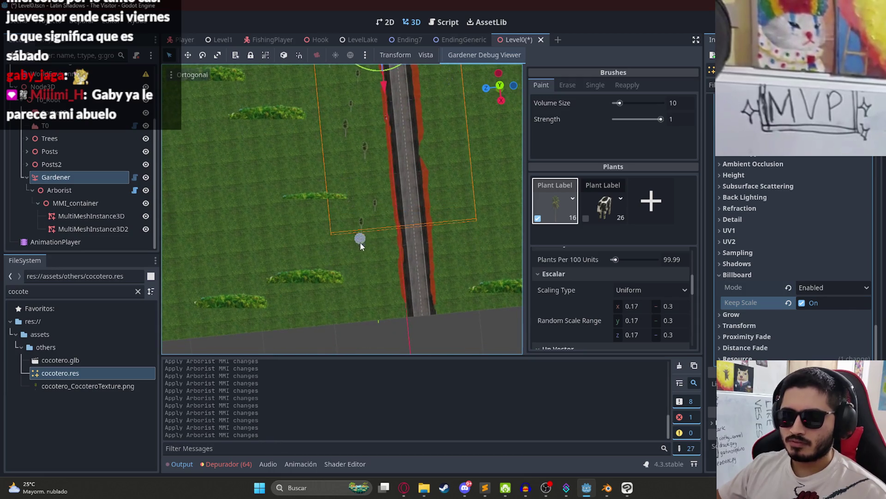
pyautogui.moveTo(468, 263); pyautogui.dragTo(419, 305)
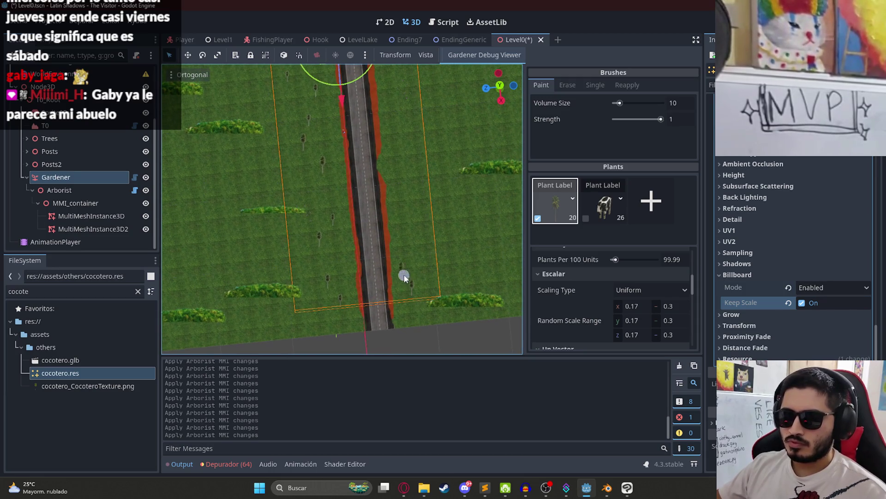
pyautogui.moveTo(420, 156)
pyautogui.mouseDown()
pyautogui.moveTo(439, 269)
pyautogui.moveTo(402, 257)
pyautogui.mouseUp()
pyautogui.moveTo(421, 193); pyautogui.dragTo(410, 209)
pyautogui.moveTo(408, 123)
pyautogui.mouseDown()
pyautogui.moveTo(428, 215)
pyautogui.moveTo(457, 208)
pyautogui.mouseUp()
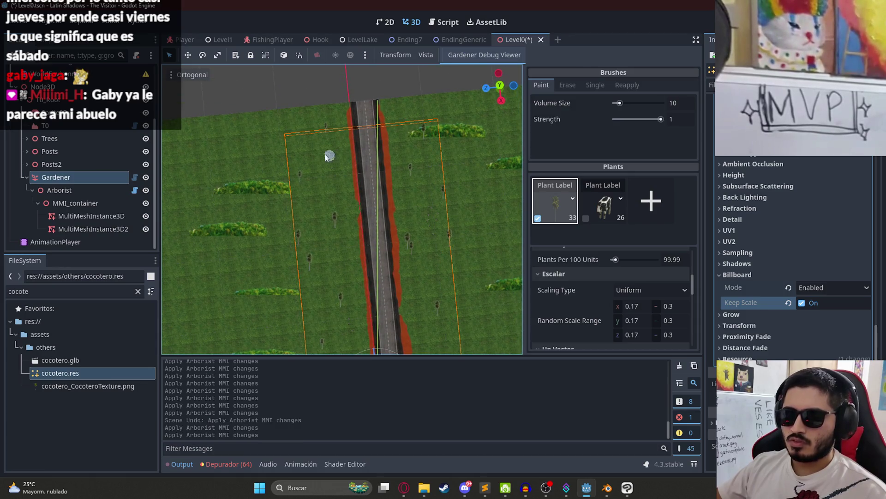
pyautogui.hotkey('ctrl', 's')
pyautogui.rightClick(518, 42)
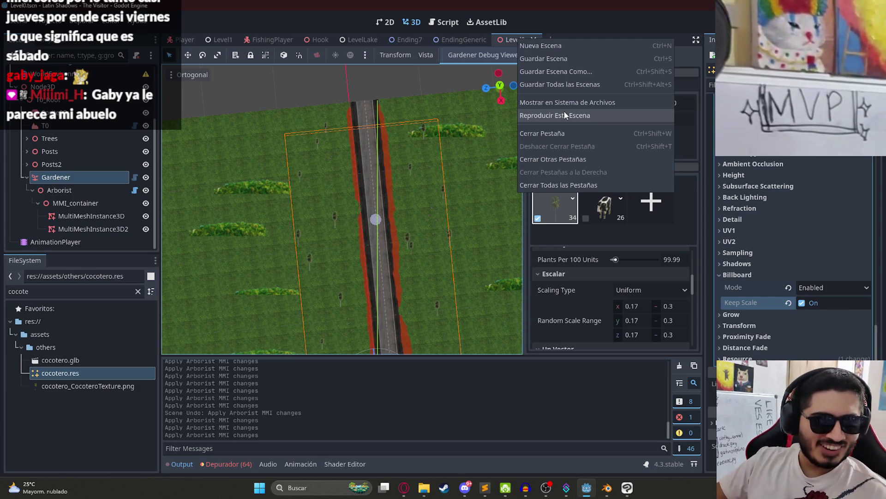
pyautogui.click(542, 117)
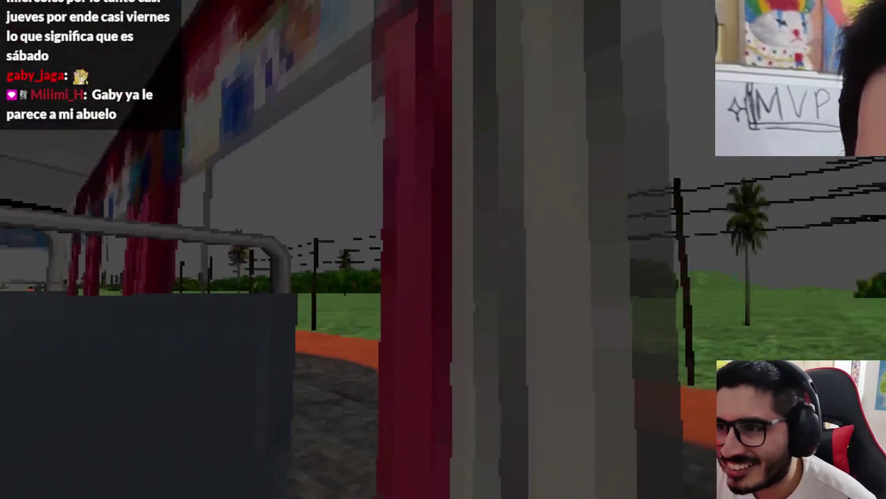
pyautogui.press('w')
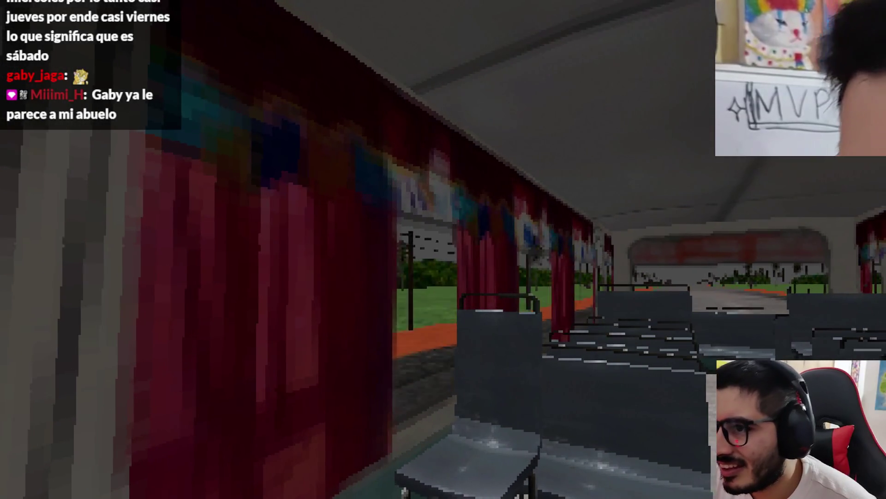
pyautogui.press('w')
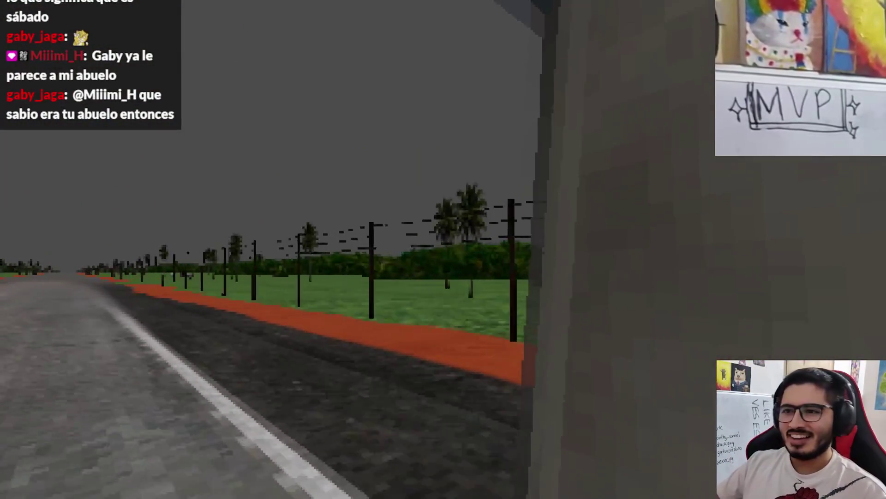
pyautogui.press('Escape')
pyautogui.click(410, 362)
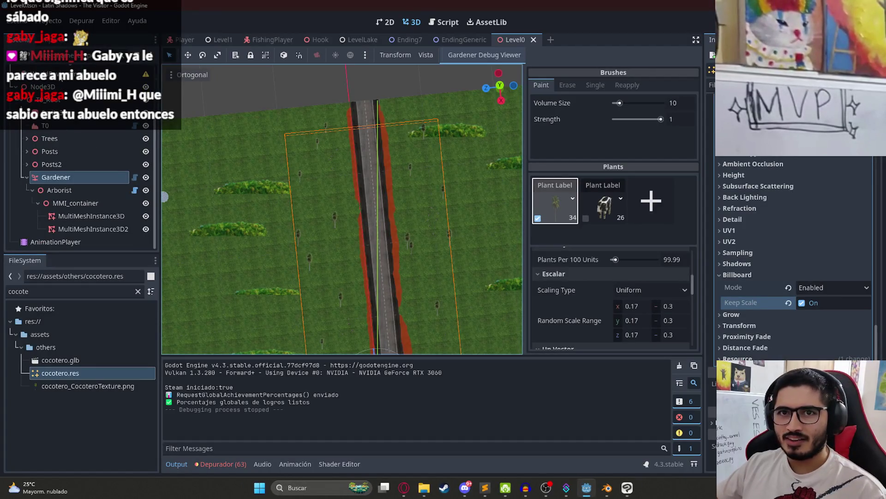
# - Load WorldEnvironments/DayIntro.tres into the environment node's Environment property
pyautogui.click(165, 196)
pyautogui.click(826, 147)
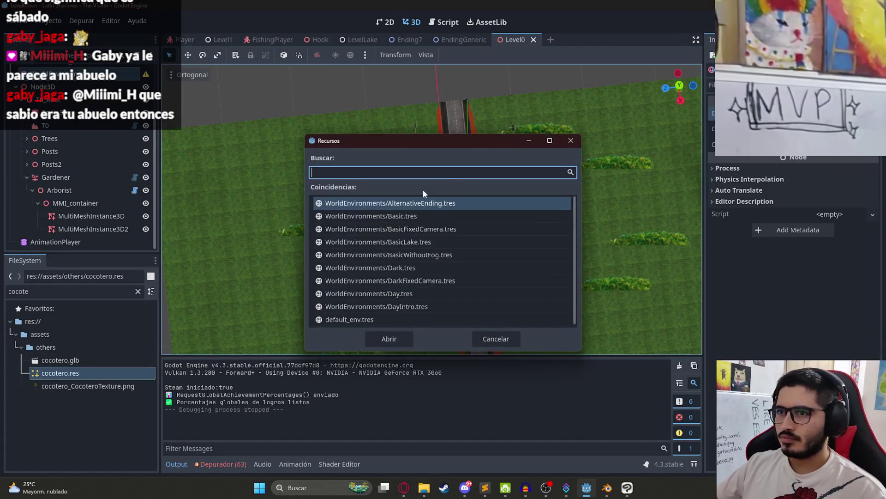
pyautogui.scroll(-1, 396, 296)
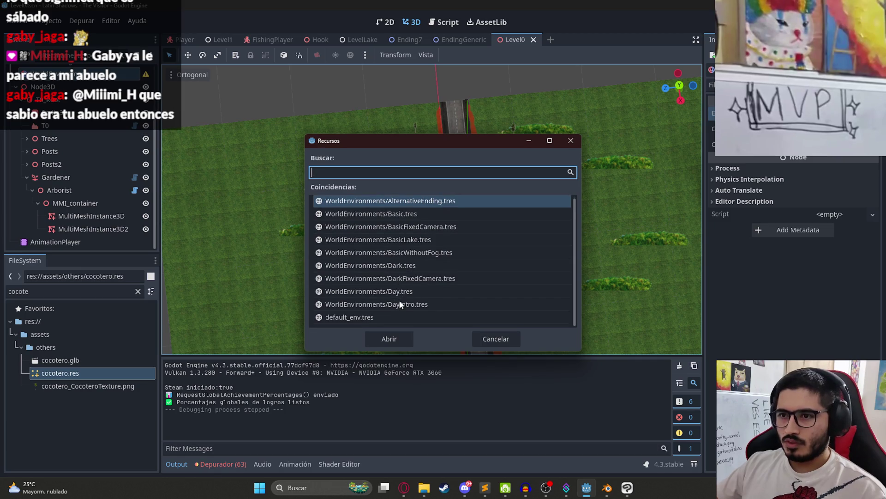
pyautogui.doubleClick(400, 304)
# - Run the scene, save the level, and quit the test game back to the editor
pyautogui.rightClick(515, 39)
pyautogui.click(552, 118)
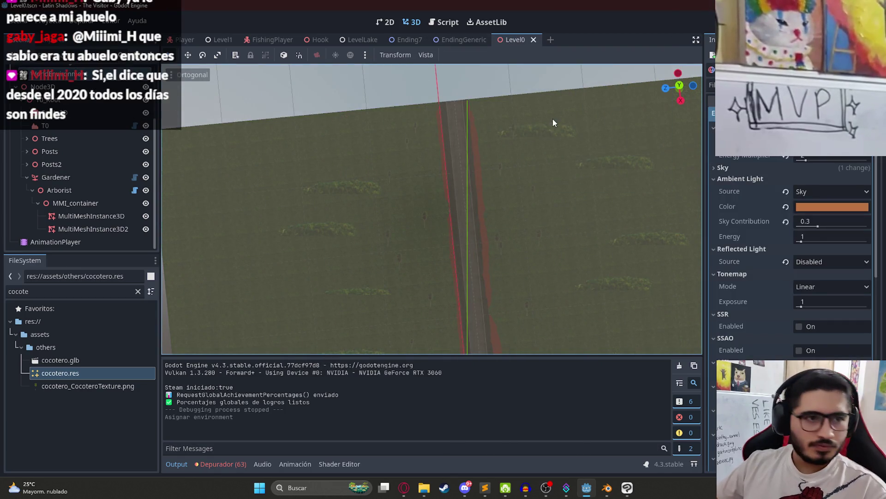
pyautogui.hotkey('ctrl', 's')
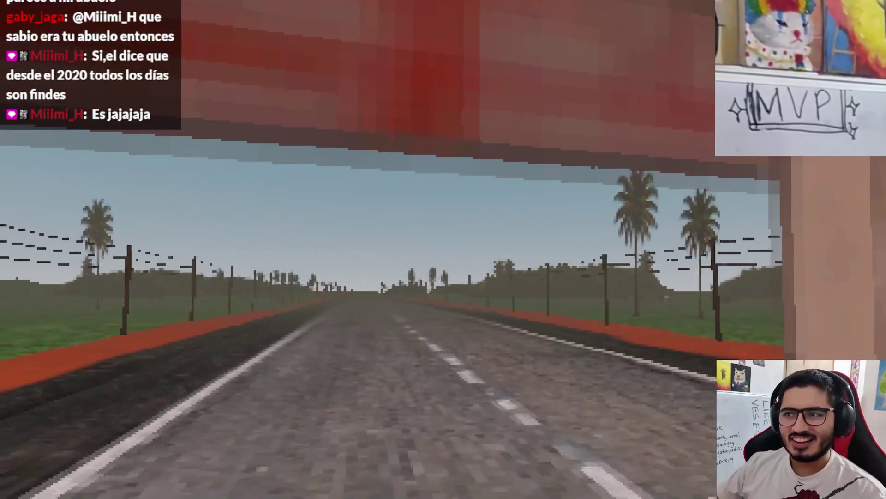
pyautogui.press('Escape')
pyautogui.click(441, 358)
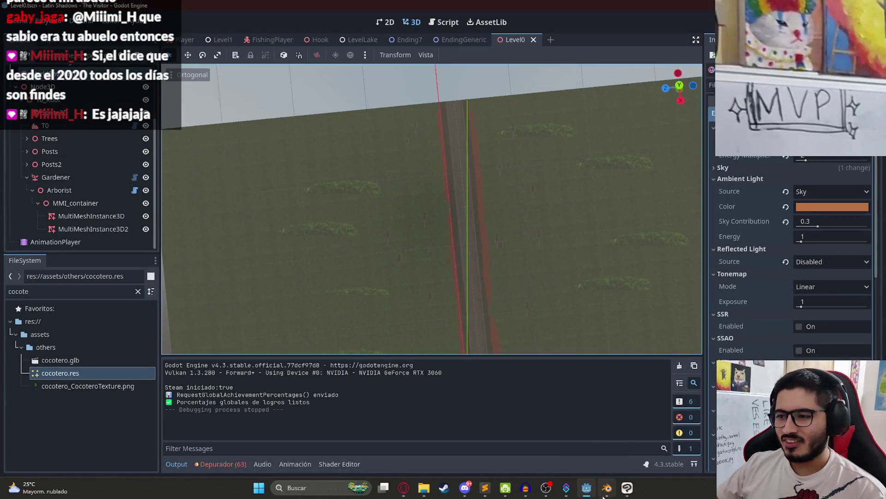
# - In Blender, scale the palm plane wider and apply its transform
pyautogui.click(605, 494)
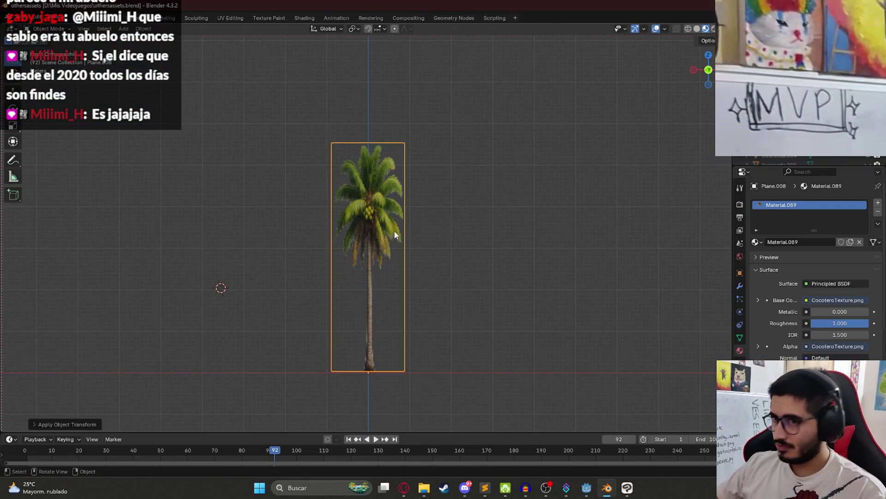
pyautogui.press('s')
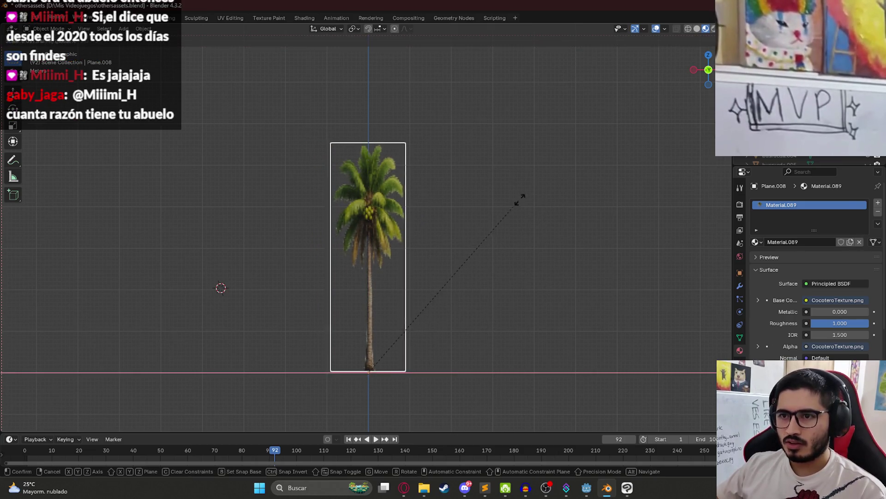
pyautogui.click(605, 150)
pyautogui.hotkey('ctrl', 'z')
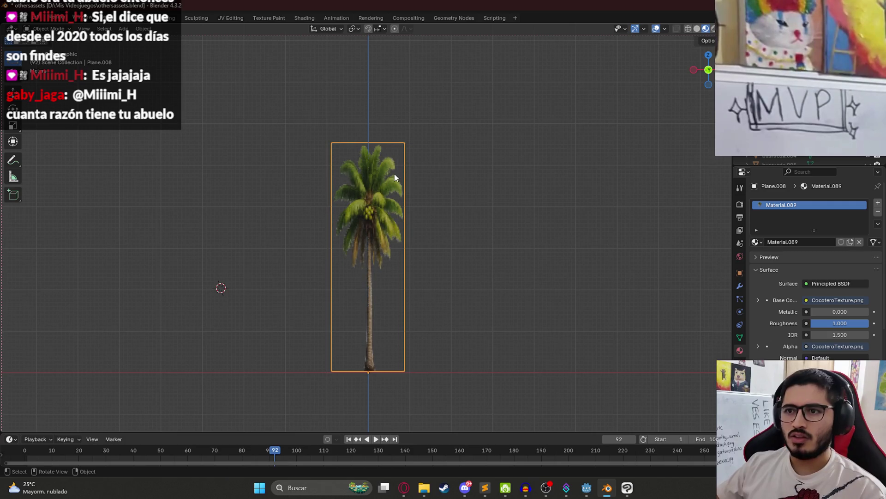
pyautogui.press('s')
pyautogui.press('Escape')
pyautogui.press('s')
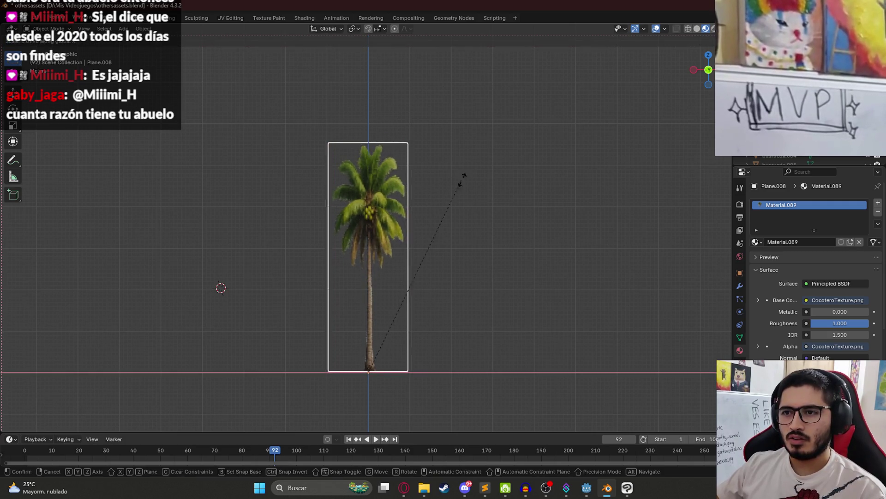
pyautogui.click(499, 162)
pyautogui.hotkey('ctrl', 'a')
pyautogui.click(258, 132)
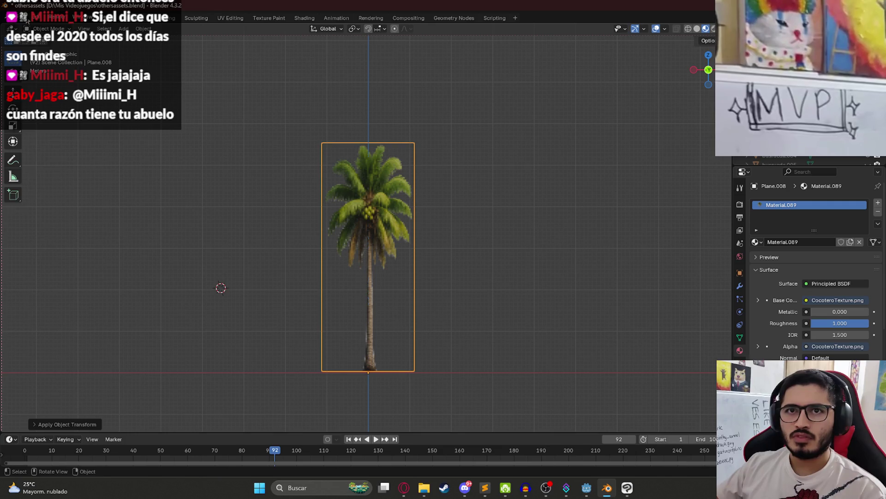
# - Export only the selected palm as glTF 2.0 cocotero.glb and save the Blender file
pyautogui.click(20, 18)
pyautogui.moveTo(76, 149)
pyautogui.click(152, 255)
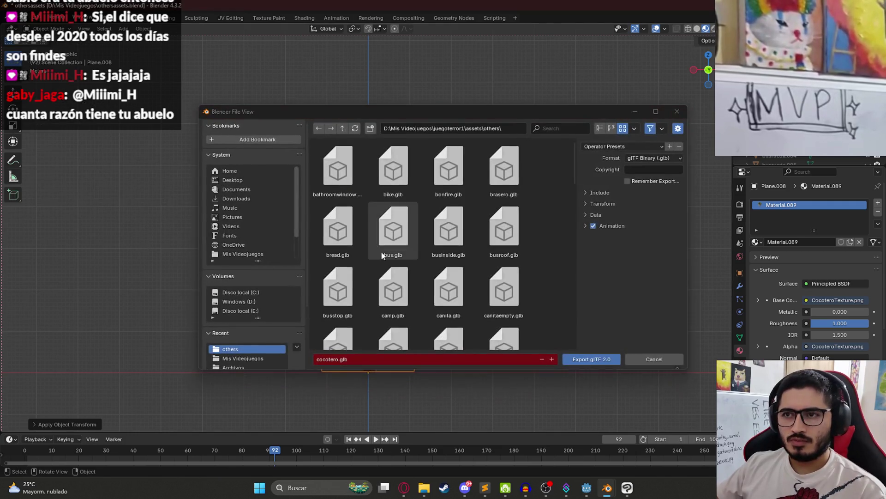
pyautogui.click(600, 193)
pyautogui.click(627, 215)
pyautogui.click(592, 358)
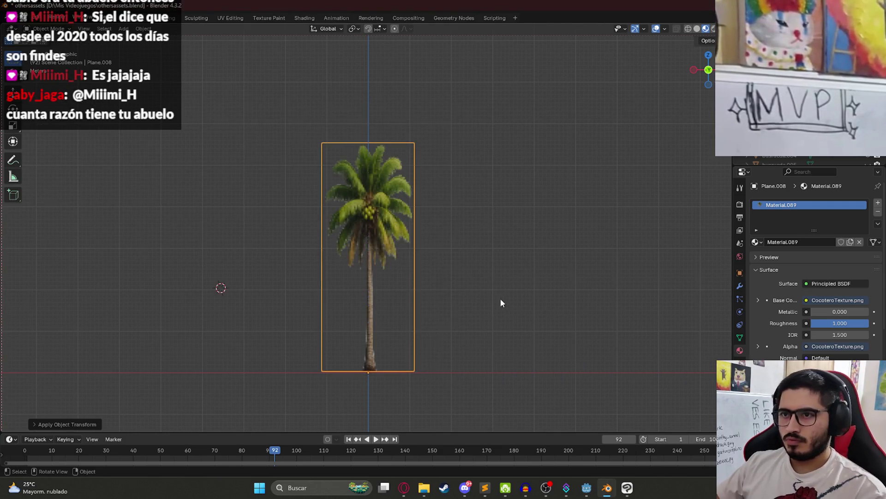
pyautogui.scroll(-2, 442, 254)
pyautogui.scroll(3, 386, 235)
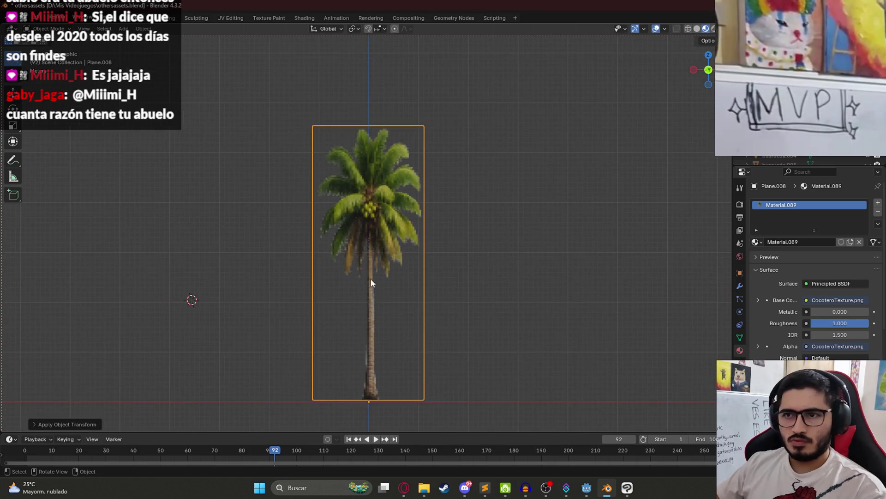
pyautogui.hotkey('ctrl', 's')
pyautogui.click(586, 488)
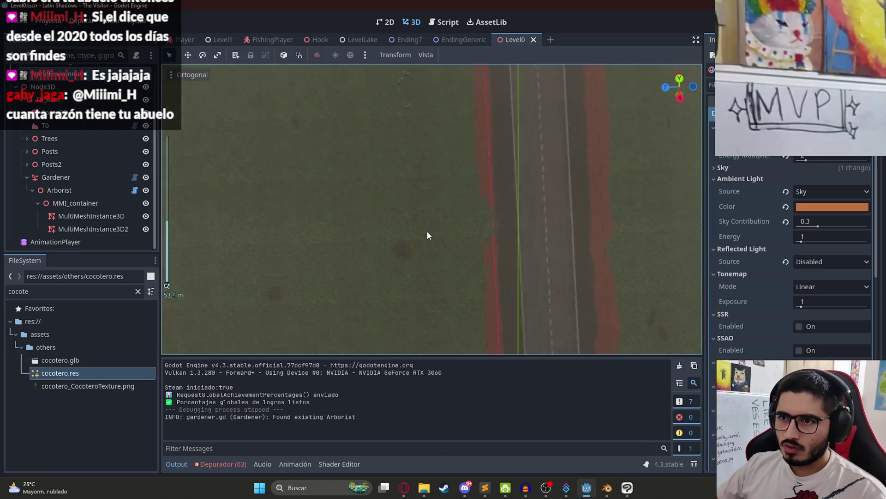
pyautogui.rightClick(505, 40)
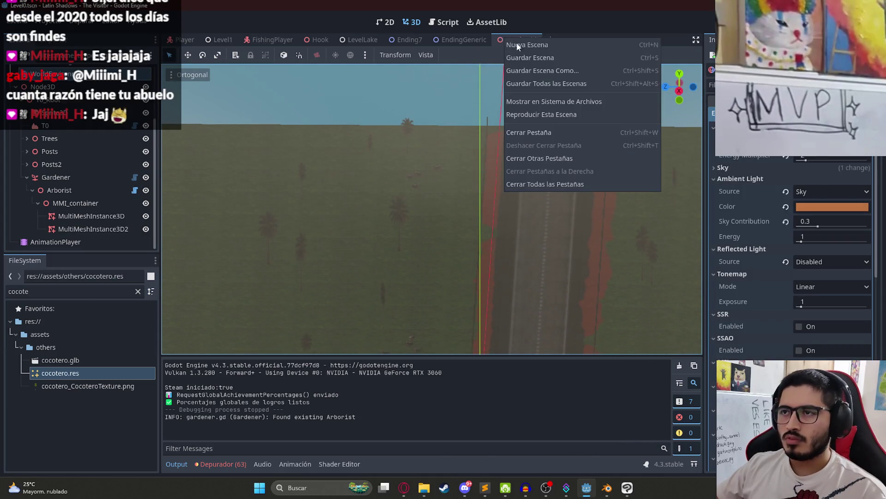
pyautogui.click(546, 115)
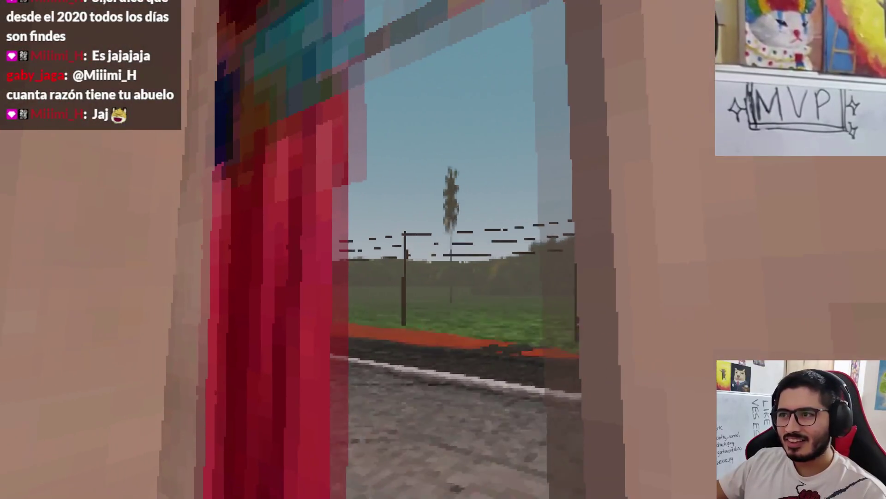
pyautogui.press('Escape')
pyautogui.click(457, 362)
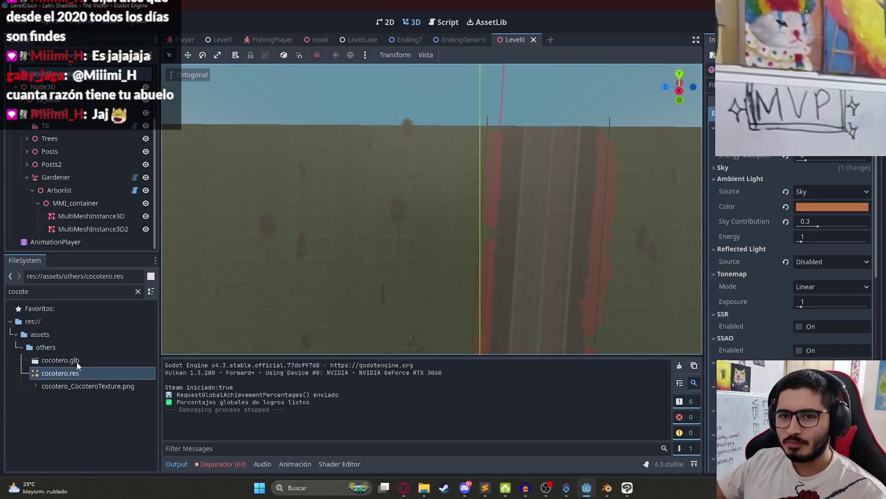
# - Set the cocotero palm material's Billboard Mode to Enabled with Keep Scale on
pyautogui.doubleClick(70, 374)
pyautogui.click(739, 335)
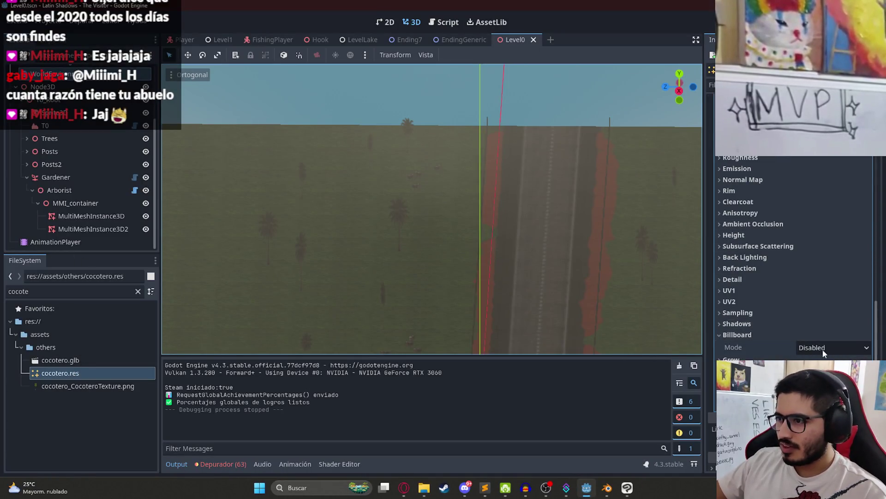
pyautogui.click(813, 372)
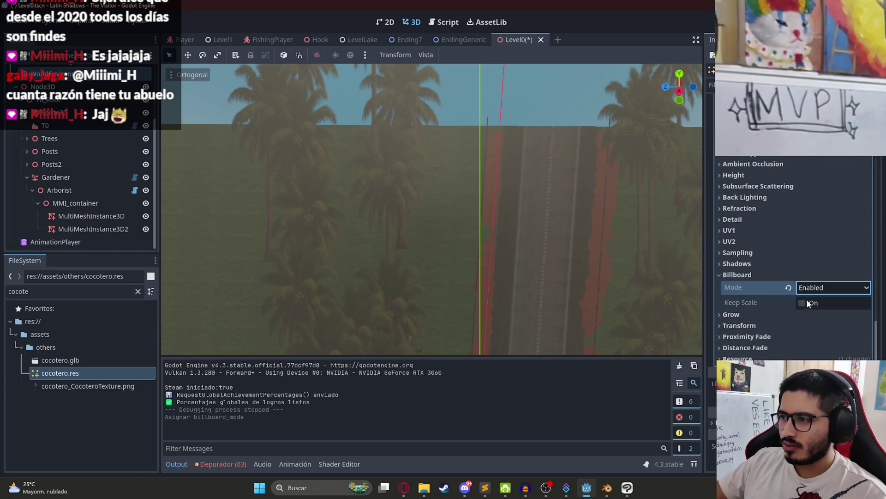
pyautogui.click(807, 303)
# - Test-play the Level0 scene and quit the game with F8
pyautogui.rightClick(520, 41)
pyautogui.click(549, 117)
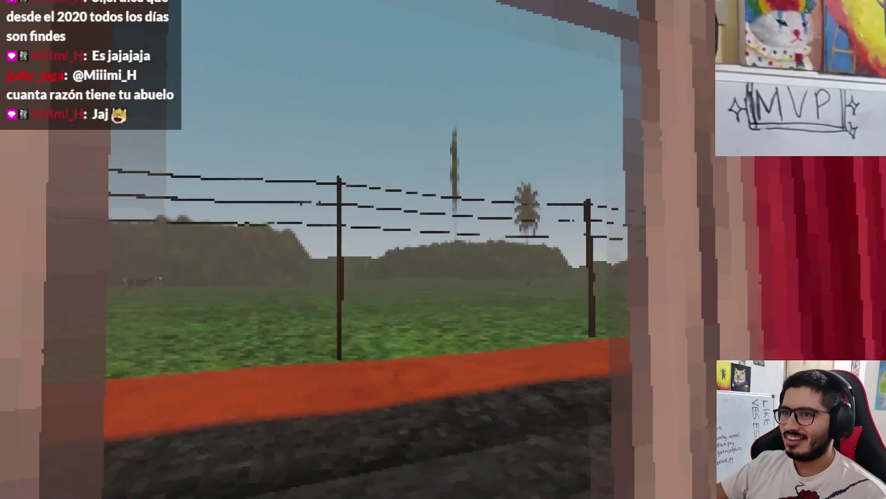
pyautogui.press('F8')
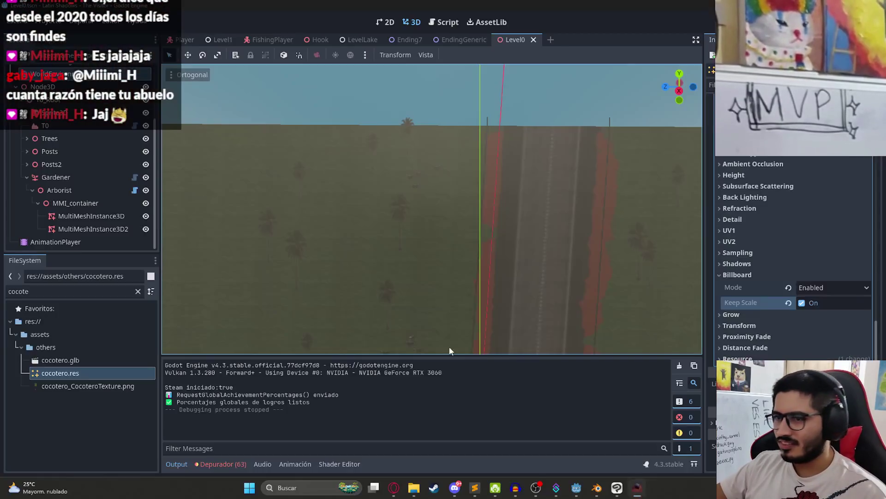
# - Set the cocotero material's Billboard Mode to Enabled with Keep Scale, and save Level0
pyautogui.doubleClick(63, 360)
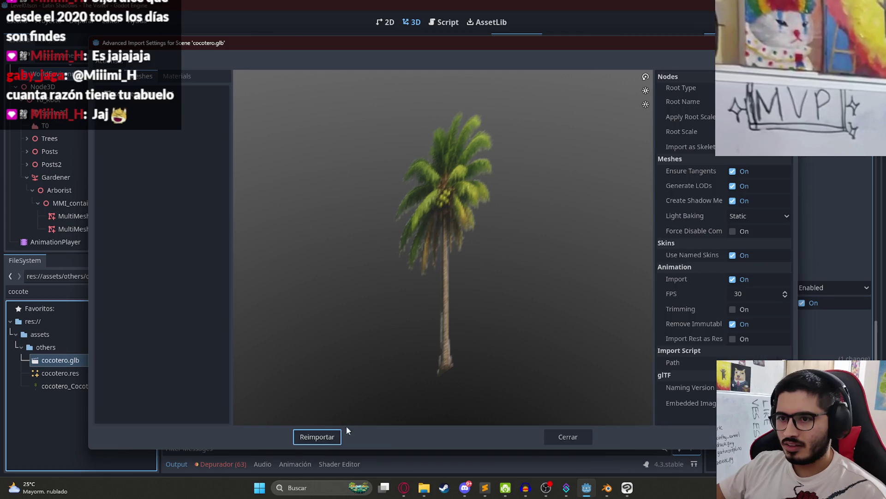
pyautogui.press('Return')
pyautogui.click(102, 372)
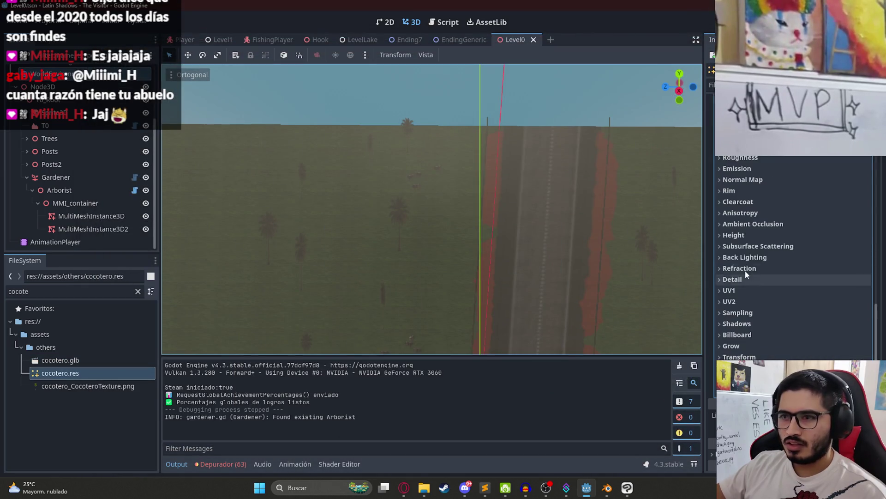
pyautogui.scroll(-2, 780, 320)
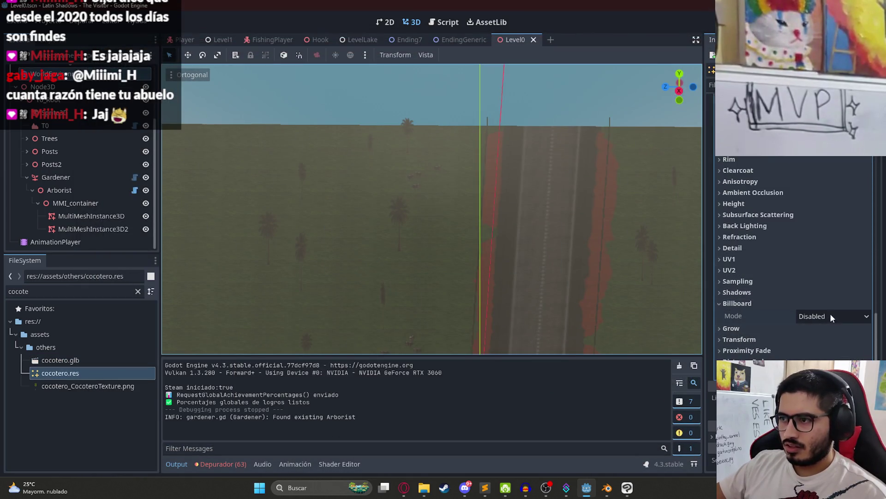
pyautogui.click(827, 317)
pyautogui.click(812, 337)
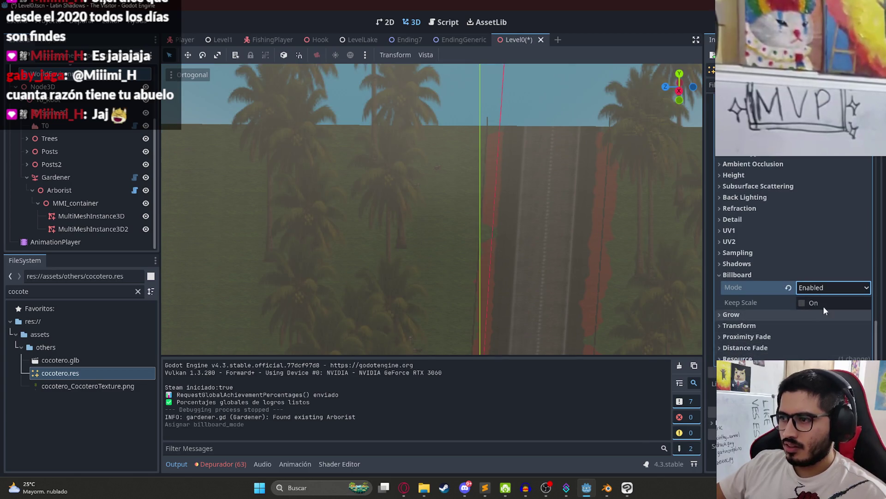
pyautogui.click(808, 306)
pyautogui.hotkey('ctrl', 's')
# - Orbit to an oblique road view and open the Gardener node's plant painting tools
pyautogui.moveTo(536, 244)
pyautogui.mouseDown()
pyautogui.moveTo(336, 196)
pyautogui.moveTo(218, 199)
pyautogui.moveTo(537, 218)
pyautogui.mouseUp()
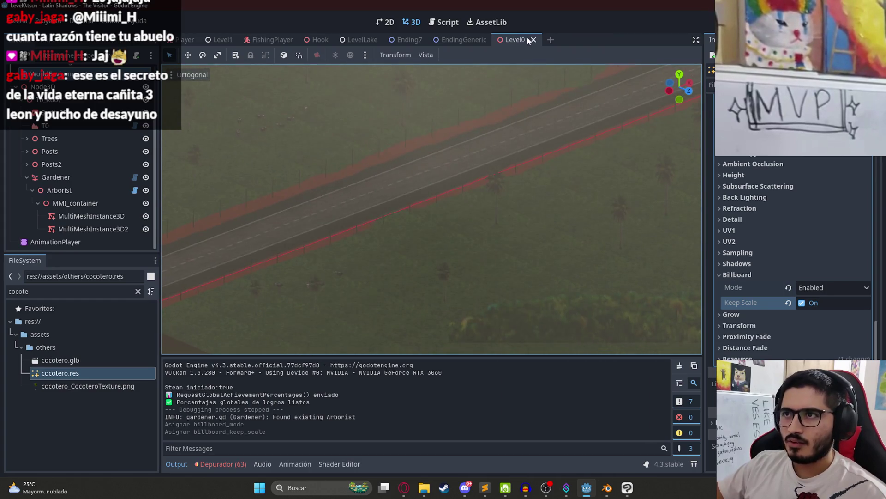
pyautogui.scroll(3, 77, 166)
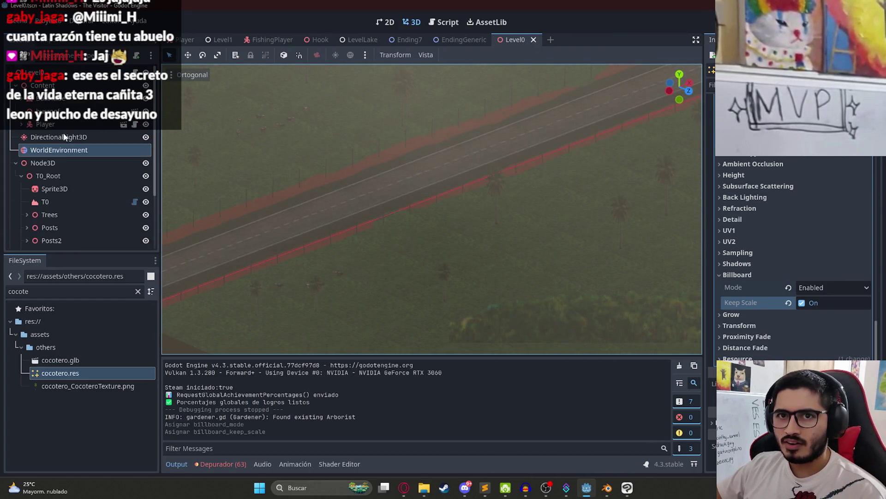
pyautogui.scroll(-3, 65, 189)
pyautogui.doubleClick(68, 179)
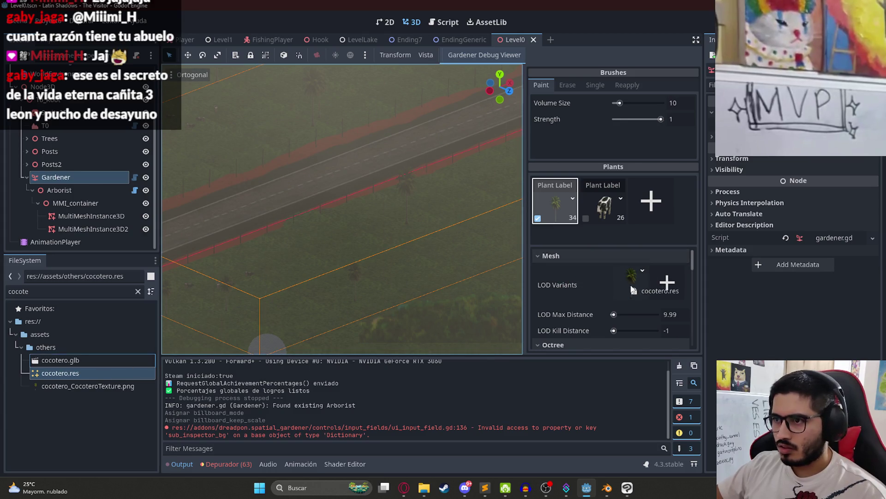
# - Make cocotero.res the first plant's LOD mesh and play the Level0 scene
pyautogui.moveTo(632, 289); pyautogui.dragTo(631, 283)
pyautogui.rightClick(511, 41)
pyautogui.click(543, 118)
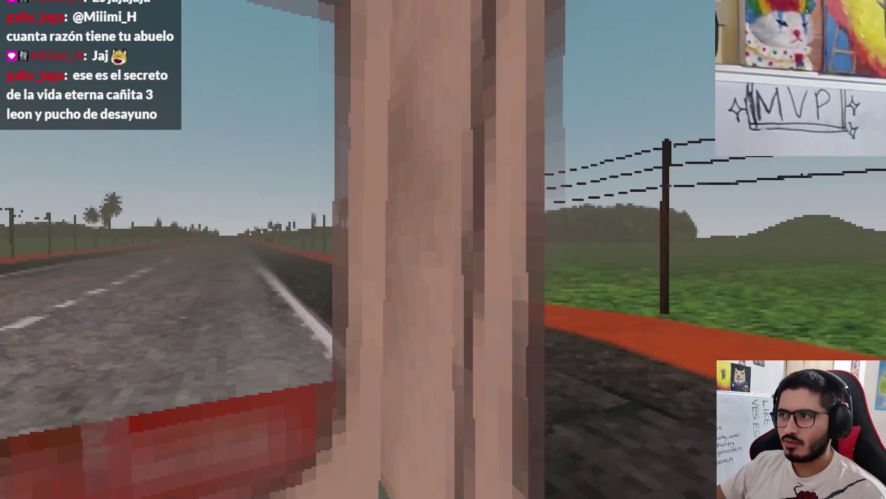
# - Quit the test run, close the Level0 tab and clear the file filter
pyautogui.press('Escape')
pyautogui.click(441, 359)
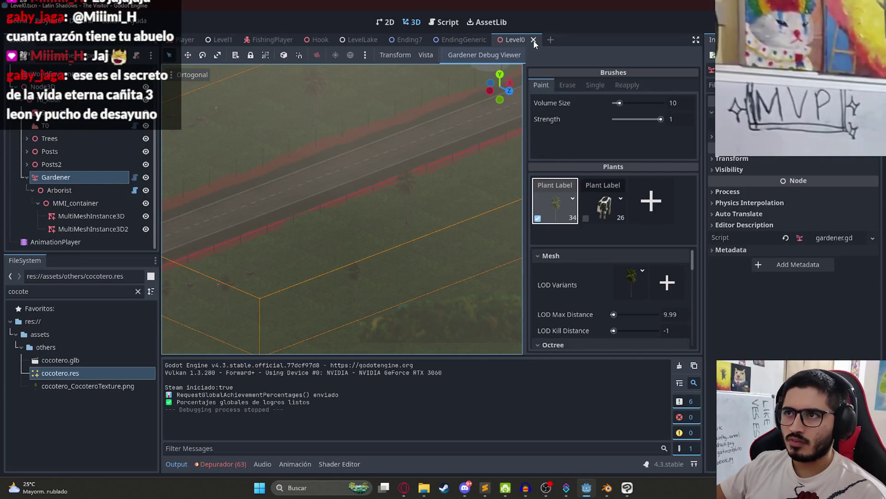
pyautogui.click(534, 40)
pyautogui.press('BackSpace')
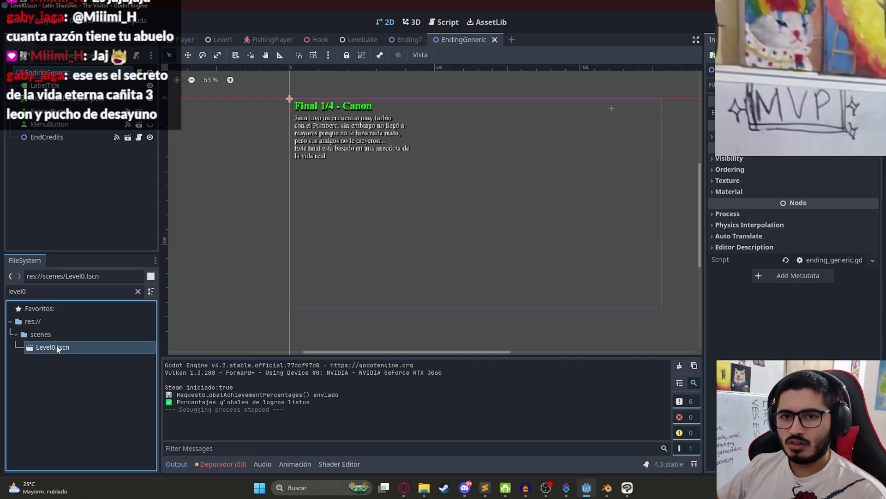
# - Reopen Level0.tscn and run it with Reproducir Esta Escena
pyautogui.doubleClick(58, 349)
pyautogui.rightClick(518, 41)
pyautogui.click(574, 176)
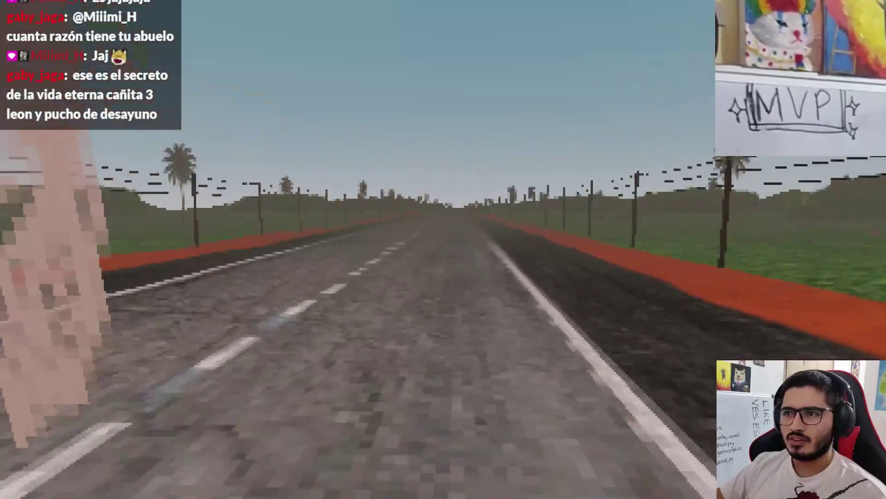
# - Quit the game via Salir al escritorio and collapse the first plant's settings
pyautogui.press('Escape')
pyautogui.click(439, 359)
pyautogui.click(556, 219)
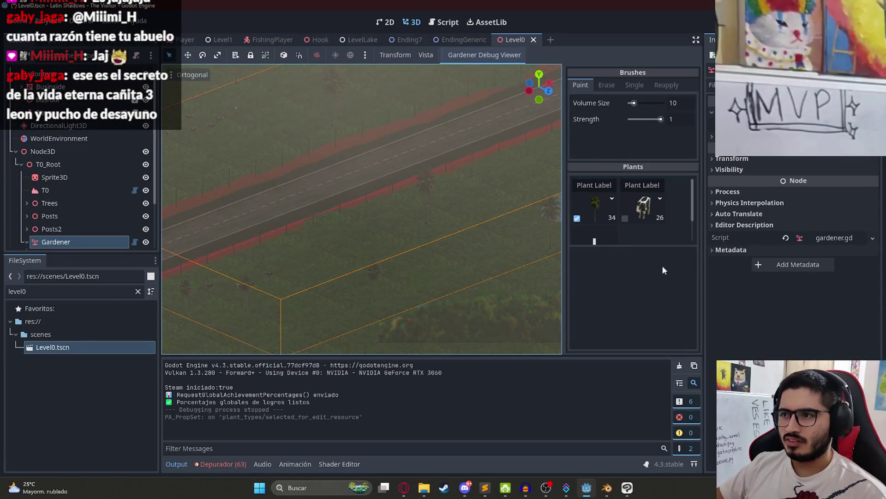
# - Swap the first plant's old LOD mesh for cocotero.res, found by filtering 'coco'
pyautogui.click(597, 210)
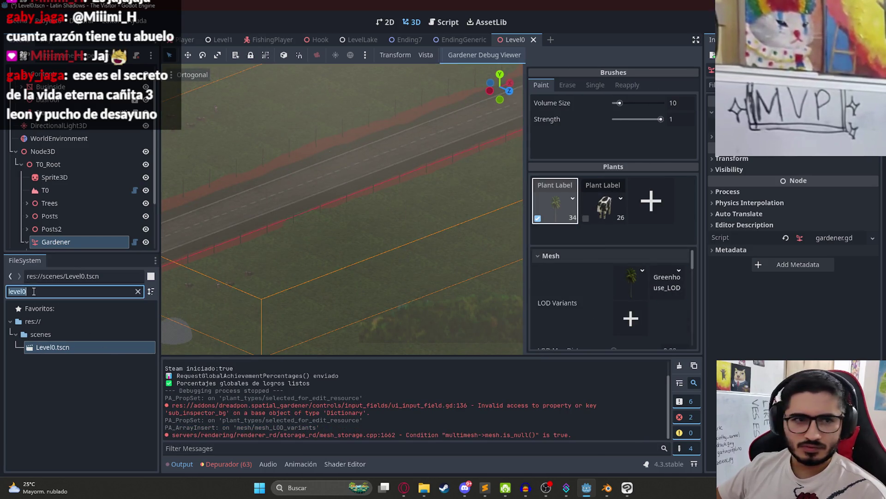
pyautogui.write('cocote')
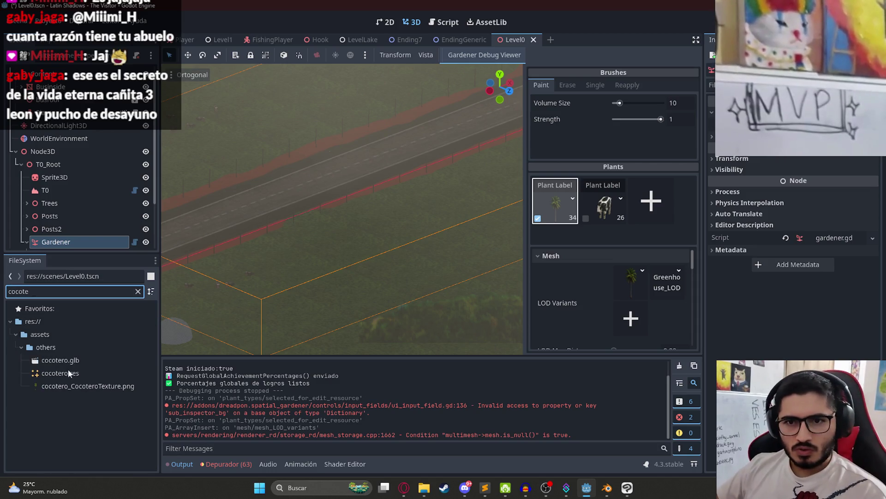
pyautogui.moveTo(68, 373); pyautogui.dragTo(691, 219)
pyautogui.moveTo(661, 294); pyautogui.dragTo(660, 293)
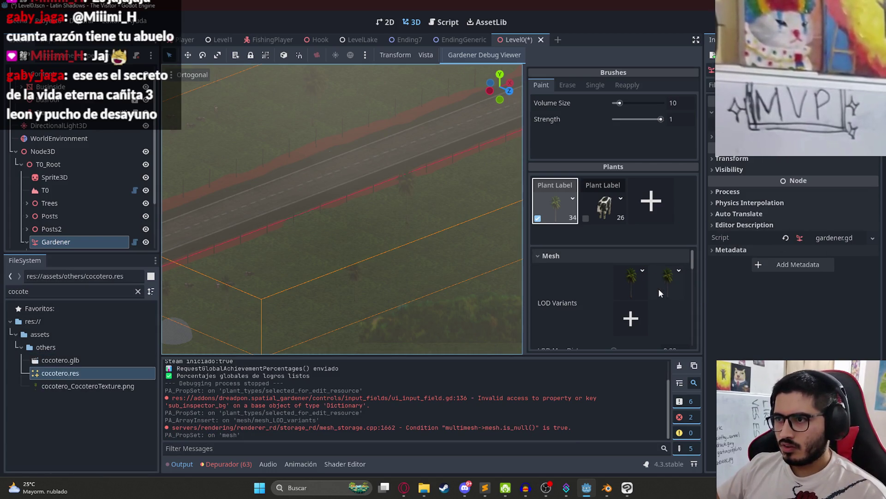
pyautogui.click(637, 279)
pyautogui.click(642, 270)
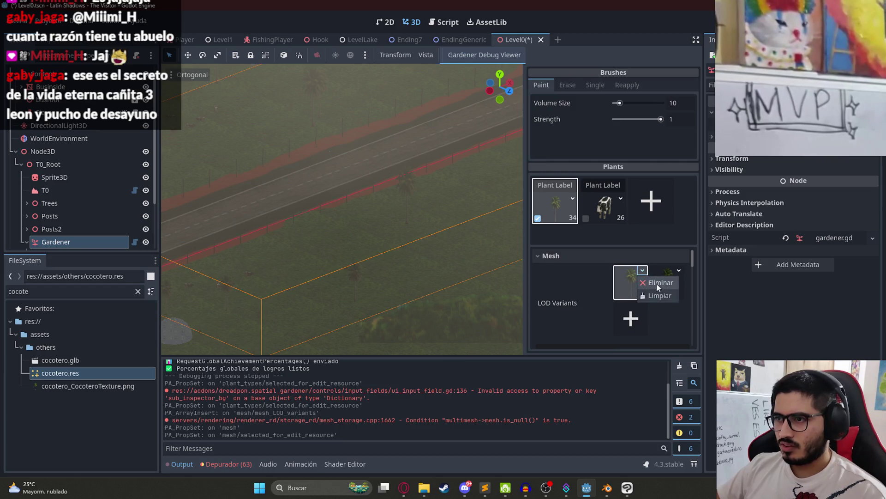
pyautogui.click(657, 282)
# - Save Level0, test-play the scene, then quit back to the editor
pyautogui.moveTo(382, 199)
pyautogui.mouseDown()
pyautogui.moveTo(400, 164)
pyautogui.moveTo(487, 143)
pyautogui.moveTo(360, 172)
pyautogui.moveTo(465, 188)
pyautogui.moveTo(495, 181)
pyautogui.moveTo(316, 196)
pyautogui.moveTo(312, 173)
pyautogui.moveTo(215, 167)
pyautogui.moveTo(516, 169)
pyautogui.moveTo(245, 169)
pyautogui.moveTo(411, 63)
pyautogui.mouseUp()
pyautogui.hotkey('ctrl', 's')
pyautogui.scroll(-2, 317, 196)
pyautogui.rightClick(514, 42)
pyautogui.click(556, 120)
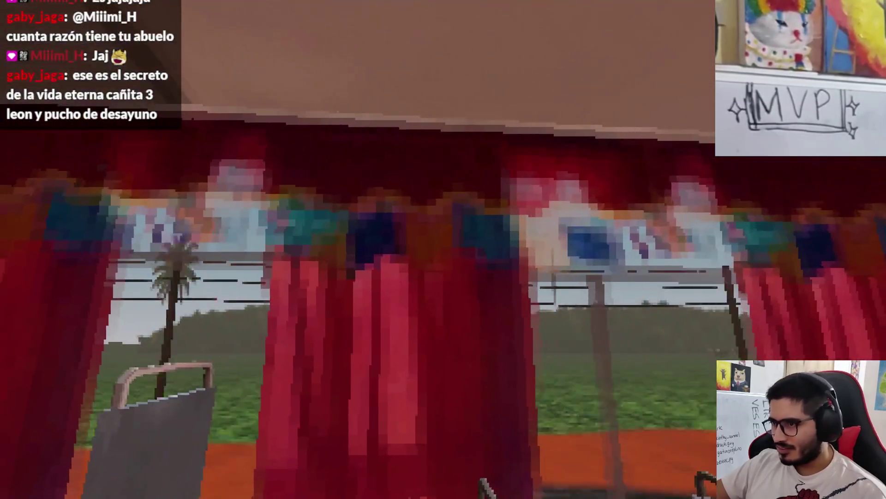
pyautogui.press('Escape')
pyautogui.click(411, 372)
pyautogui.moveTo(316, 218)
pyautogui.mouseDown()
pyautogui.moveTo(406, 165)
pyautogui.moveTo(176, 267)
pyautogui.mouseUp()
pyautogui.scroll(3, 421, 261)
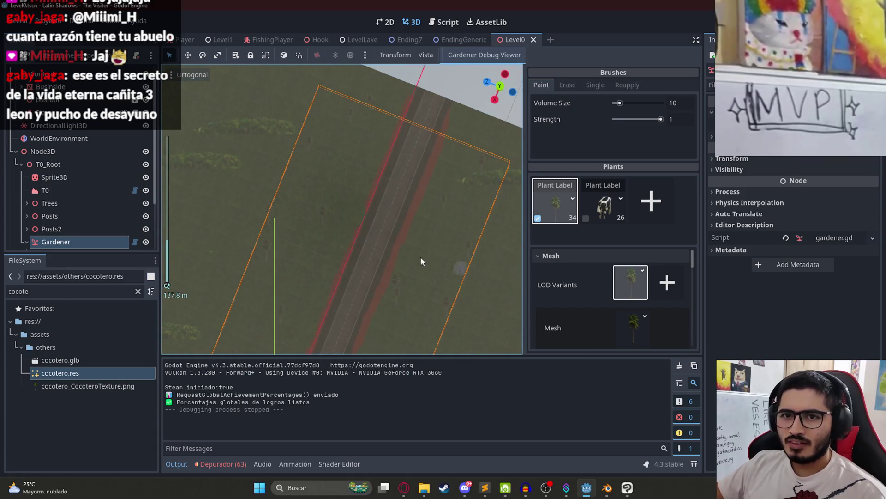
# - Remove the first palm plant entry and select the world environment settings
pyautogui.click(572, 213)
pyautogui.press('KP_7')
pyautogui.click(78, 139)
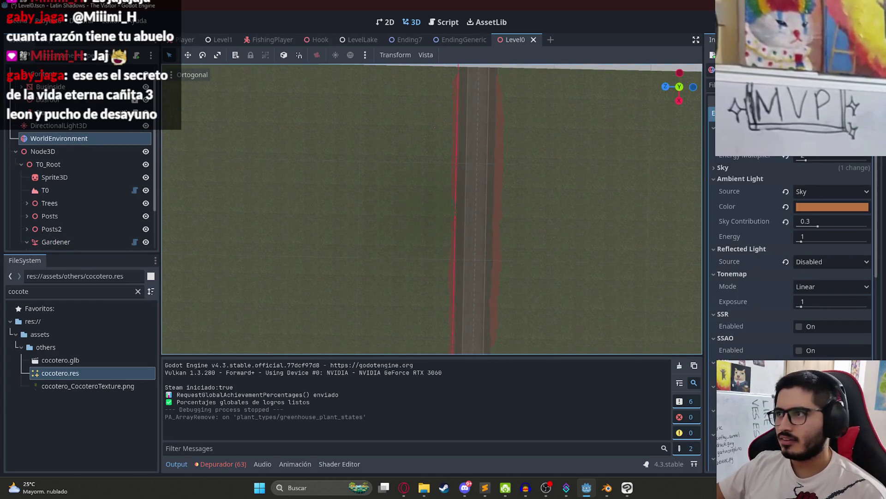
pyautogui.scroll(-3, 308, 203)
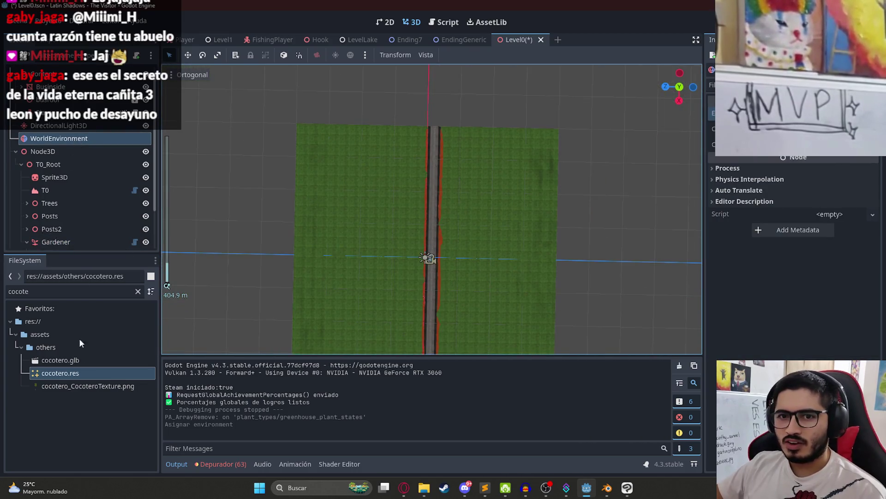
pyautogui.scroll(15, 513, 240)
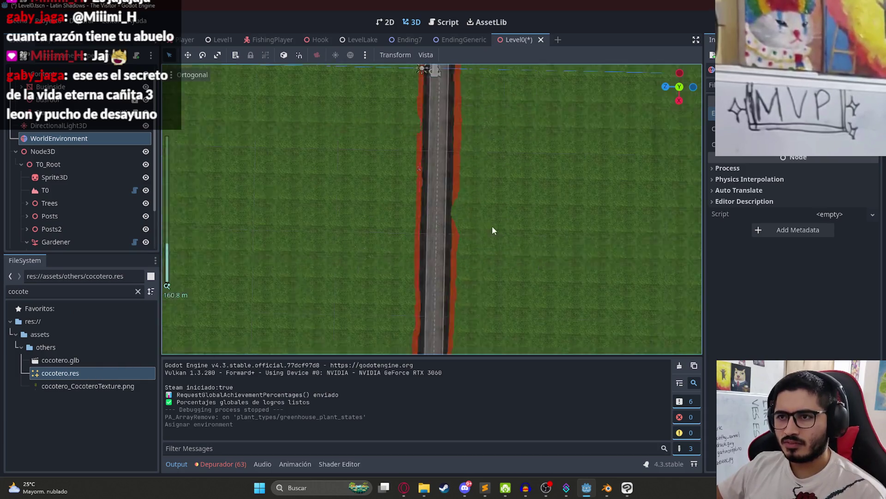
# - Undo the environment assignment and select the Gardener to show its painting tools
pyautogui.moveTo(520, 99); pyautogui.dragTo(361, 247)
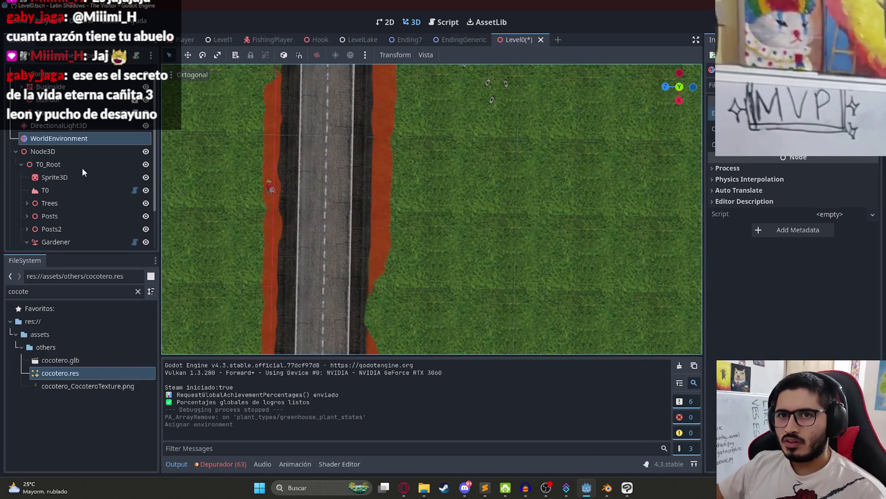
pyautogui.hotkey('ctrl', 'z')
pyautogui.scroll(-2, 88, 194)
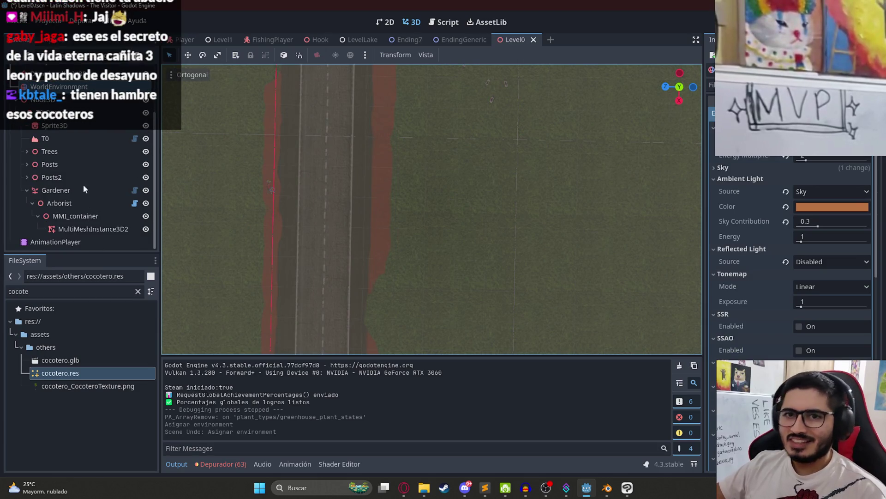
pyautogui.scroll(3, 83, 187)
pyautogui.scroll(-2, 77, 191)
pyautogui.scroll(-1, 77, 191)
pyautogui.click(67, 190)
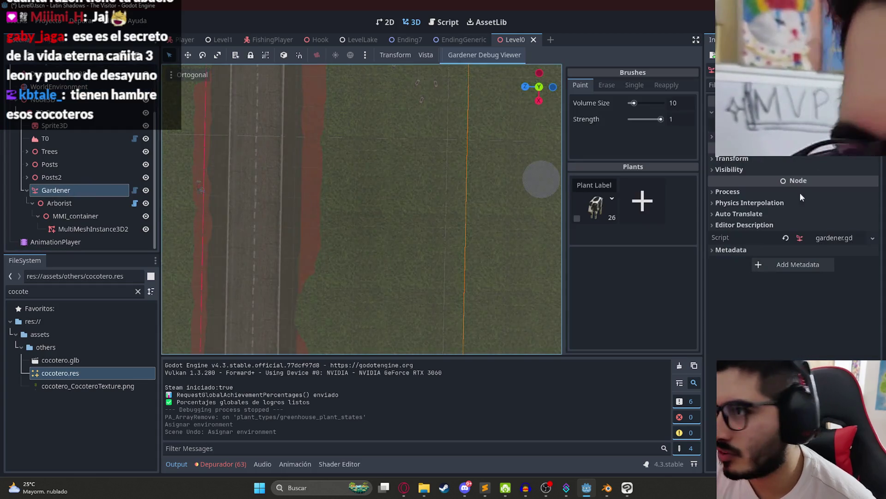
# - Add a new Gardener plant using cocotero.res as its mesh and save
pyautogui.click(642, 210)
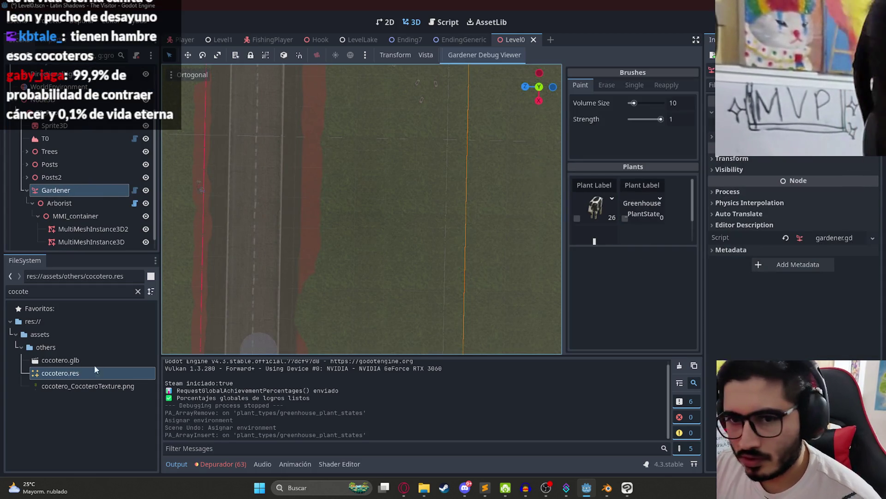
pyautogui.click(633, 210)
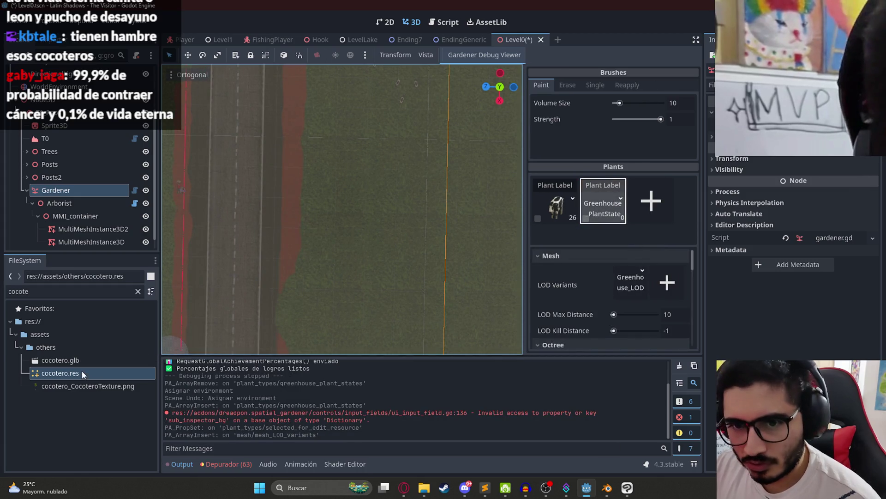
pyautogui.moveTo(634, 296); pyautogui.dragTo(640, 291)
pyautogui.hotkey('ctrl', 's')
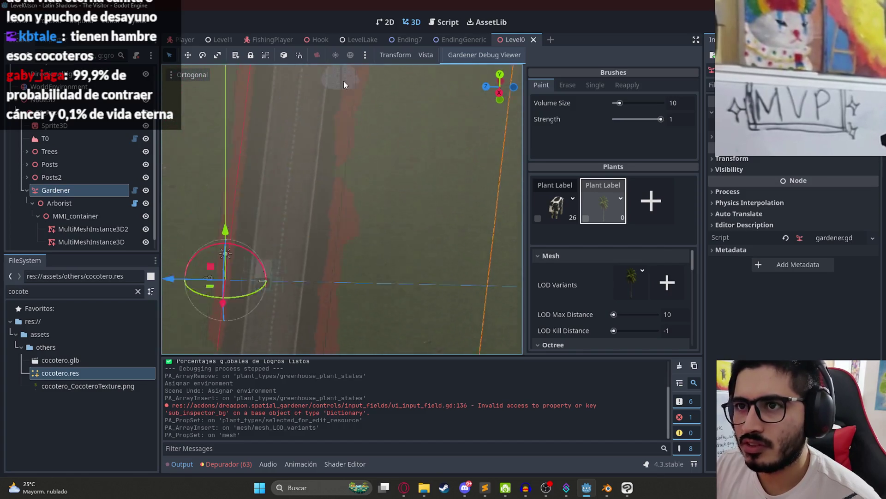
# - Paint and undo a test palm stroke by the road, then reselect the Gardener
pyautogui.moveTo(407, 187); pyautogui.dragTo(418, 234)
pyautogui.hotkey('ctrl', 'z')
pyautogui.scroll(3, 70, 127)
pyautogui.click(78, 148)
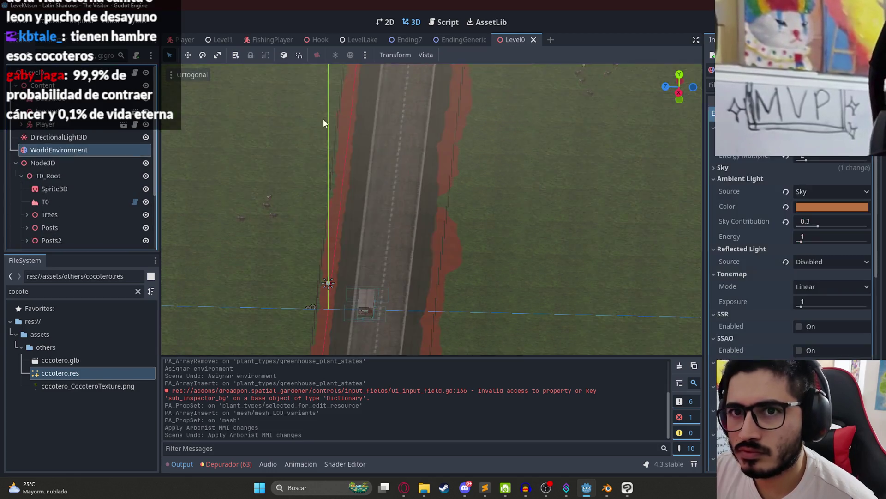
pyautogui.scroll(-3, 82, 187)
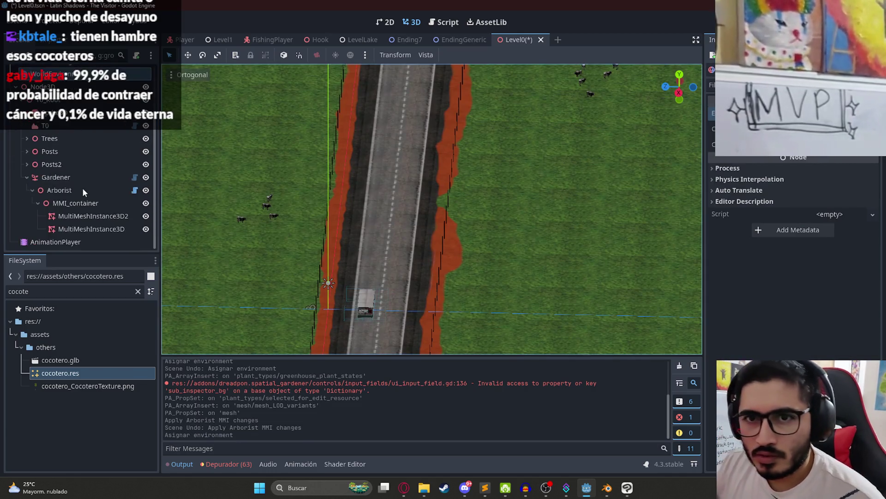
pyautogui.click(75, 176)
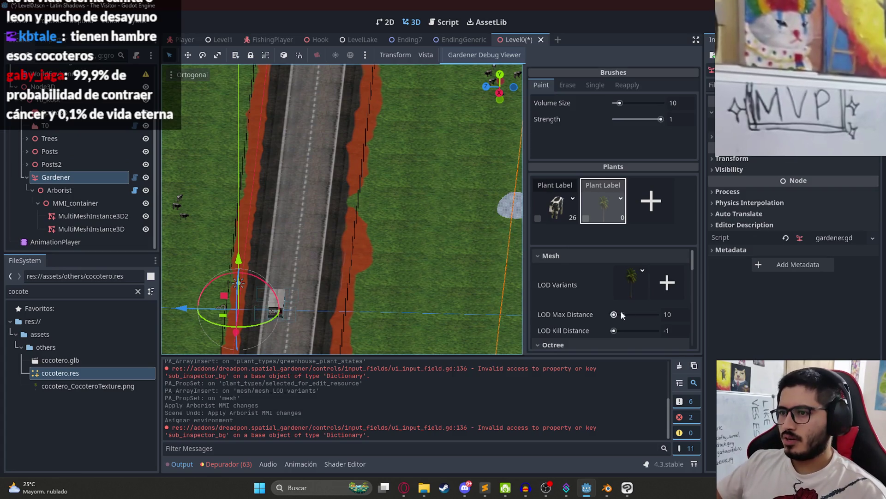
# - Set the plant's Random Scale Range to 0.17–0.4
pyautogui.scroll(-5, 644, 306)
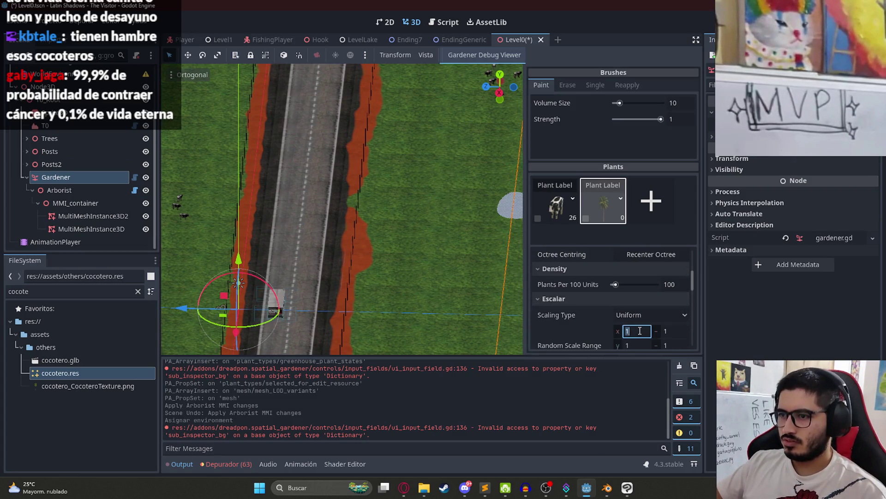
pyautogui.click(675, 331)
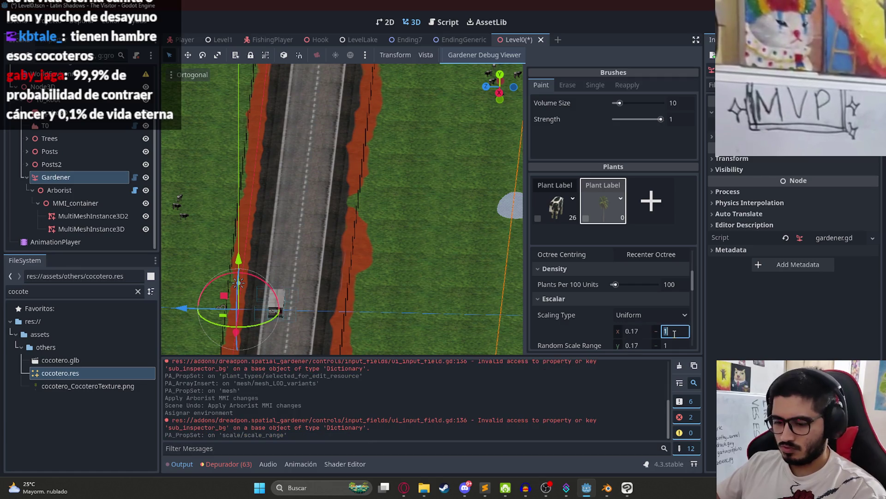
pyautogui.write('0.4')
pyautogui.press('Return')
pyautogui.scroll(-5, 383, 198)
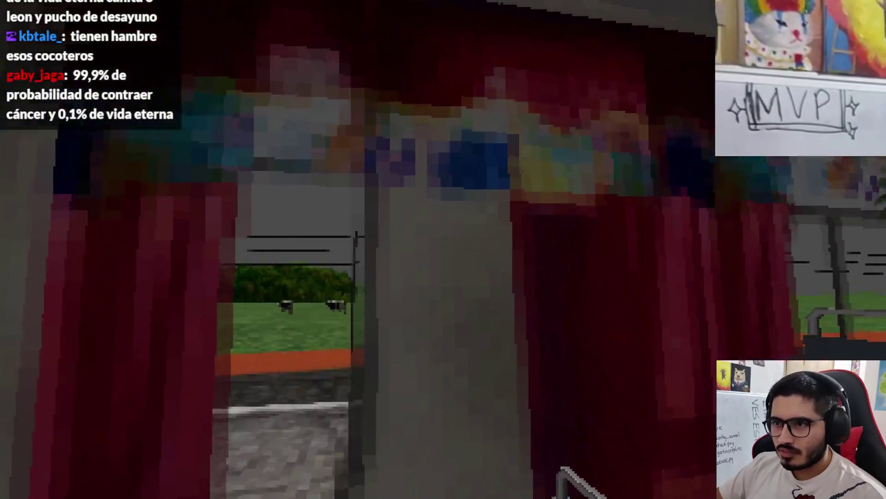
# - Finish the test run, quit via Salir al escritorio, and view the road diagonally
pyautogui.press('Escape')
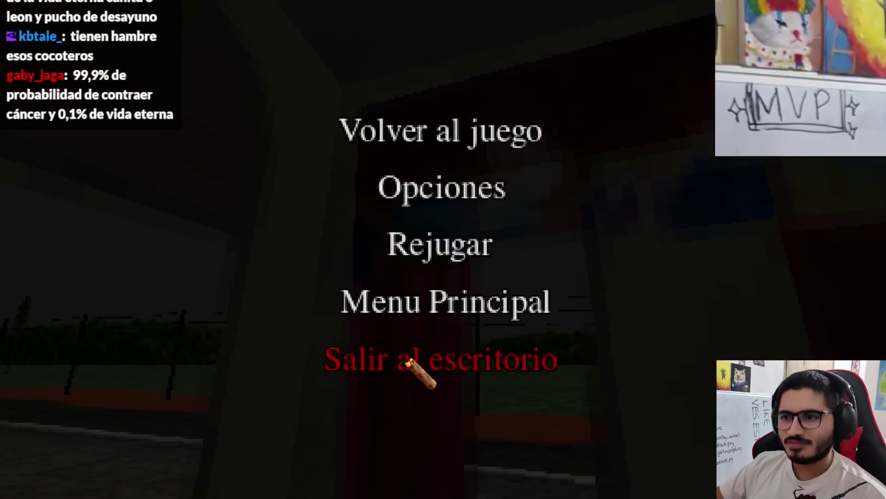
pyautogui.click(416, 360)
pyautogui.moveTo(452, 174)
pyautogui.mouseDown()
pyautogui.moveTo(200, 162)
pyautogui.moveTo(517, 162)
pyautogui.moveTo(270, 172)
pyautogui.moveTo(521, 276)
pyautogui.mouseUp()
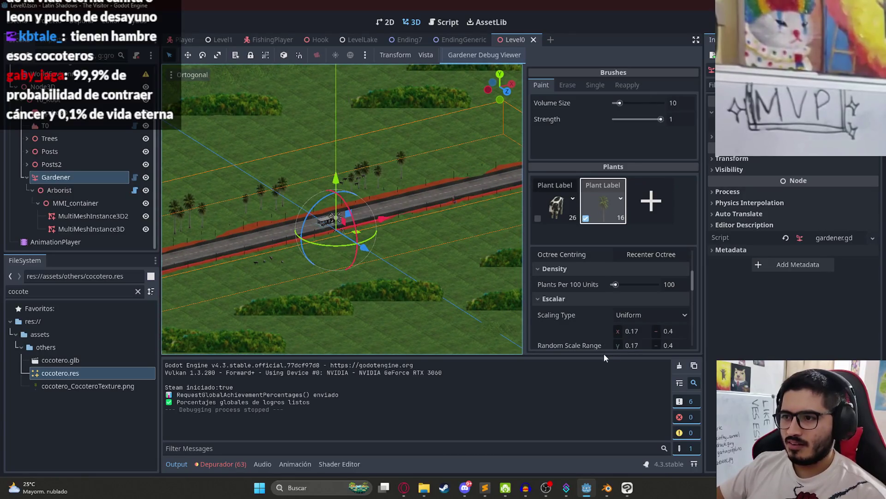
# - Delete the palm tree plant entry from the Gardener's Plants list with Eliminar
pyautogui.scroll(-6, 695, 293)
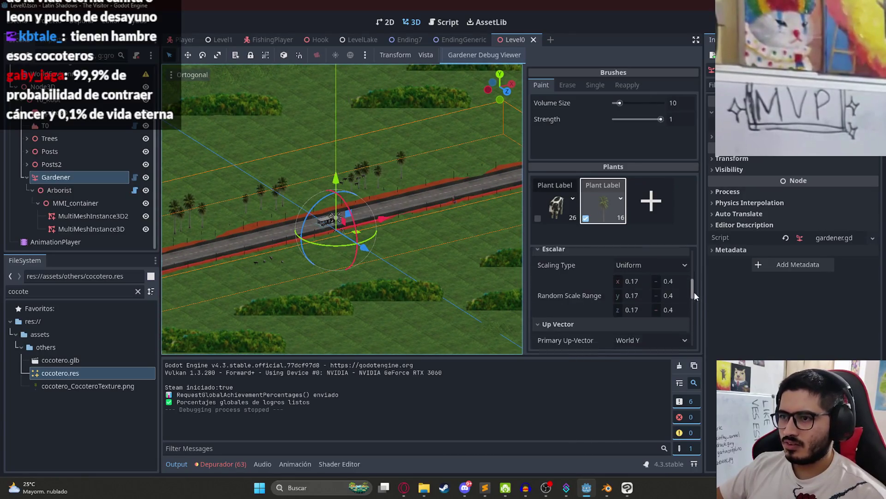
pyautogui.moveTo(694, 323)
pyautogui.mouseDown()
pyautogui.moveTo(693, 348)
pyautogui.moveTo(692, 264)
pyautogui.mouseUp()
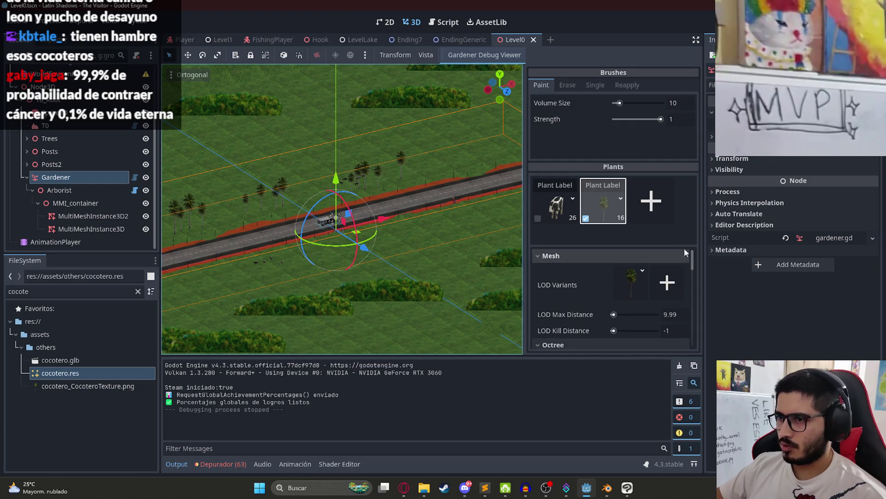
pyautogui.click(621, 199)
pyautogui.click(639, 210)
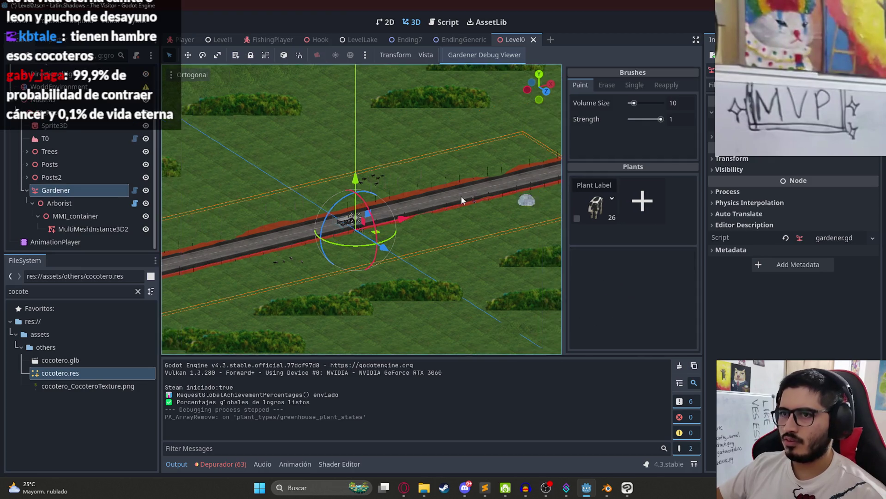
pyautogui.scroll(3, 355, 221)
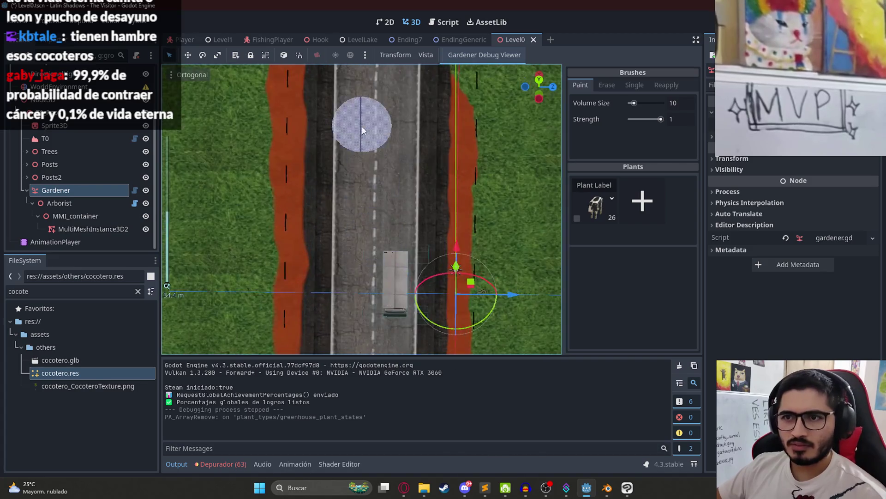
pyautogui.scroll(-10, 375, 288)
# - Collapse the Gardener's children, select the Trees node, and open T0_Root's context menu
pyautogui.click(74, 291)
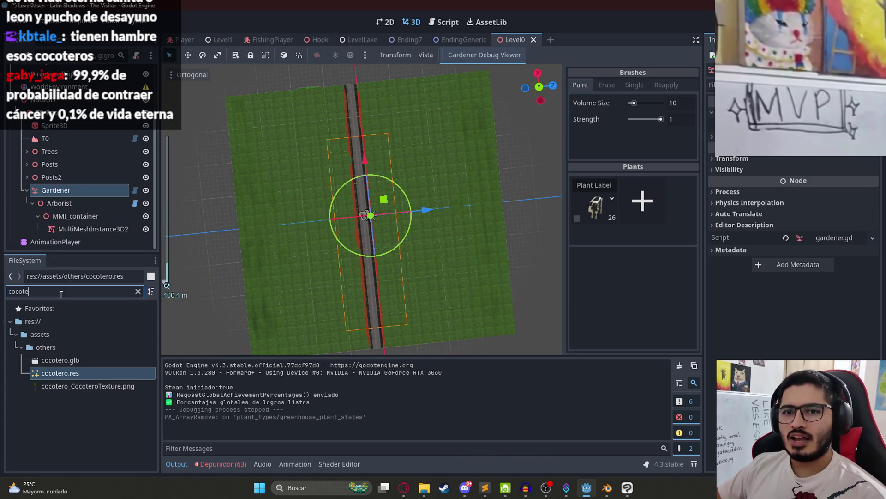
pyautogui.click(27, 190)
pyautogui.click(62, 215)
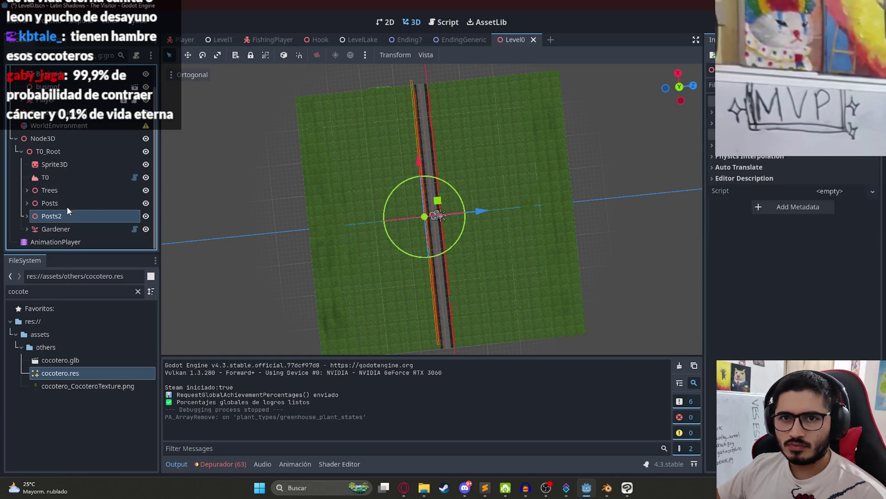
pyautogui.click(70, 191)
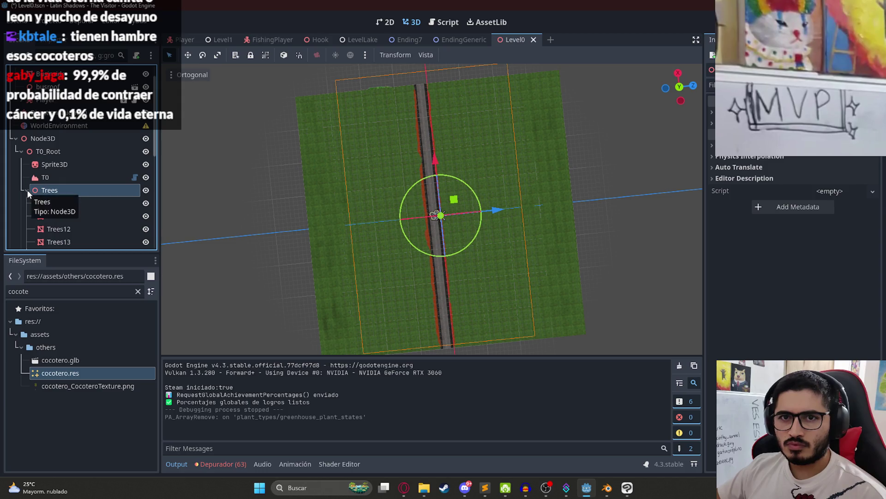
pyautogui.rightClick(48, 154)
# - Add a Node3D child named 'Cocoteros' under T0_Root, save, and switch to Opera
pyautogui.click(90, 159)
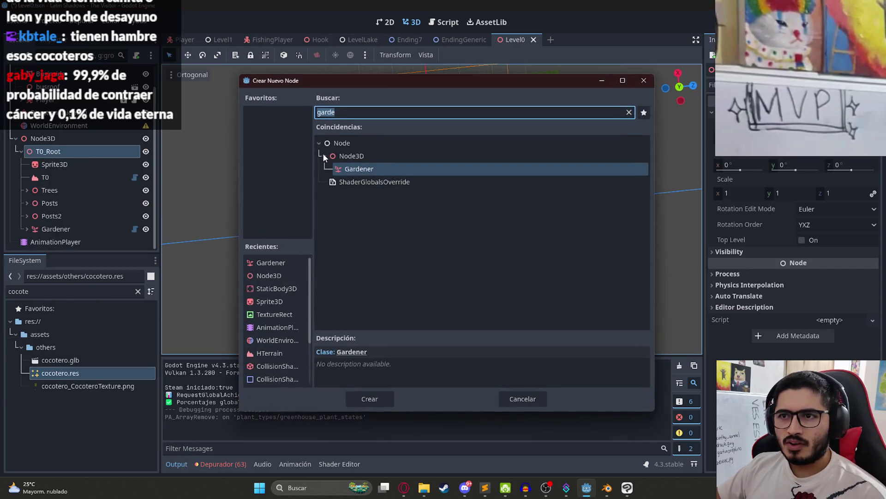
pyautogui.write('node3d')
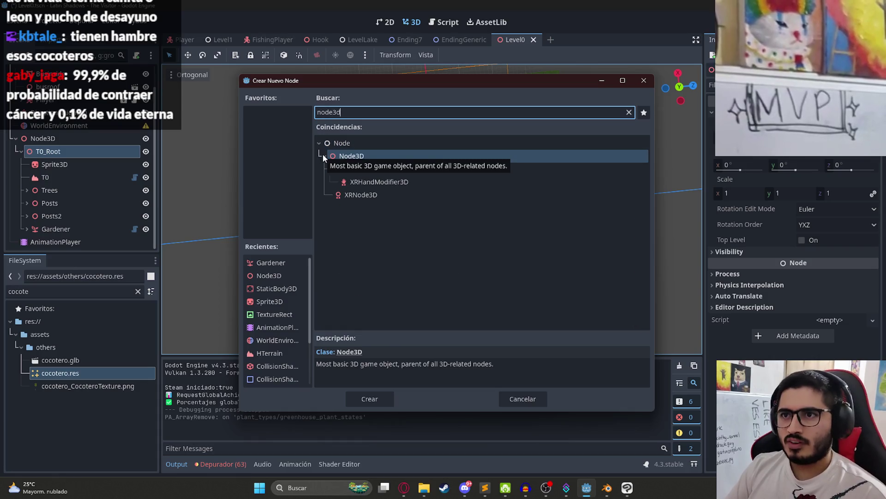
pyautogui.press('Return')
pyautogui.doubleClick(108, 236)
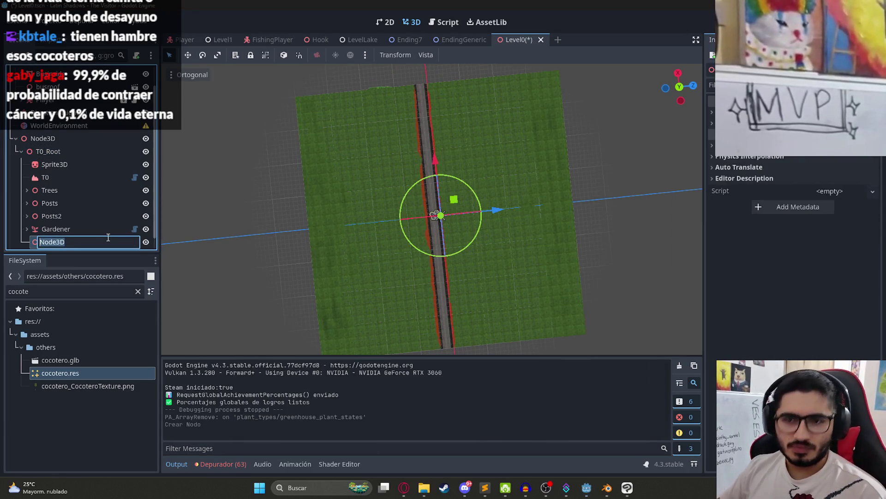
pyautogui.write('Cocoteros')
pyautogui.press('Return')
pyautogui.hotkey('ctrl', 's')
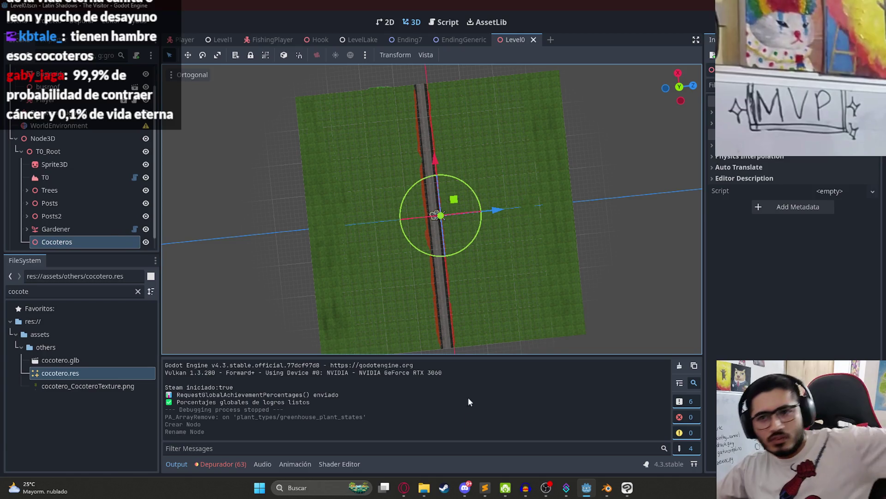
pyautogui.click(404, 485)
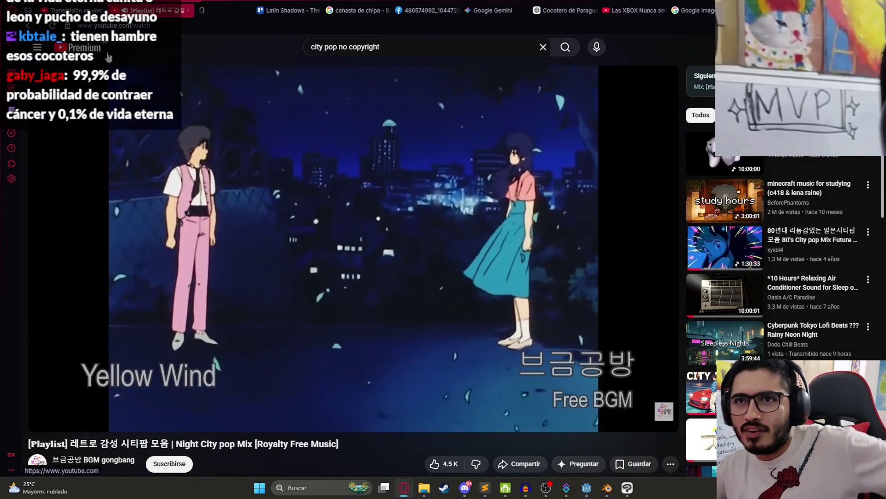
# - Open the 'cosas girando' playlist on YouTube and play the monkeys video full screen
pyautogui.click(214, 7)
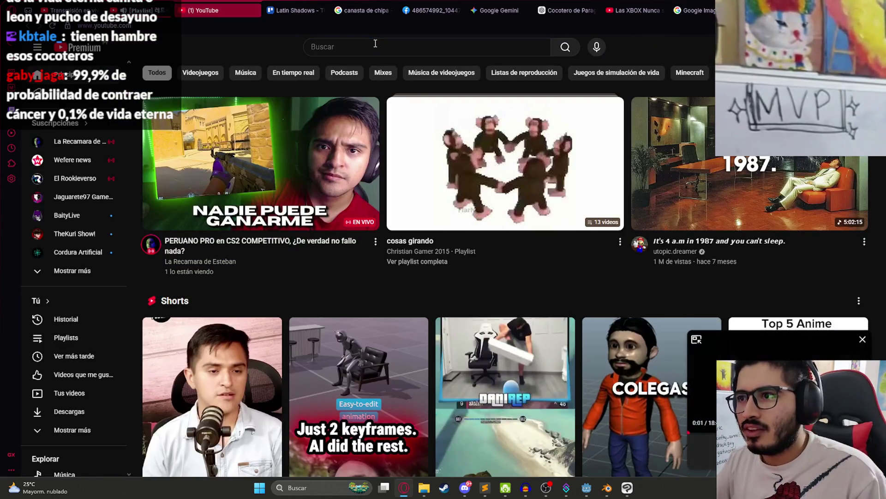
pyautogui.click(437, 160)
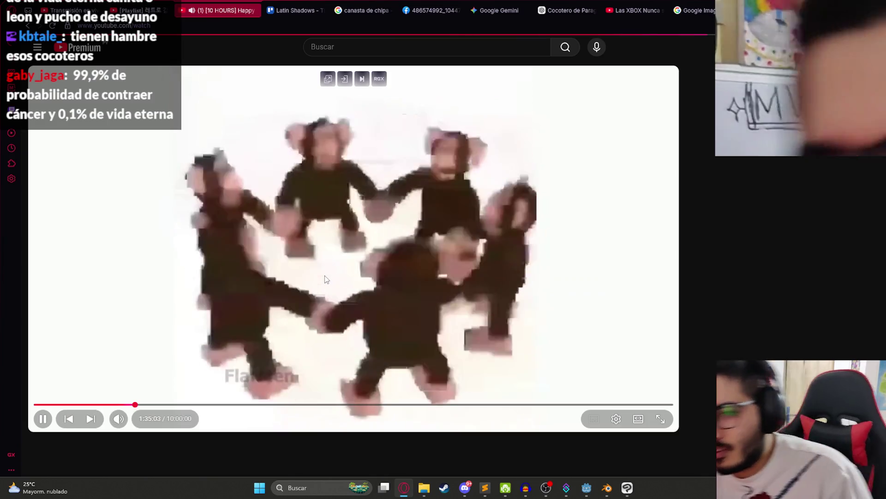
pyautogui.doubleClick(429, 250)
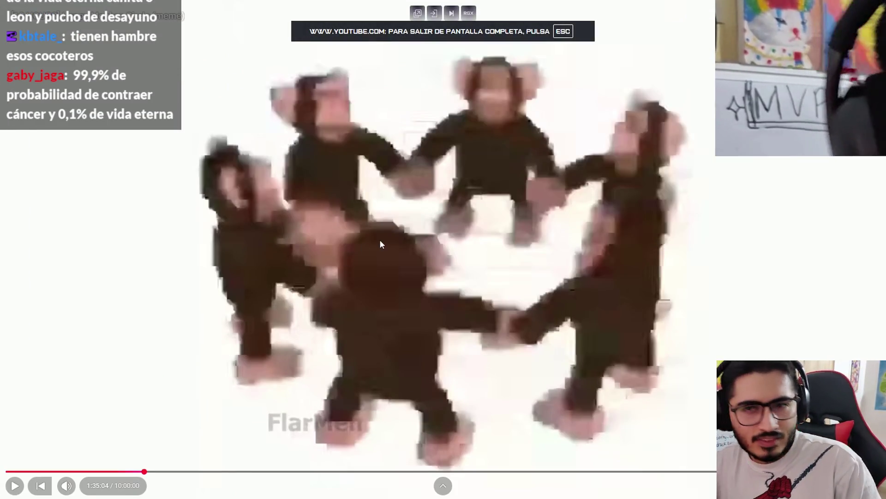
pyautogui.click(380, 239)
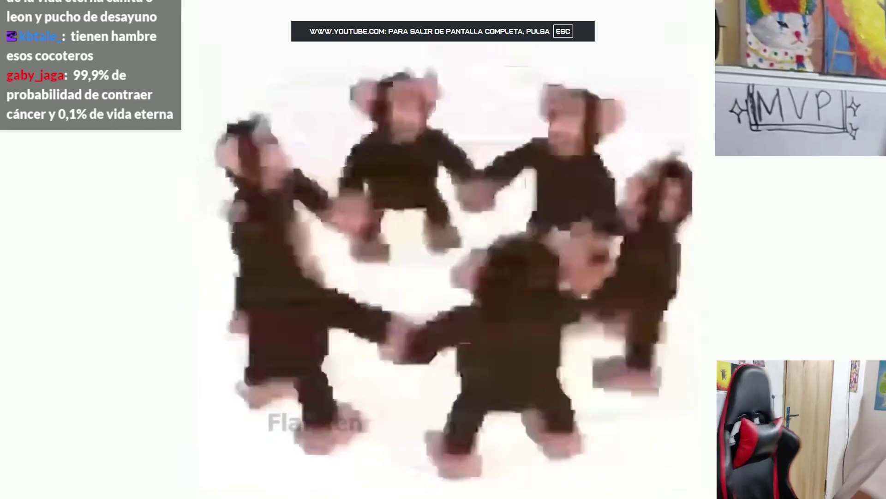
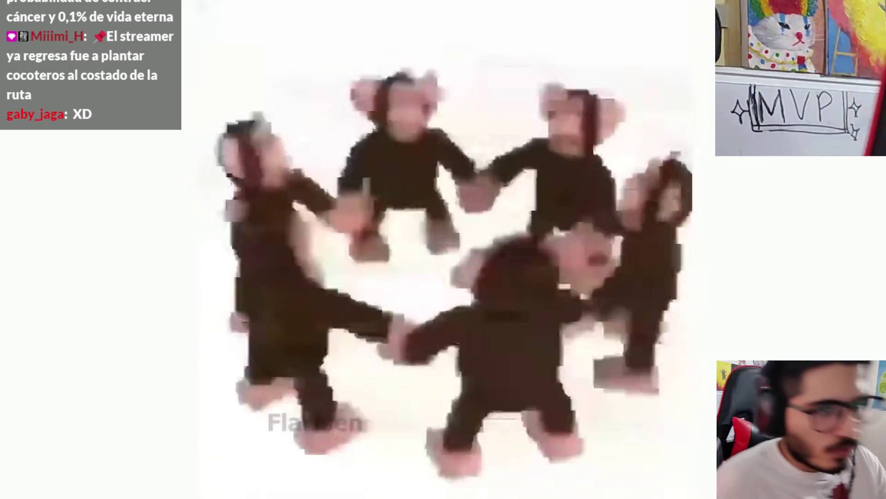
# - Pause the monkey video, leave full screen, and flip between the playlist and video pages
pyautogui.press('space')
pyautogui.press('Escape')
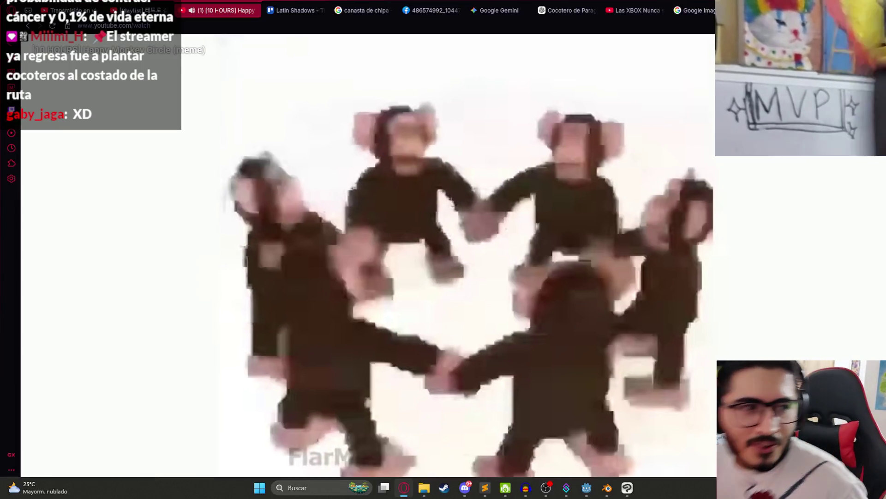
pyautogui.click(152, 10)
pyautogui.click(216, 5)
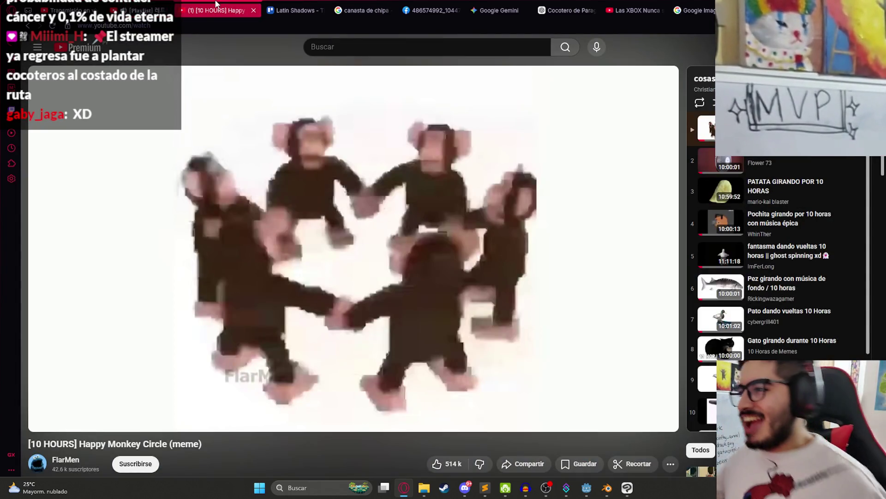
# - Check the YouTube notifications, then switch over to the Blender window
pyautogui.click(739, 47)
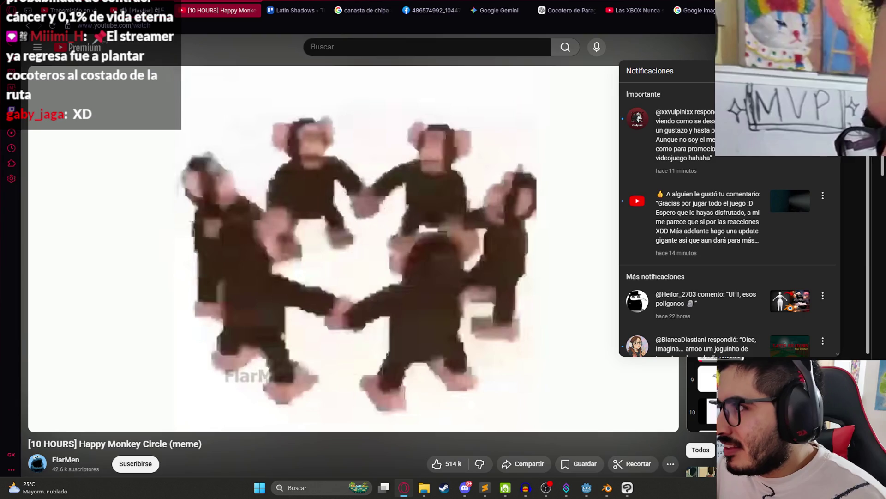
pyautogui.press('Escape')
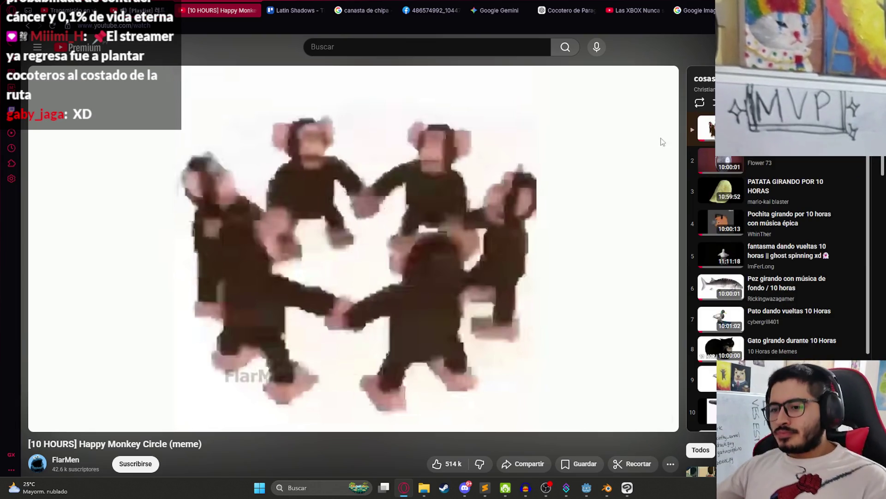
pyautogui.click(611, 492)
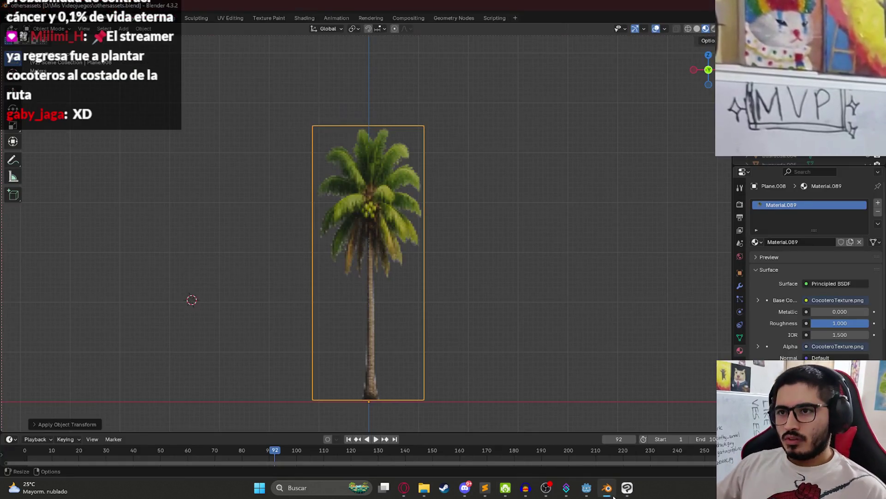
# - Assign the DayIntro world environment resource to Level0 and save the scene
pyautogui.click(585, 489)
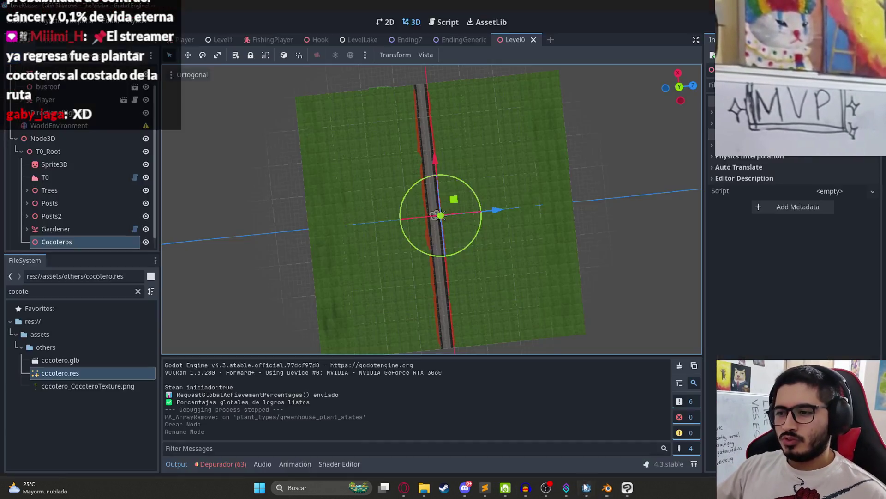
pyautogui.click(487, 99)
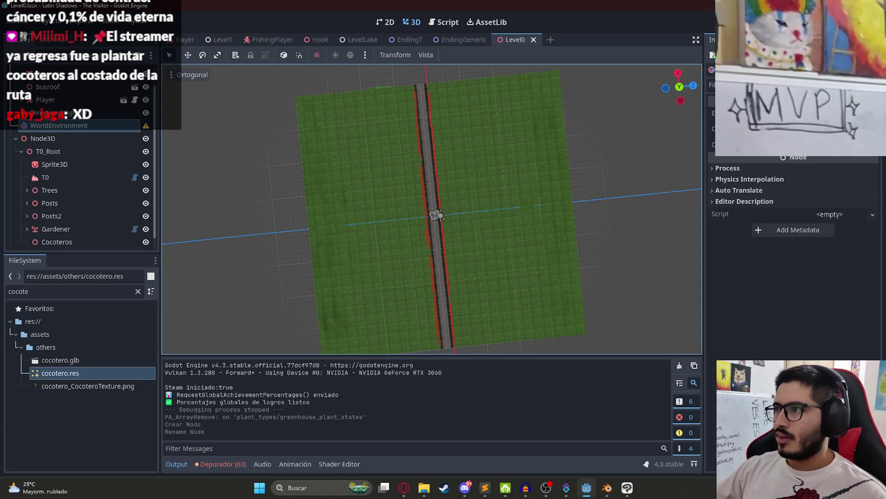
pyautogui.hotkey('shift', 'alt', 'o')
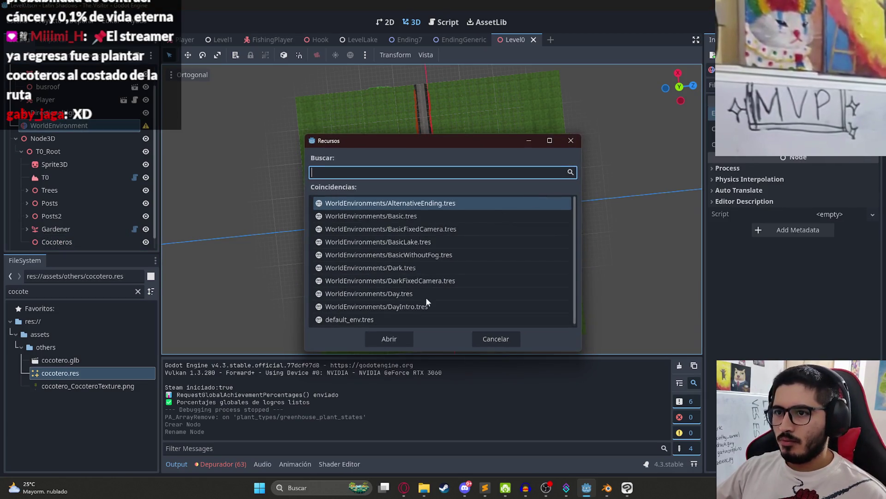
pyautogui.doubleClick(414, 304)
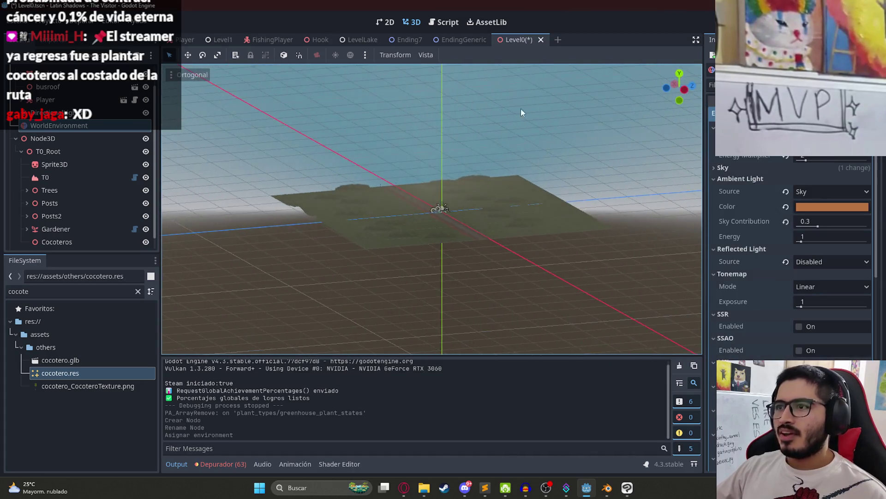
pyautogui.scroll(3, 432, 209)
pyautogui.hotkey('ctrl', 's')
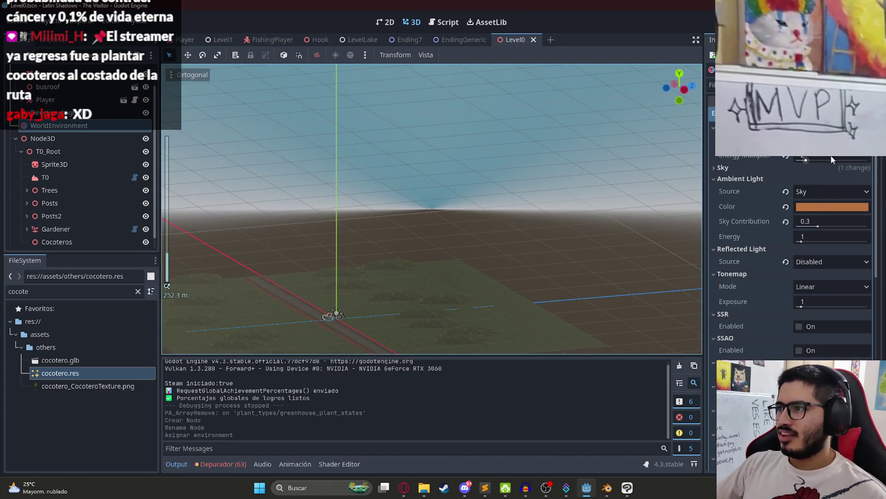
# - Review the ambient light source and background energy, leaving both unchanged
pyautogui.click(829, 191)
pyautogui.press('Escape')
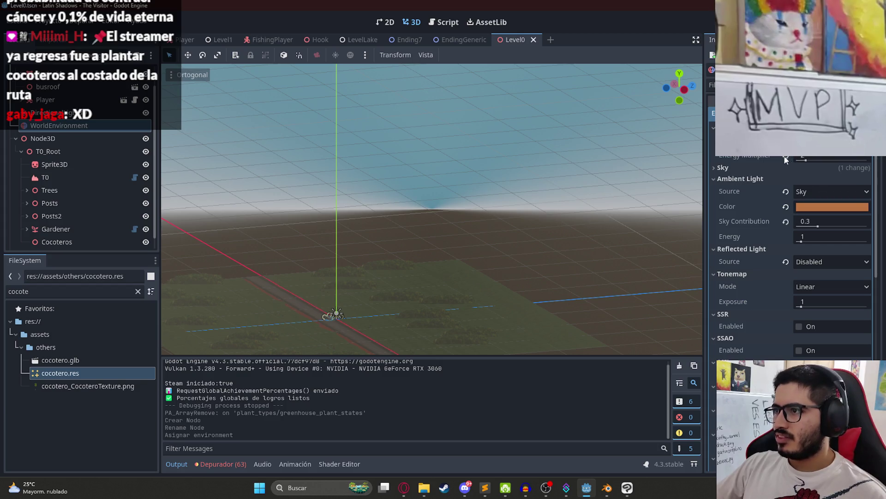
pyautogui.click(805, 161)
pyautogui.hotkey('ctrl', 'z')
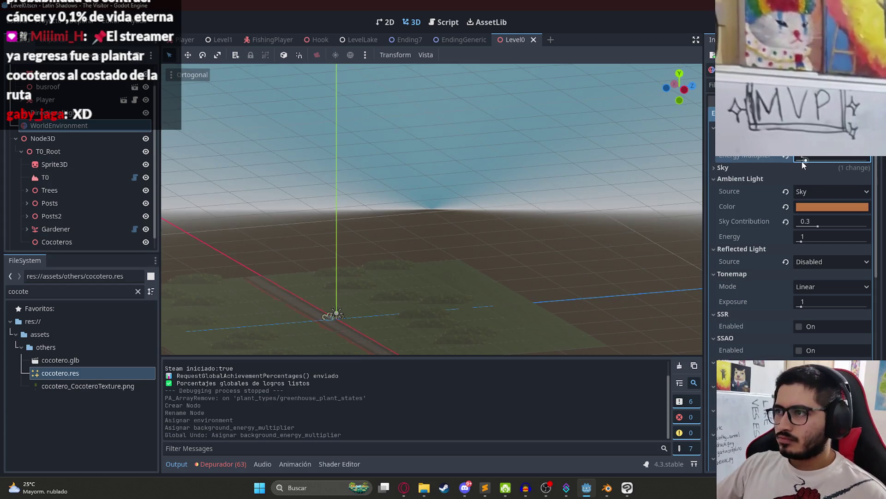
# - Set the ProceduralSkyMaterial top colour to brown 936839, save, and run Level0
pyautogui.click(723, 168)
pyautogui.click(826, 180)
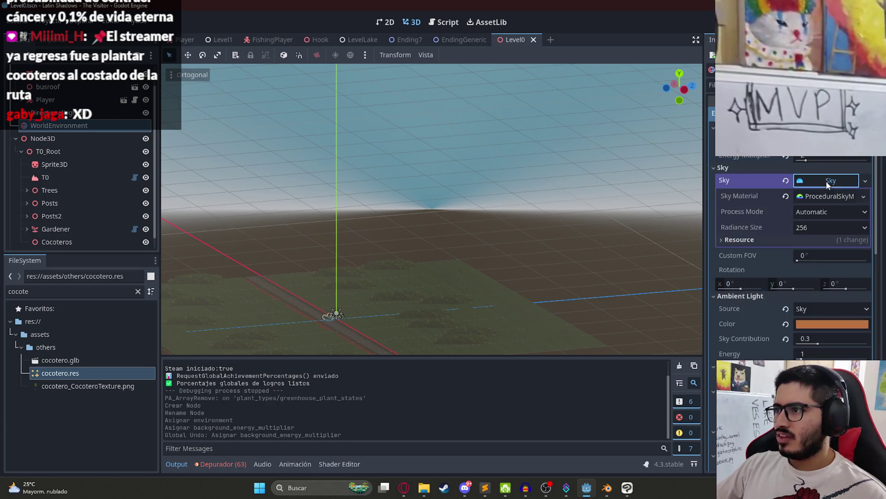
pyautogui.click(829, 198)
pyautogui.click(749, 240)
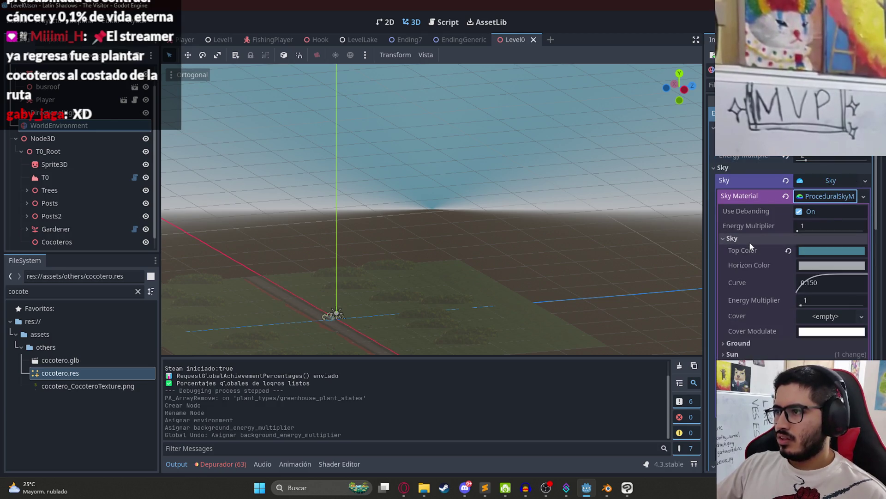
pyautogui.click(831, 249)
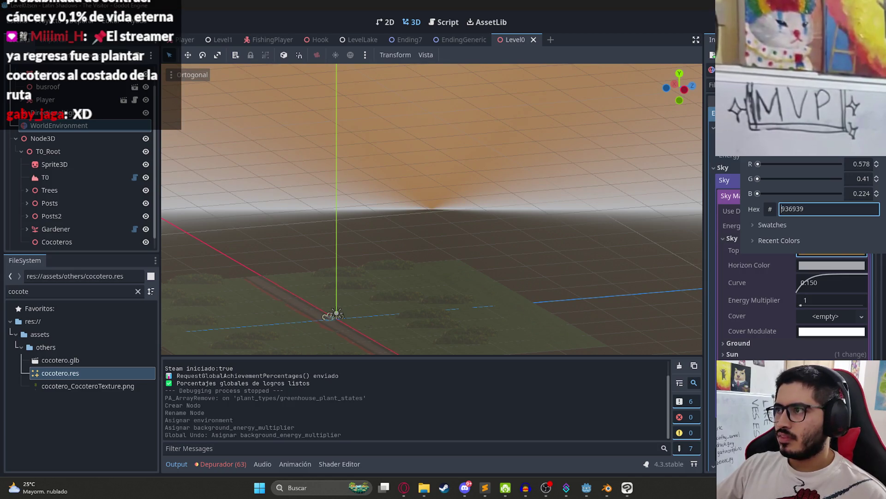
pyautogui.click(827, 266)
pyautogui.hotkey('ctrl', 's')
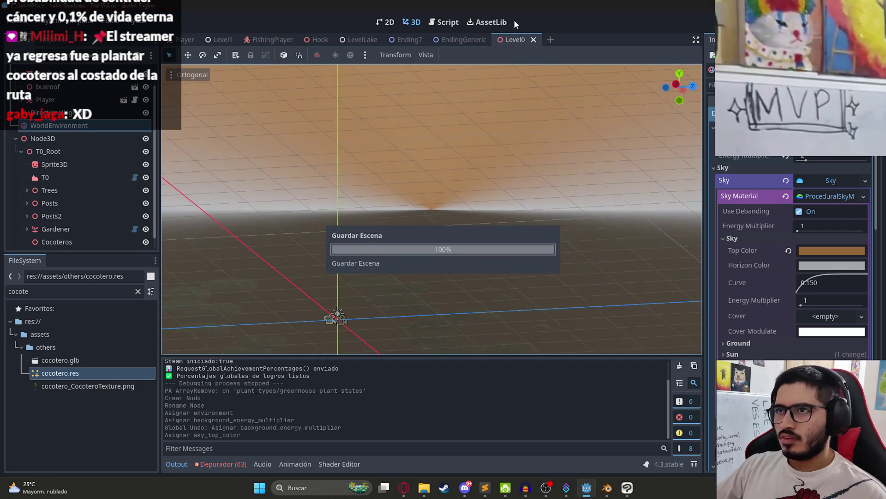
pyautogui.rightClick(511, 41)
pyautogui.click(572, 114)
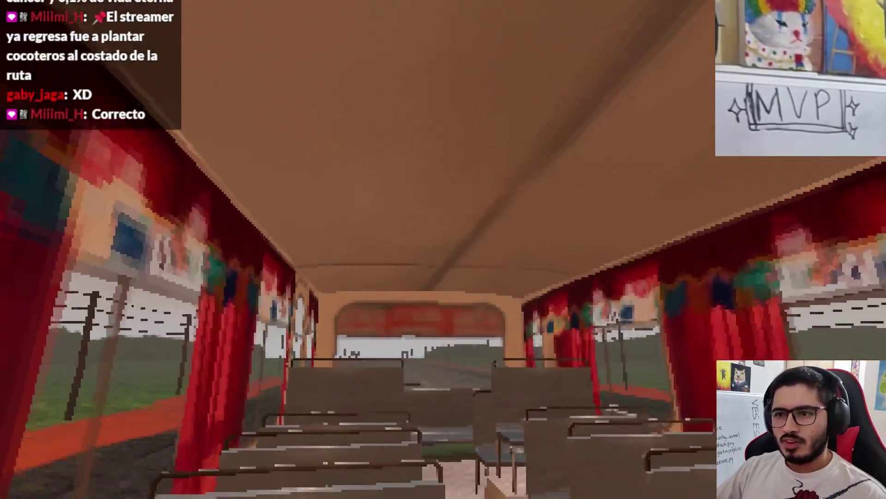
# - Pause the running game and quit back to the Godot editor
pyautogui.press('Escape')
pyautogui.click(480, 361)
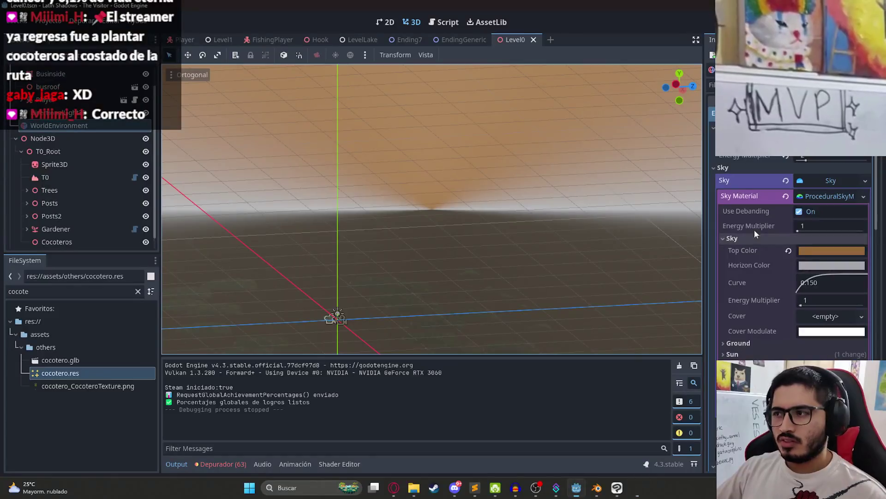
# - Set the sky's horizon colour to orange e59133
pyautogui.click(825, 254)
pyautogui.click(824, 271)
pyautogui.click(823, 271)
pyautogui.write('e59133')
pyautogui.press('Return')
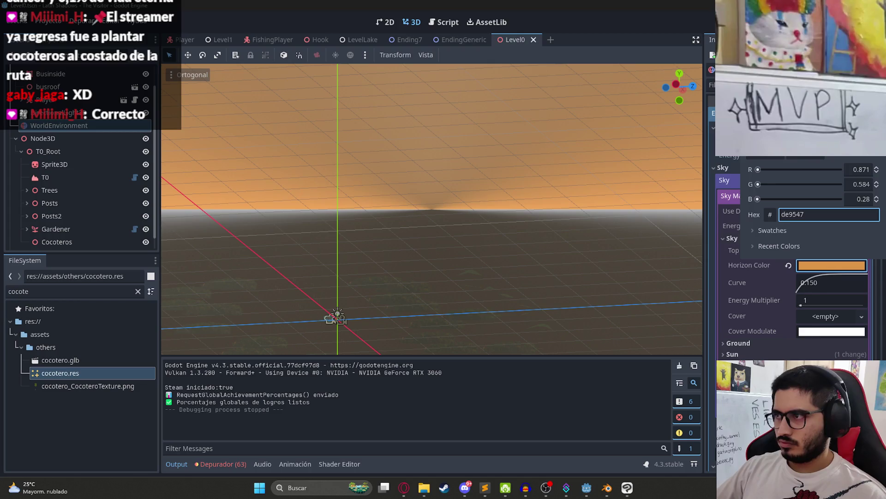
pyautogui.click(835, 254)
# - Change the sky's top colour to a muted brown and run Level0
pyautogui.click(835, 254)
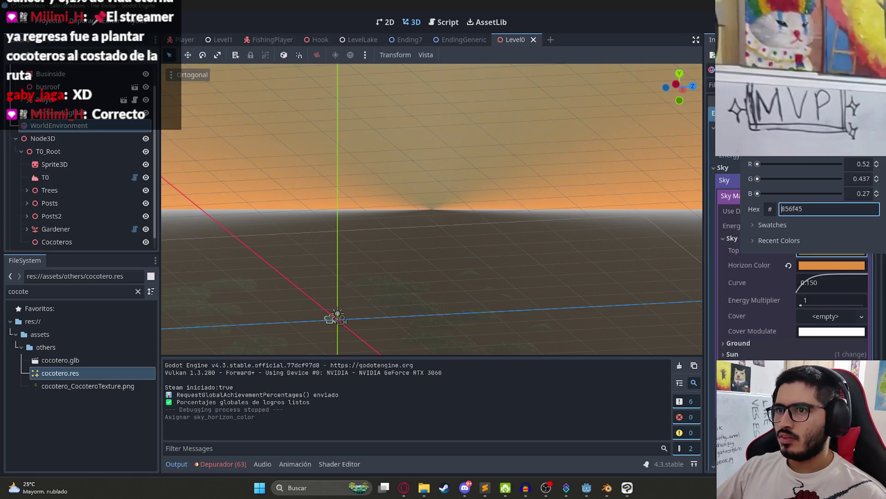
pyautogui.click(544, 43)
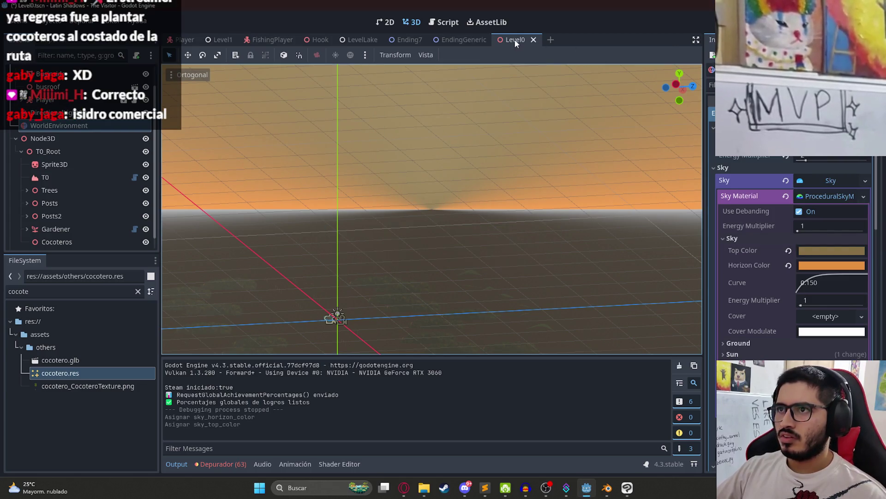
pyautogui.rightClick(516, 40)
pyautogui.click(555, 118)
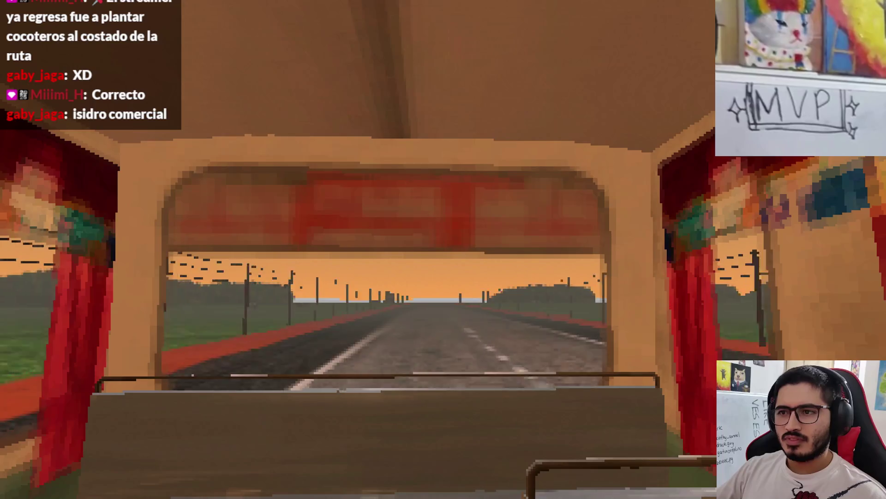
# - Pause the sunset test drive and quit back to the editor with F8
pyautogui.press('Escape')
pyautogui.press('F8')
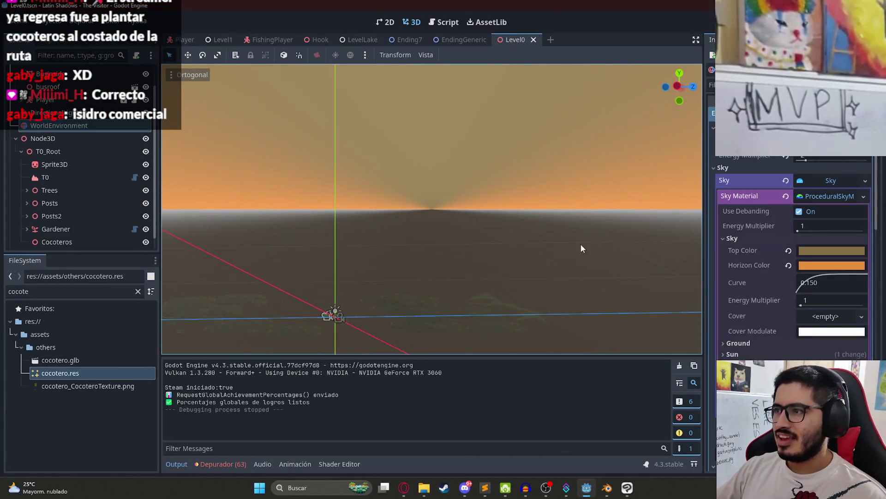
# - Shift the Ground section's horizon colour from grey to a warm brown, then run Level0
pyautogui.click(819, 332)
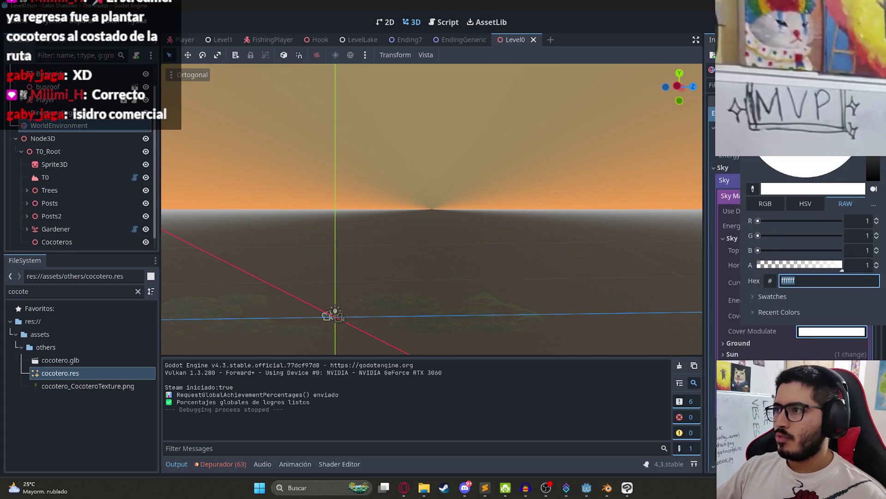
pyautogui.click(540, 402)
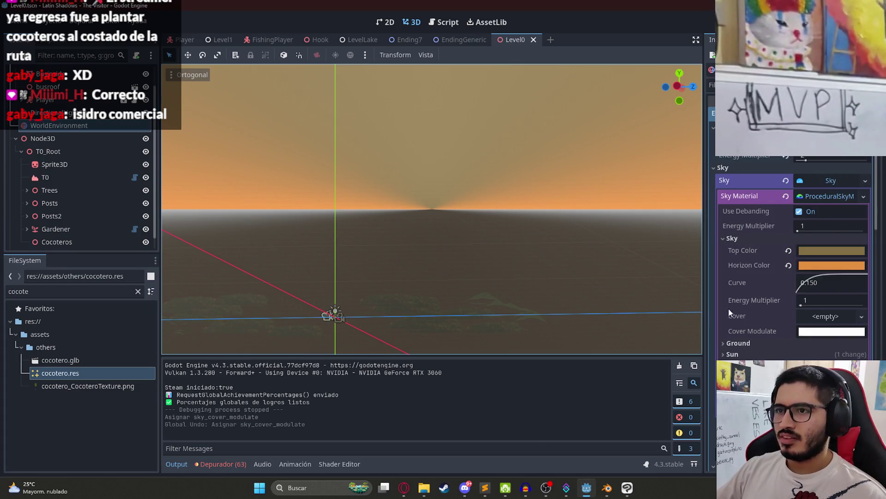
pyautogui.scroll(-5, 780, 355)
pyautogui.click(755, 158)
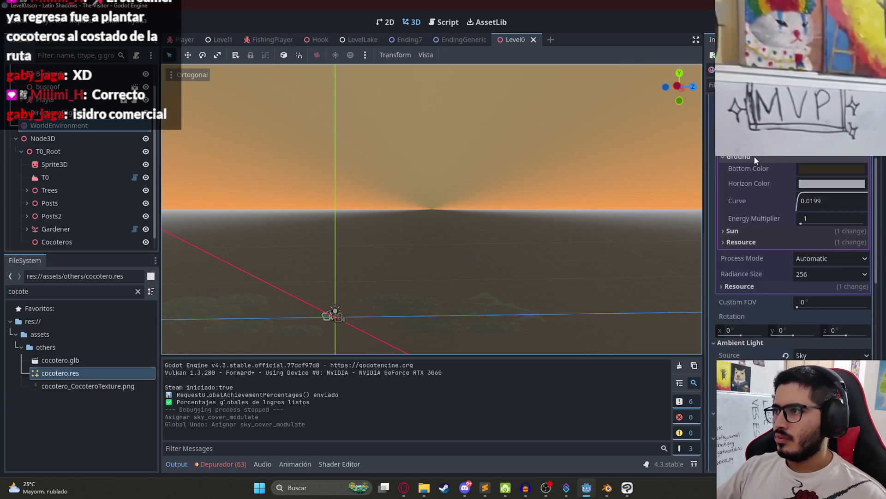
pyautogui.click(819, 184)
pyautogui.moveTo(882, 220)
pyautogui.mouseDown()
pyautogui.moveTo(874, 197)
pyautogui.moveTo(874, 313)
pyautogui.moveTo(874, 197)
pyautogui.moveTo(874, 313)
pyautogui.moveTo(874, 221)
pyautogui.moveTo(873, 272)
pyautogui.mouseUp()
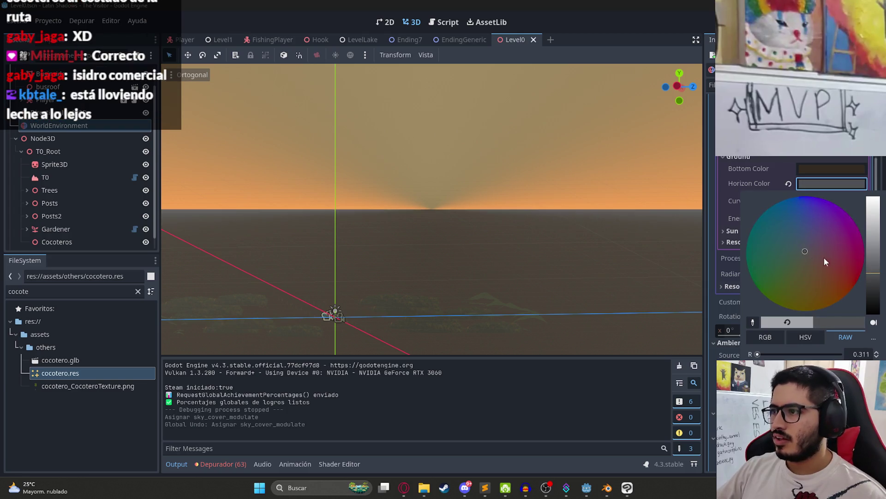
pyautogui.moveTo(830, 317); pyautogui.dragTo(813, 283)
pyautogui.moveTo(873, 272)
pyautogui.mouseDown()
pyautogui.moveTo(873, 226)
pyautogui.moveTo(872, 257)
pyautogui.mouseUp()
pyautogui.click(591, 85)
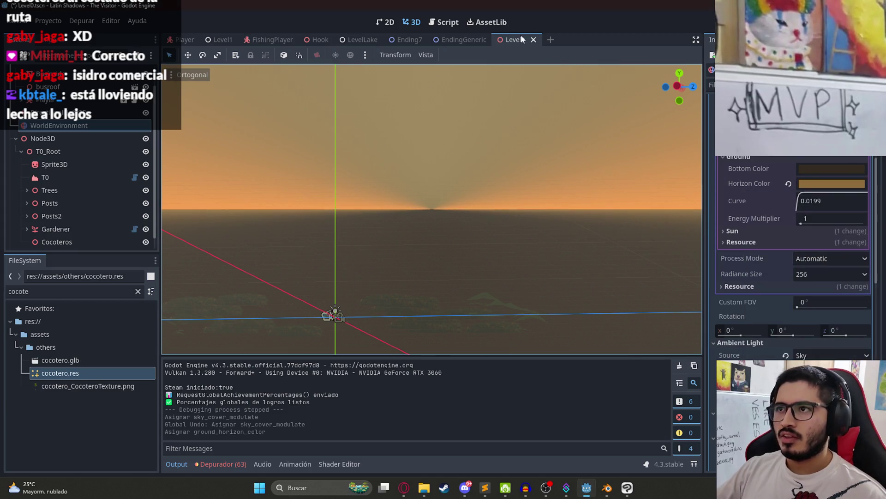
pyautogui.rightClick(506, 39)
pyautogui.click(538, 118)
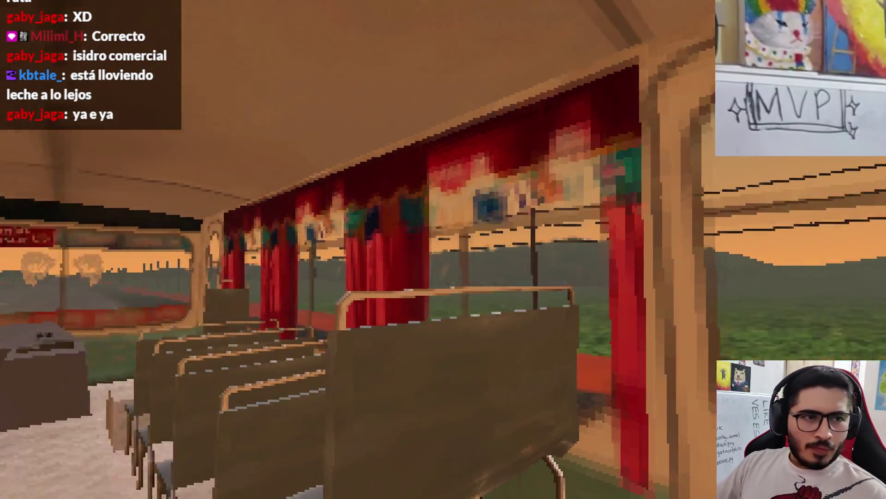
# - Brighten the ambient light colour, save Level0, and run it to test
pyautogui.press('Escape')
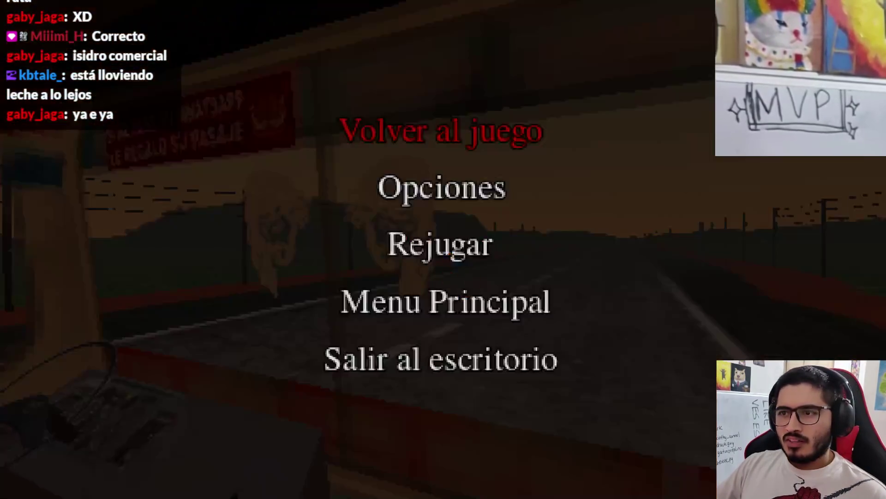
pyautogui.click(418, 349)
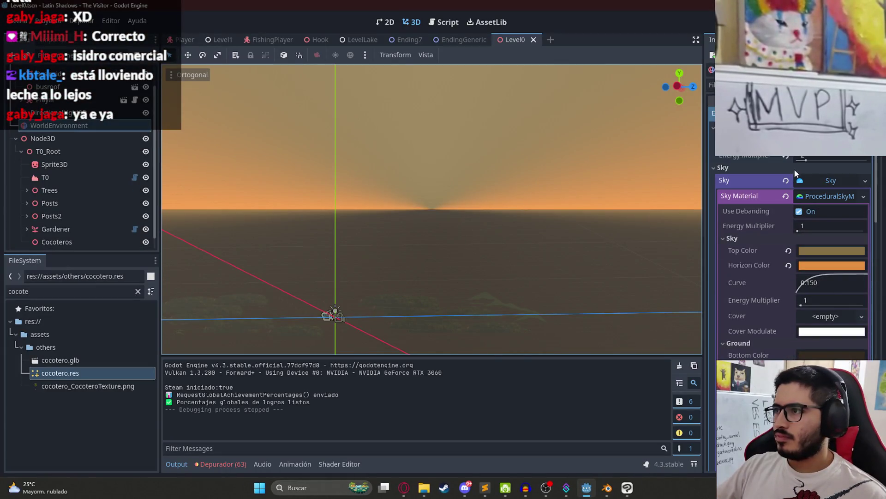
pyautogui.scroll(-10, 758, 185)
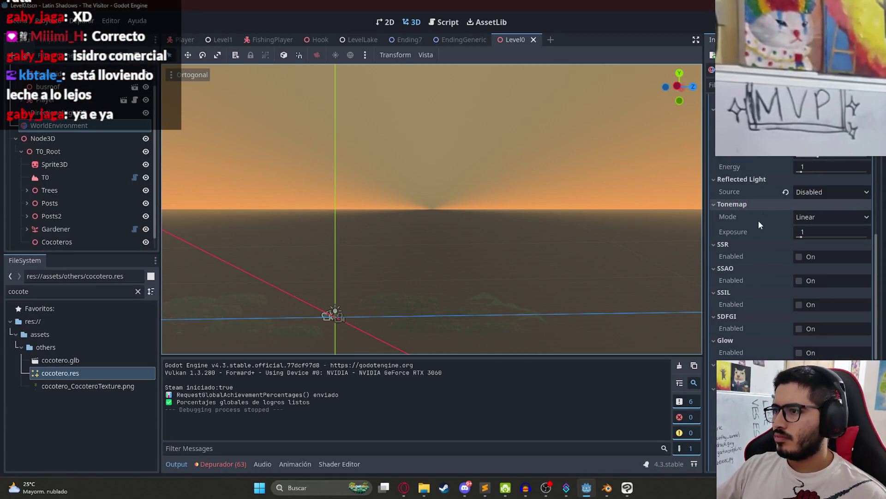
pyautogui.scroll(3, 787, 176)
pyautogui.click(816, 231)
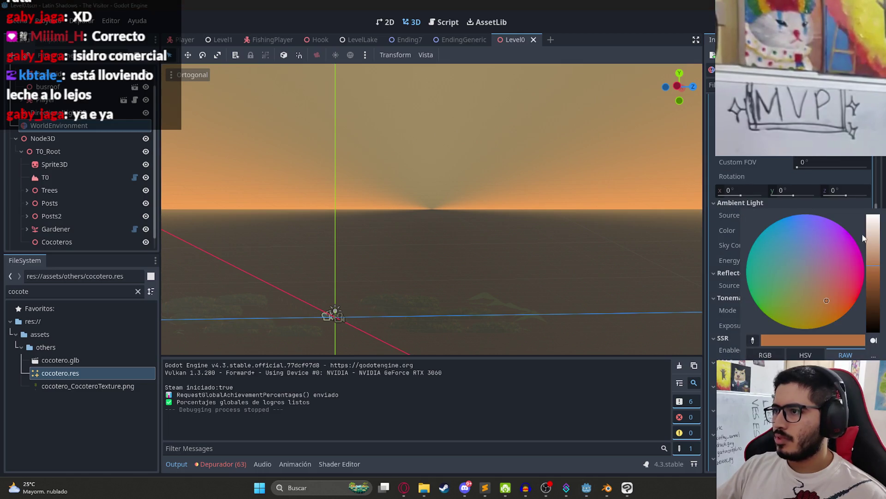
pyautogui.click(875, 231)
pyautogui.click(427, 287)
pyautogui.scroll(-5, 426, 287)
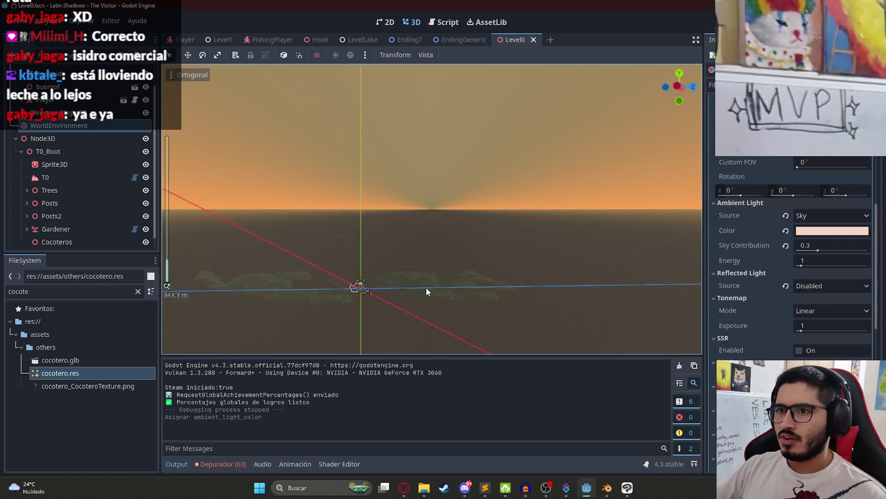
pyautogui.scroll(10, 435, 287)
pyautogui.hotkey('ctrl', 's')
pyautogui.rightClick(513, 40)
pyautogui.click(547, 114)
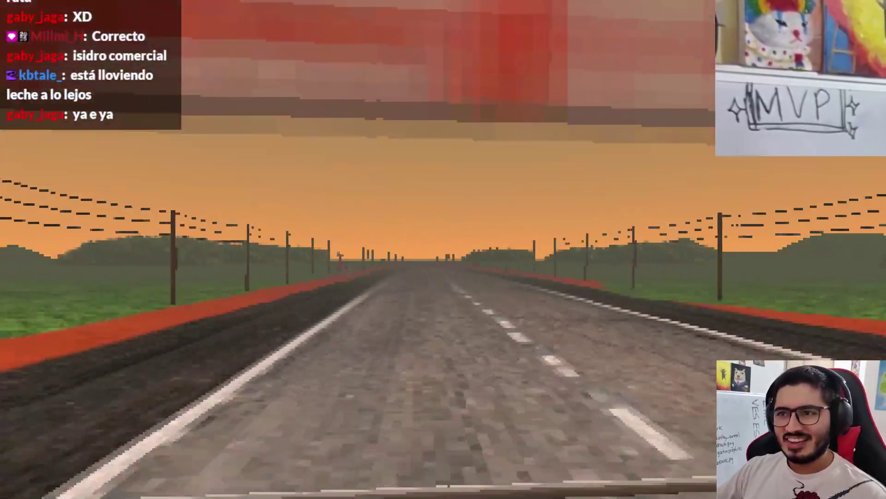
# - Darken the ambient light to a deeper orange, save, and test-run Level0
pyautogui.press('Escape')
pyautogui.click(450, 356)
pyautogui.click(822, 233)
pyautogui.moveTo(874, 222); pyautogui.dragTo(876, 245)
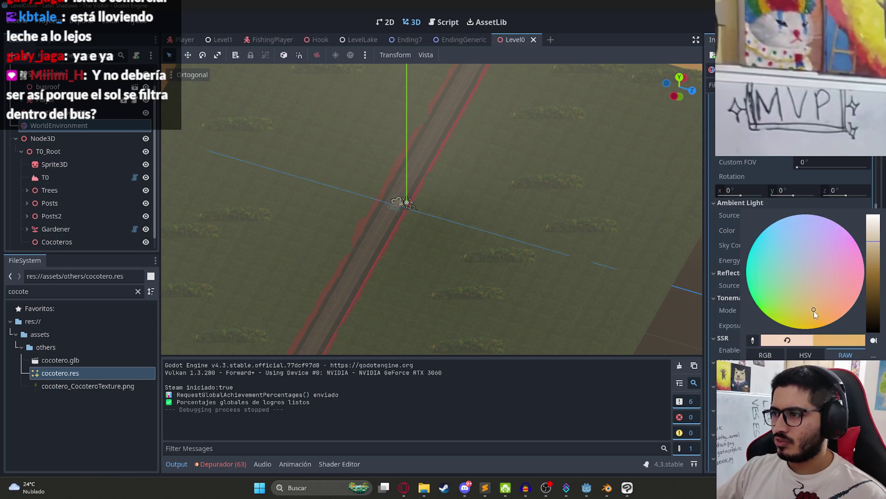
pyautogui.click(509, 43)
pyautogui.hotkey('ctrl', 's')
pyautogui.rightClick(510, 42)
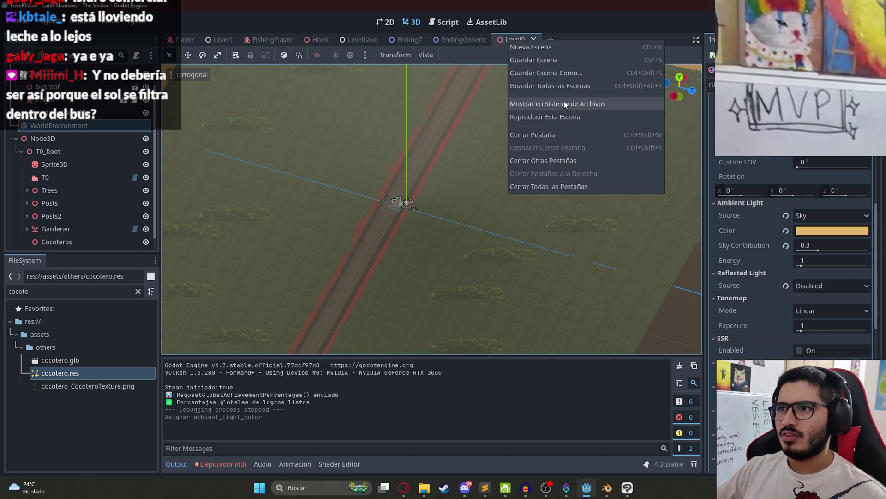
pyautogui.click(561, 118)
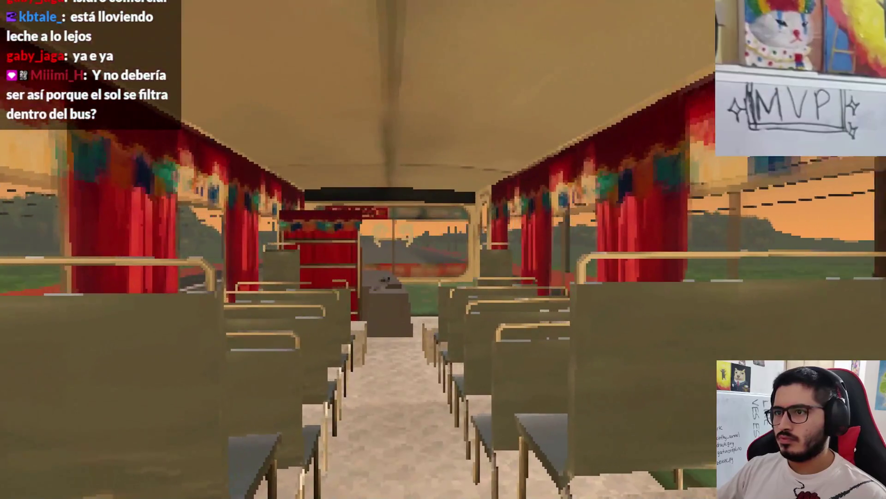
# - Darken the ambient light colour further and run Level0 again
pyautogui.press('Escape')
pyautogui.click(462, 362)
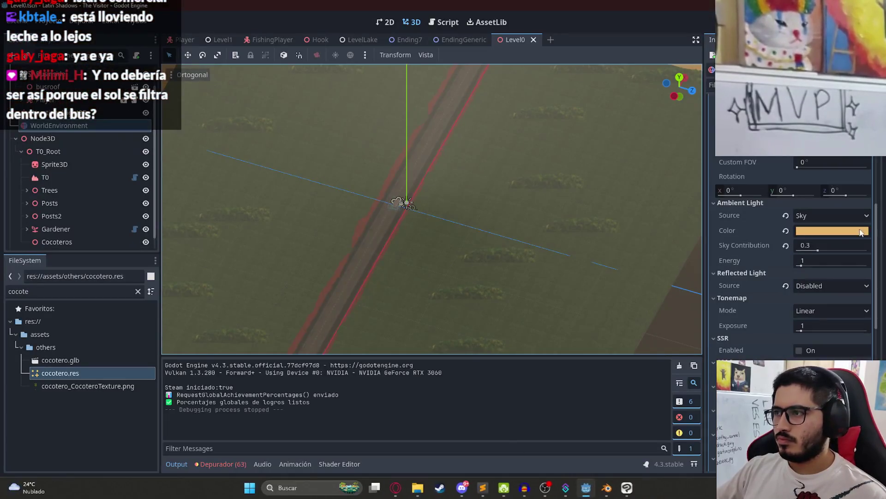
pyautogui.click(868, 229)
pyautogui.moveTo(875, 246); pyautogui.dragTo(878, 273)
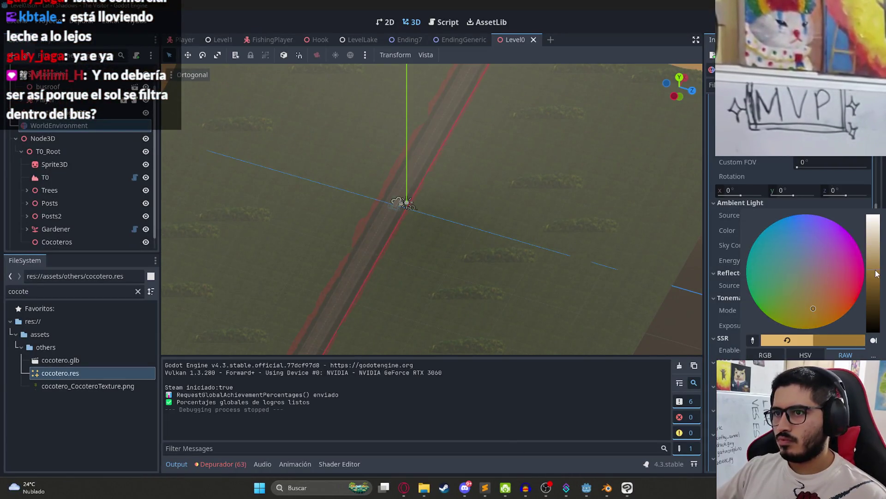
pyautogui.rightClick(514, 43)
pyautogui.click(568, 127)
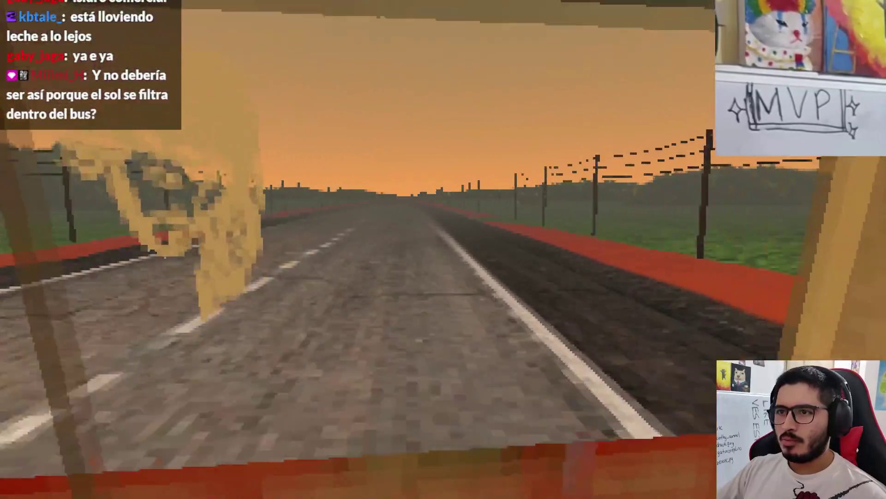
# - Quit the game, clear Level0's environment back to default, and orbit to a top-down road view
pyautogui.press('Escape')
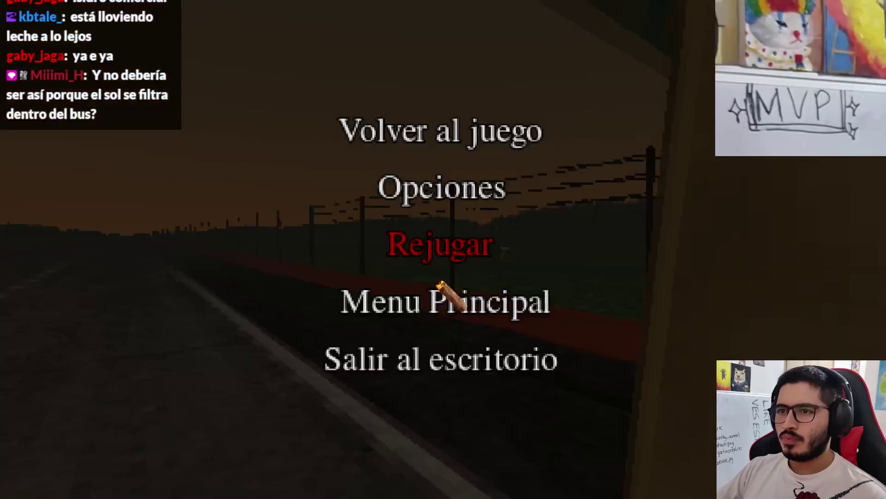
pyautogui.click(441, 359)
pyautogui.scroll(10, 869, 189)
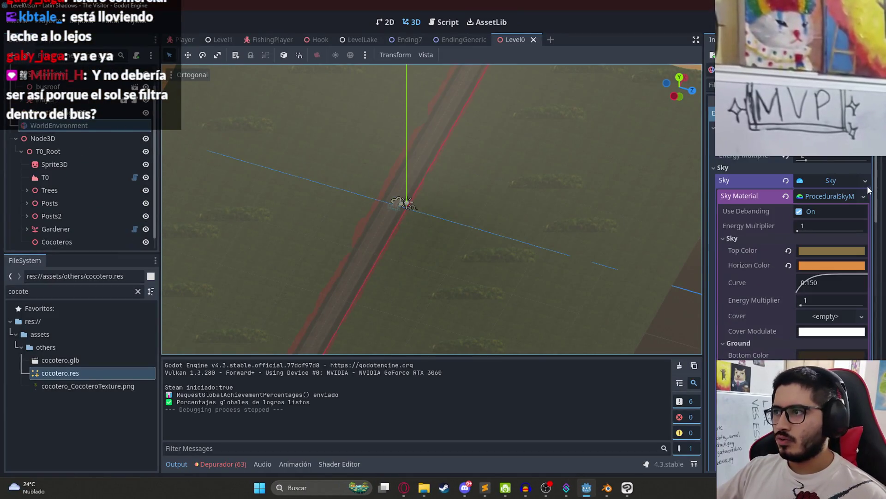
pyautogui.hotkey('ctrl', 'z')
pyautogui.moveTo(453, 138); pyautogui.dragTo(556, 268)
pyautogui.moveTo(397, 222)
pyautogui.mouseDown()
pyautogui.moveTo(409, 77)
pyautogui.moveTo(394, 236)
pyautogui.mouseUp()
# - Place a cocotero palm tree beside the road and reparent it under the Cocoteros node
pyautogui.moveTo(459, 250)
pyautogui.mouseDown()
pyautogui.moveTo(449, 194)
pyautogui.moveTo(287, 194)
pyautogui.moveTo(441, 216)
pyautogui.moveTo(455, 247)
pyautogui.moveTo(447, 233)
pyautogui.mouseUp()
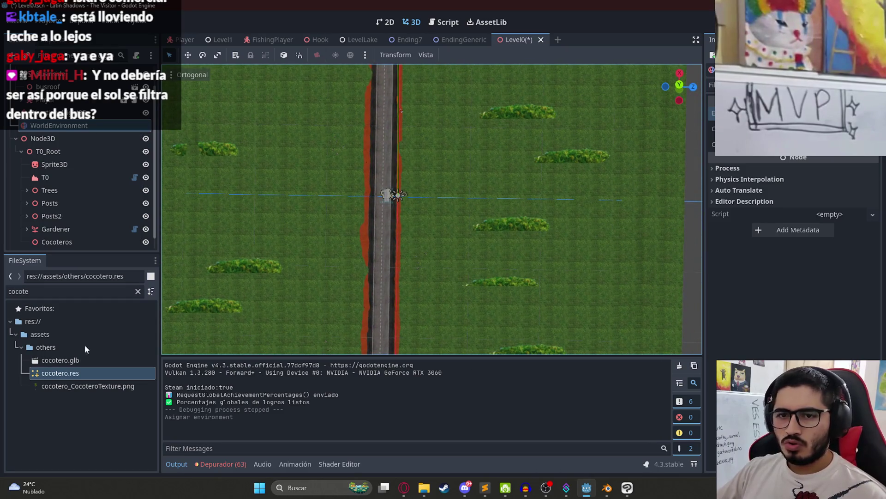
pyautogui.moveTo(437, 187); pyautogui.dragTo(433, 188)
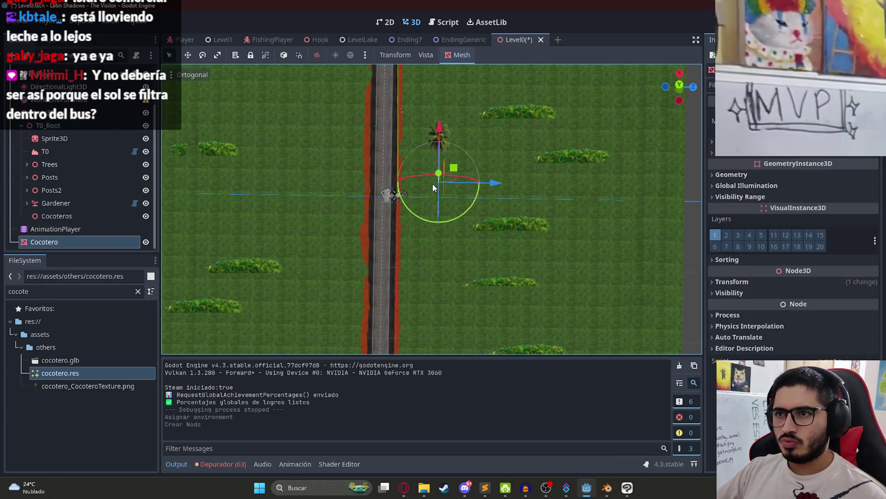
pyautogui.click(729, 282)
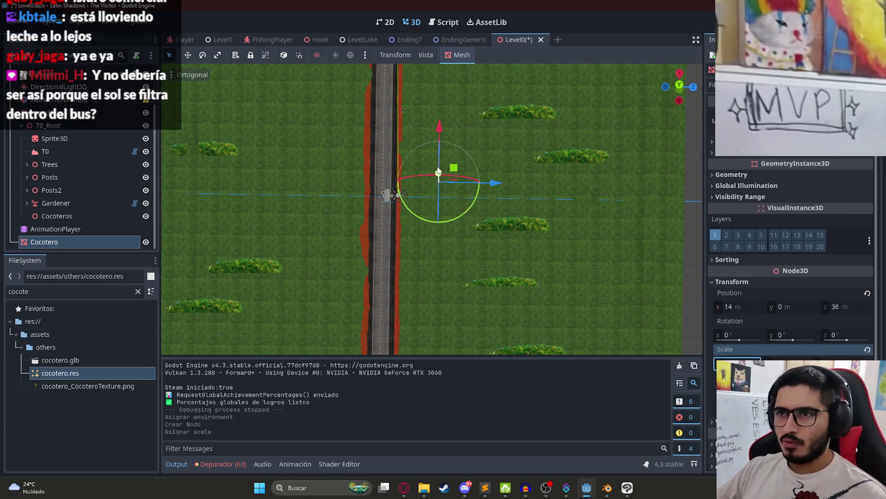
pyautogui.scroll(3, 438, 169)
pyautogui.moveTo(439, 168)
pyautogui.mouseDown()
pyautogui.moveTo(472, 302)
pyautogui.moveTo(523, 237)
pyautogui.moveTo(403, 240)
pyautogui.moveTo(525, 242)
pyautogui.moveTo(445, 226)
pyautogui.moveTo(446, 202)
pyautogui.moveTo(323, 195)
pyautogui.mouseUp()
pyautogui.scroll(-2, 445, 227)
pyautogui.scroll(1, 445, 227)
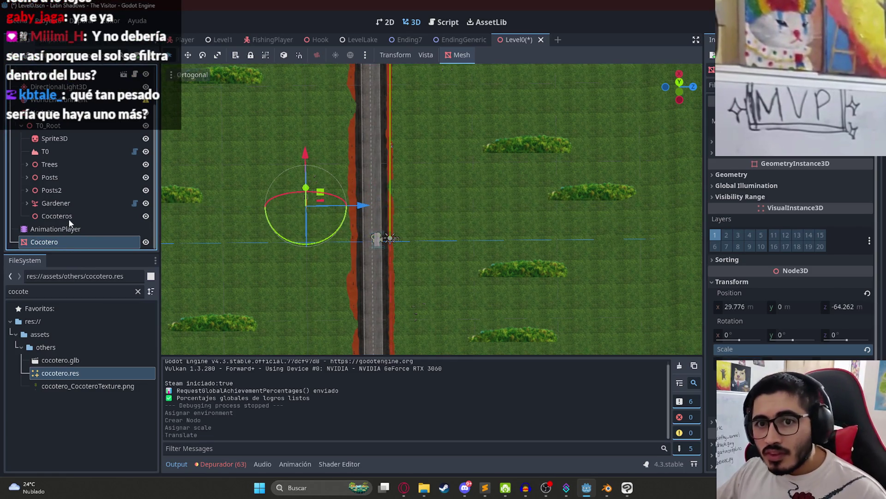
pyautogui.hotkey('ctrl', 'z')
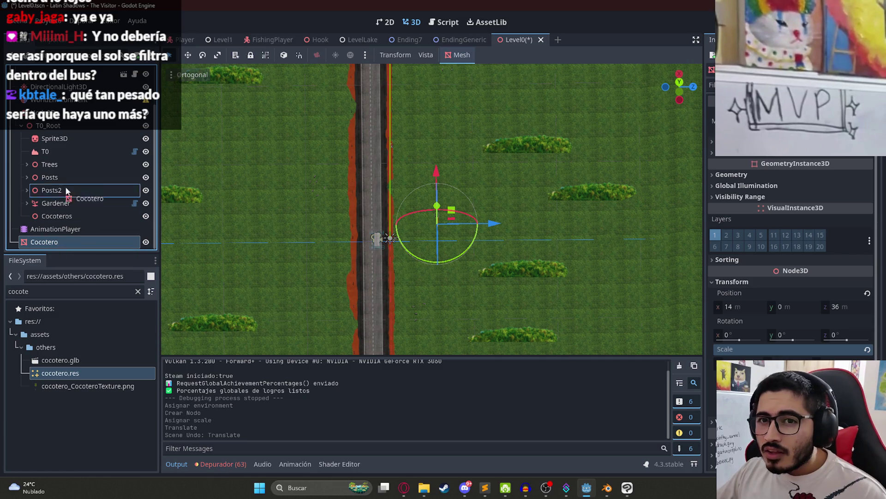
pyautogui.moveTo(68, 219); pyautogui.dragTo(69, 221)
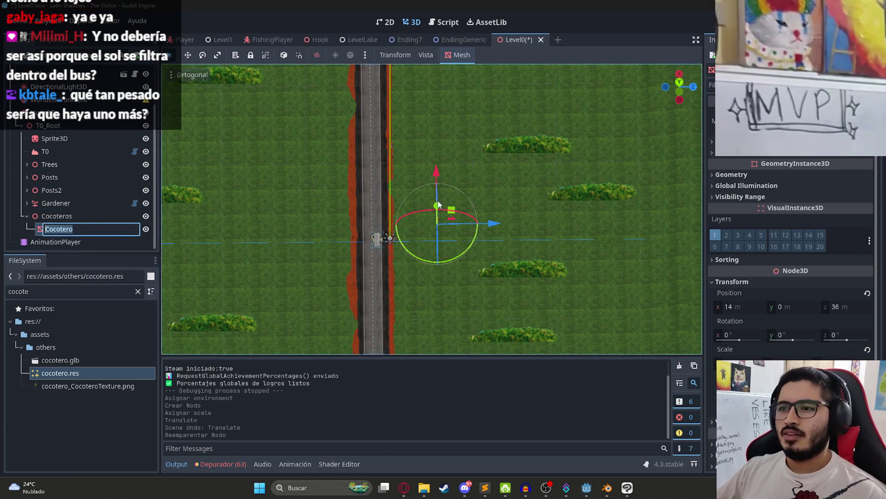
pyautogui.moveTo(456, 211); pyautogui.dragTo(457, 197)
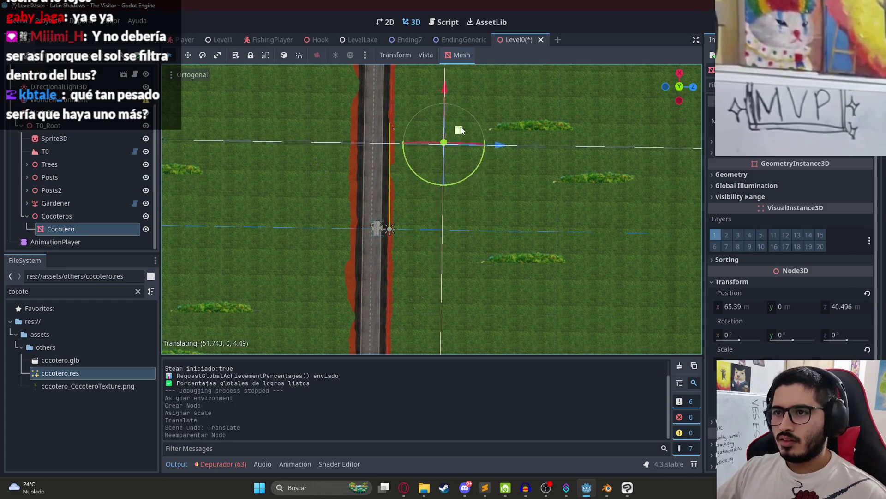
pyautogui.moveTo(470, 147); pyautogui.dragTo(470, 146)
pyautogui.scroll(-4, 466, 213)
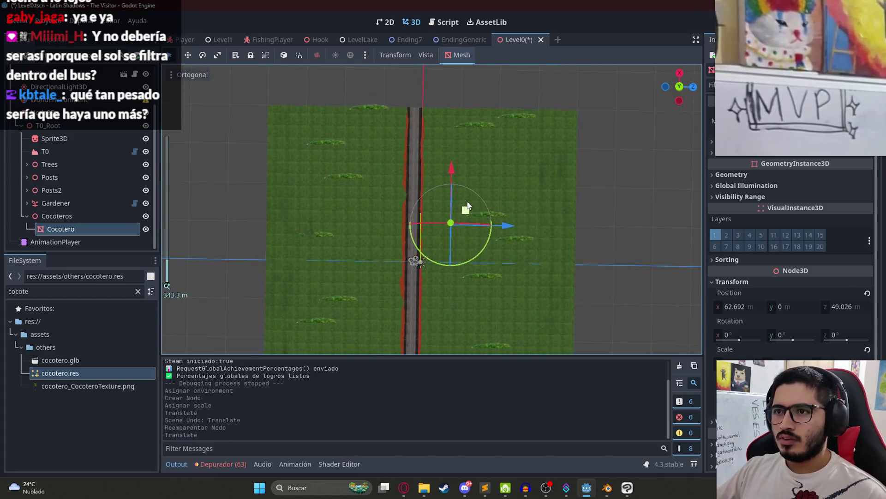
# - Duplicate the palm tree repeatedly, spreading the copies along both sides of the road
pyautogui.hotkey('ctrl', 'd')
pyautogui.moveTo(453, 185); pyautogui.dragTo(460, 157)
pyautogui.hotkey('ctrl', 'd')
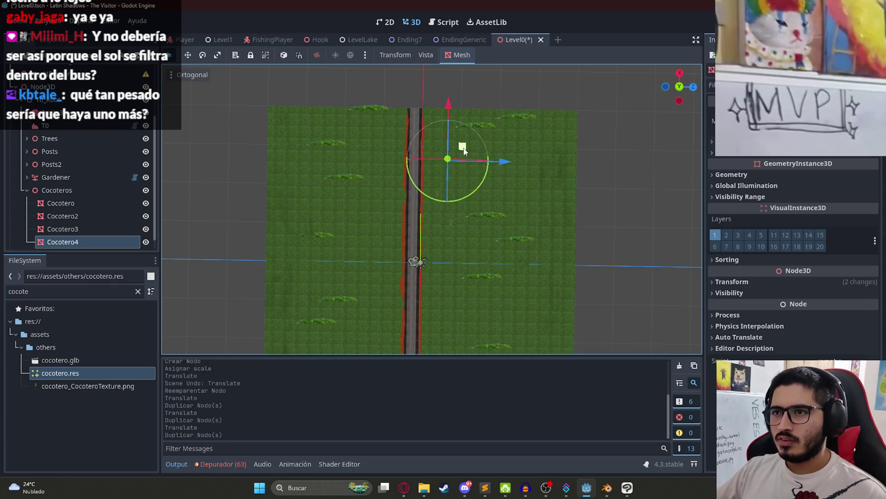
pyautogui.hotkey('ctrl', 'd')
pyautogui.moveTo(402, 140)
pyautogui.mouseDown()
pyautogui.moveTo(389, 165)
pyautogui.moveTo(405, 167)
pyautogui.mouseUp()
pyautogui.hotkey('ctrl', 'd')
pyautogui.moveTo(404, 166)
pyautogui.mouseDown()
pyautogui.moveTo(396, 182)
pyautogui.moveTo(408, 196)
pyautogui.mouseUp()
pyautogui.hotkey('ctrl', 'd')
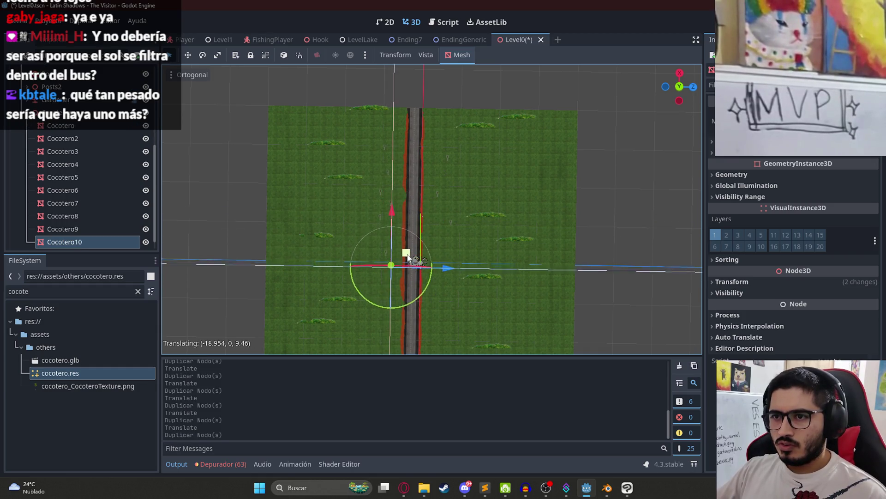
pyautogui.moveTo(403, 305); pyautogui.dragTo(413, 298)
pyautogui.hotkey('ctrl', 'd')
pyautogui.hotkey('ctrl', 'd')
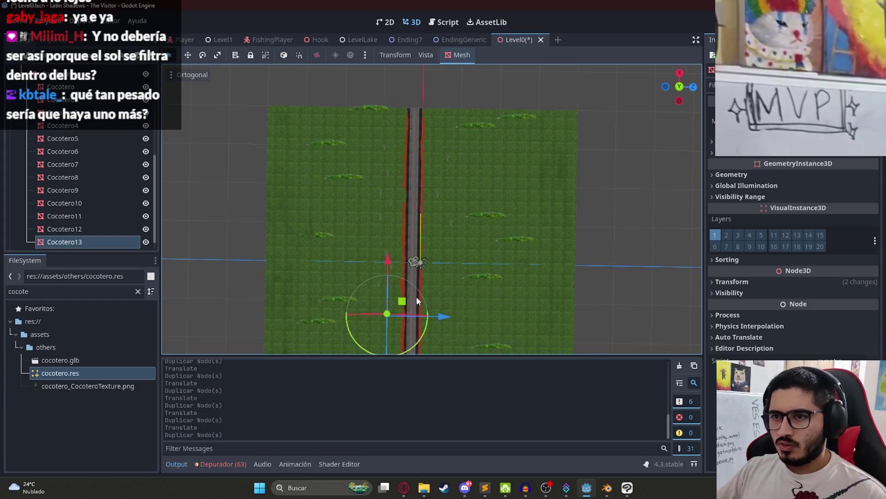
pyautogui.moveTo(433, 196)
pyautogui.mouseDown()
pyautogui.moveTo(423, 212)
pyautogui.moveTo(471, 238)
pyautogui.mouseUp()
pyautogui.hotkey('ctrl', 'd')
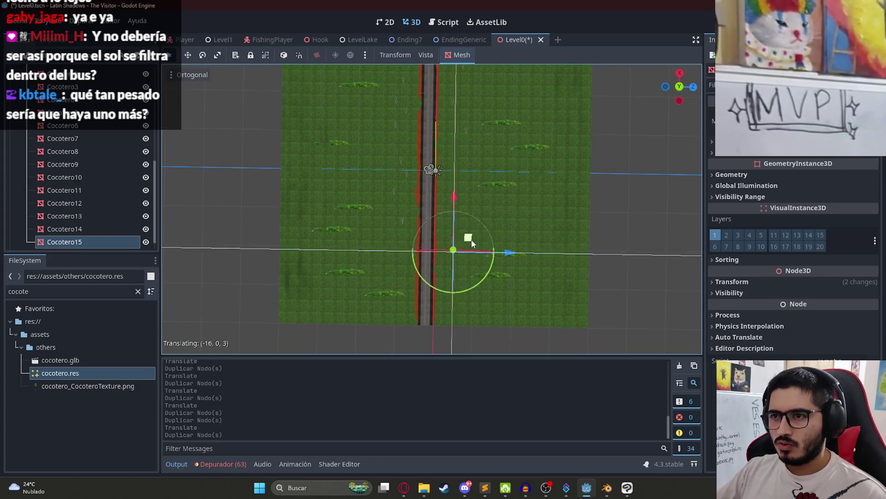
pyautogui.moveTo(466, 279); pyautogui.dragTo(463, 291)
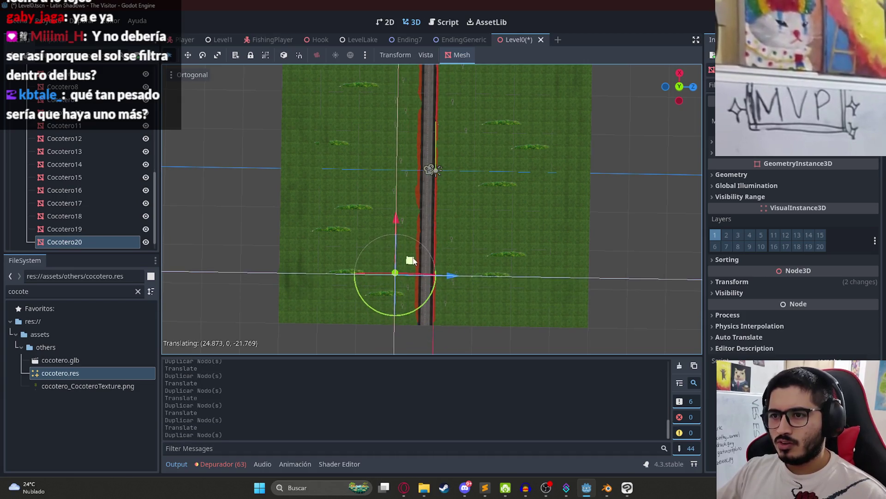
pyautogui.moveTo(418, 237); pyautogui.dragTo(418, 237)
pyautogui.hotkey('ctrl', 'd')
pyautogui.scroll(3, 417, 238)
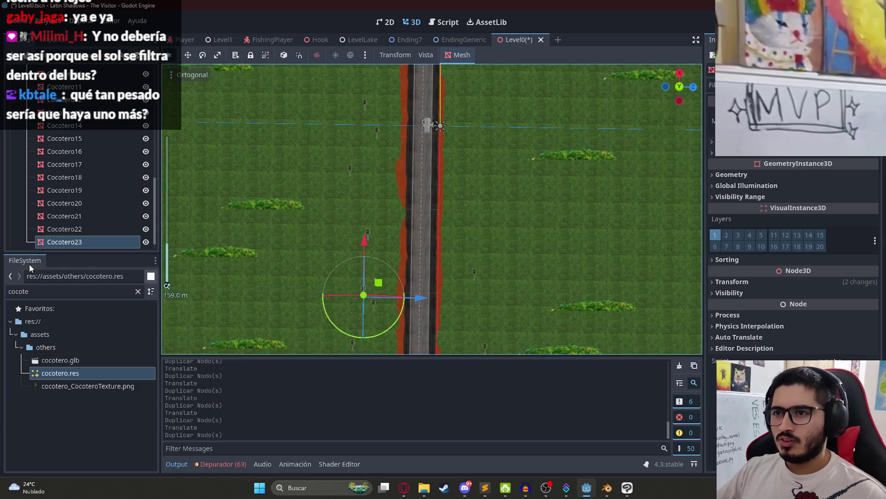
# - Save Level0 and run it to test the palm trees
pyautogui.hotkey('ctrl', 's')
pyautogui.rightClick(528, 40)
pyautogui.click(553, 115)
pyautogui.press('F5')
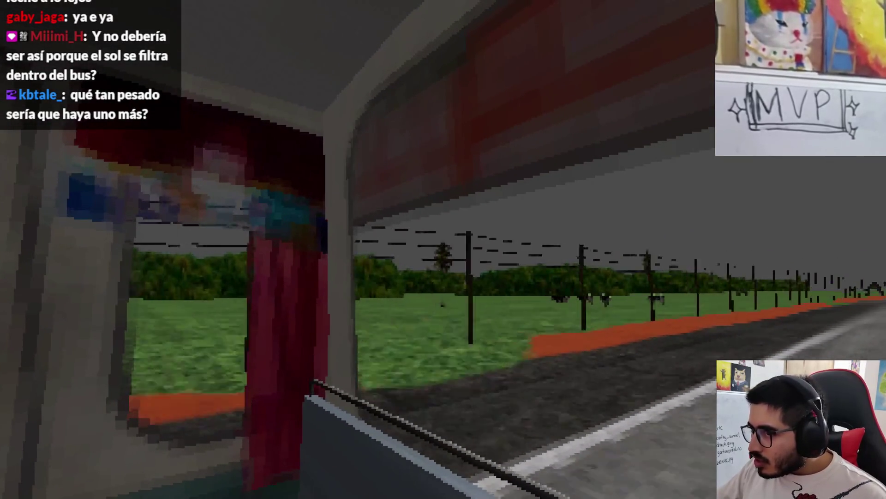
pyautogui.press('Escape')
pyautogui.click(443, 363)
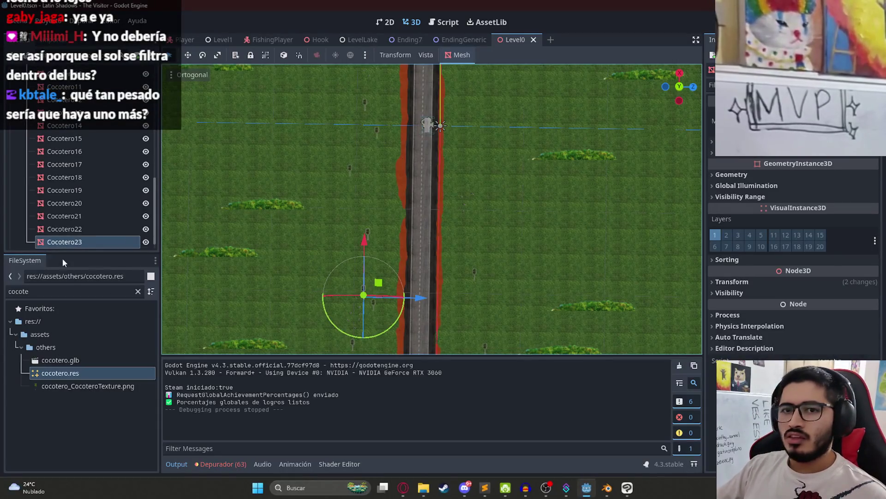
# - View the cocotero material, then orbit and zoom in on the road's orange verges
pyautogui.click(81, 379)
pyautogui.scroll(3, 820, 243)
pyautogui.scroll(-3, 799, 251)
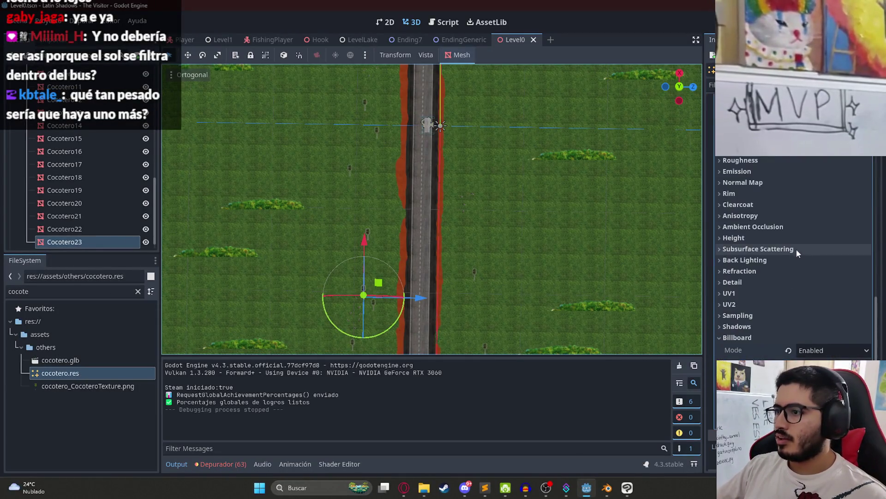
pyautogui.moveTo(523, 254)
pyautogui.mouseDown()
pyautogui.moveTo(499, 167)
pyautogui.moveTo(325, 158)
pyautogui.moveTo(630, 252)
pyautogui.mouseUp()
pyautogui.scroll(3, 401, 215)
pyautogui.scroll(5, 402, 219)
pyautogui.moveTo(521, 258); pyautogui.dragTo(382, 260)
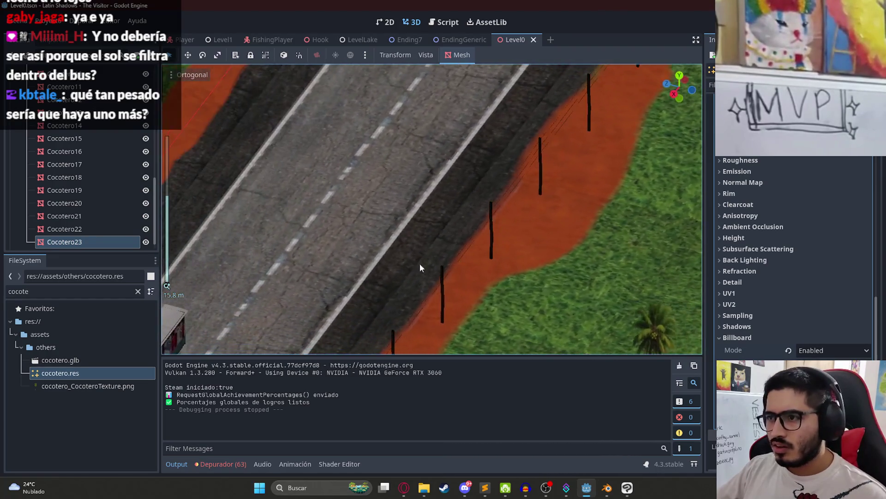
pyautogui.scroll(2, 382, 259)
pyautogui.moveTo(555, 256)
pyautogui.mouseDown()
pyautogui.moveTo(388, 266)
pyautogui.moveTo(315, 301)
pyautogui.mouseUp()
# - Rotate the view so the road runs vertically, then select Sprite3D and the Cocoteros group
pyautogui.scroll(-5, 365, 311)
pyautogui.scroll(10, 105, 196)
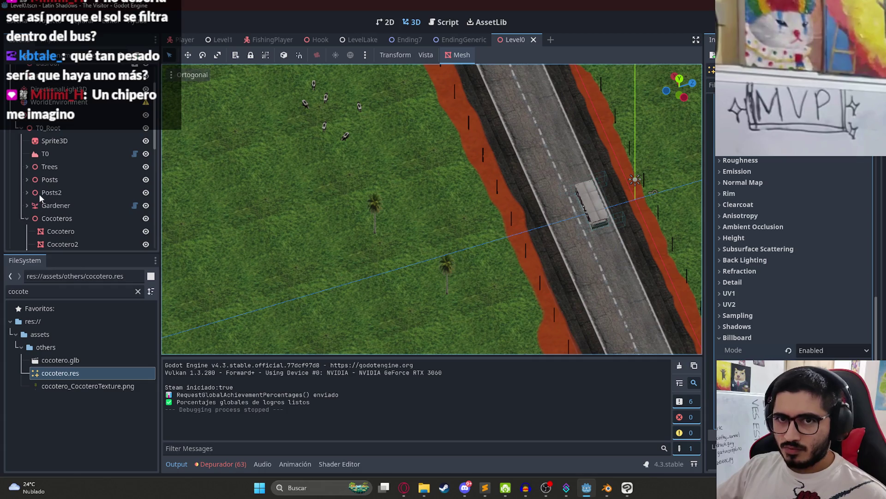
pyautogui.scroll(-3, 303, 187)
pyautogui.moveTo(360, 163)
pyautogui.mouseDown()
pyautogui.moveTo(395, 257)
pyautogui.moveTo(402, 178)
pyautogui.mouseUp()
pyautogui.scroll(5, 402, 178)
pyautogui.moveTo(464, 227)
pyautogui.mouseDown()
pyautogui.moveTo(434, 310)
pyautogui.moveTo(420, 148)
pyautogui.moveTo(459, 253)
pyautogui.mouseUp()
pyautogui.click(460, 258)
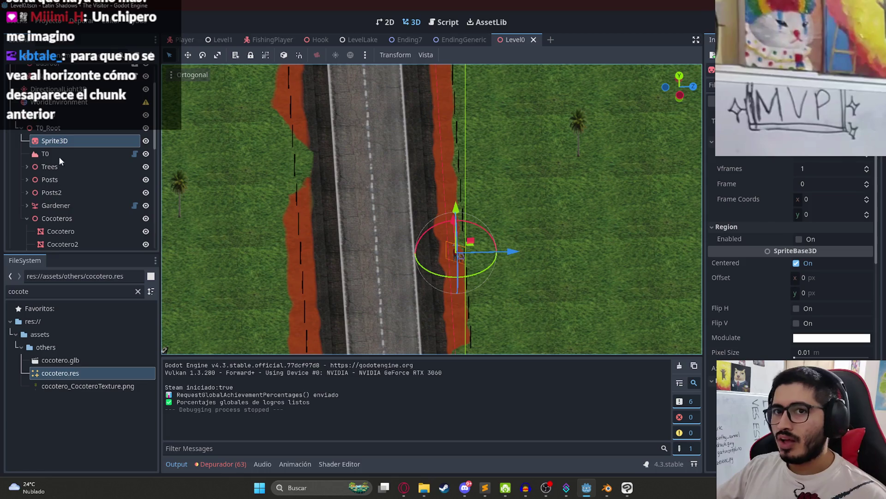
pyautogui.scroll(-5, 71, 199)
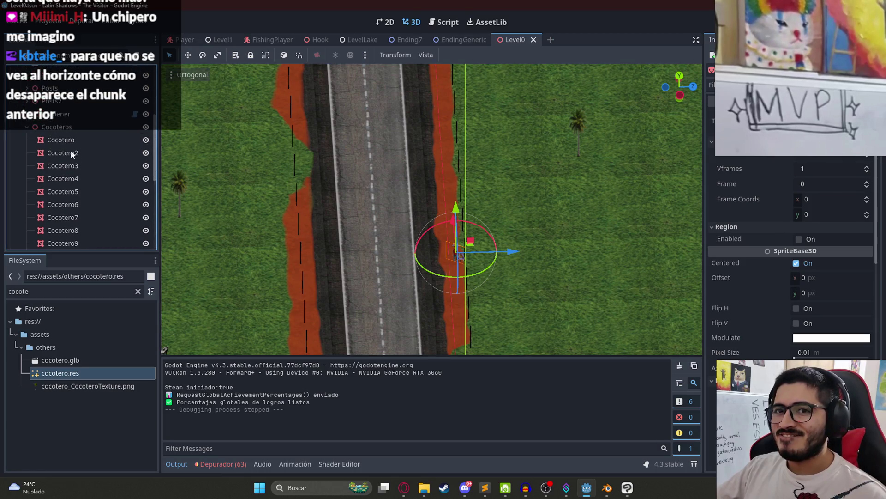
pyautogui.click(66, 128)
# - Paste a Sprite3D under Cocoteros and delete the 23 old Cocotero nodes
pyautogui.hotkey('ctrl', 'v')
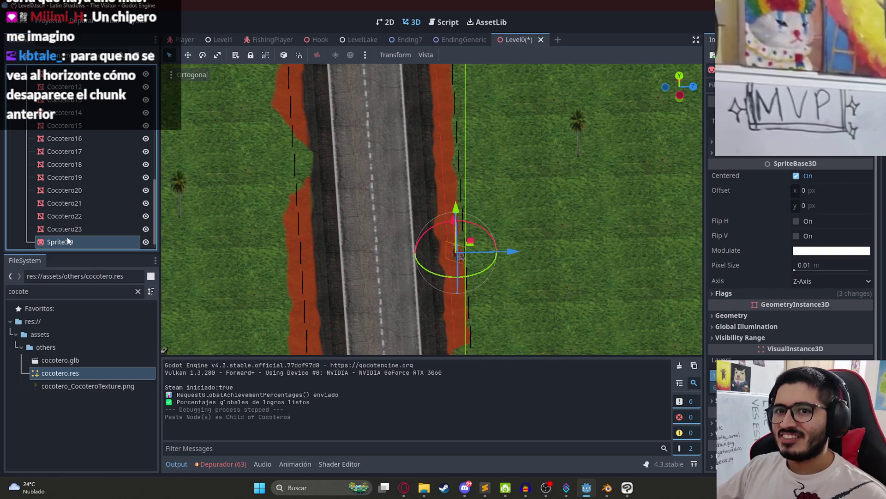
pyautogui.click(70, 230)
pyautogui.scroll(5, 64, 203)
pyautogui.rightClick(56, 218)
pyautogui.click(113, 409)
pyautogui.press('Return')
# - Move the new Sprite3D beside the road and give it the cocotero_CocoteroTexture.png texture
pyautogui.click(66, 231)
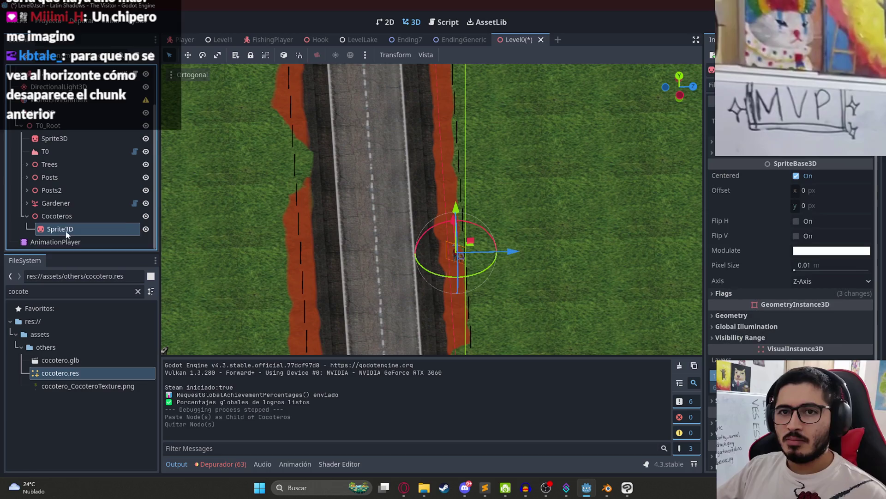
pyautogui.scroll(-5, 489, 285)
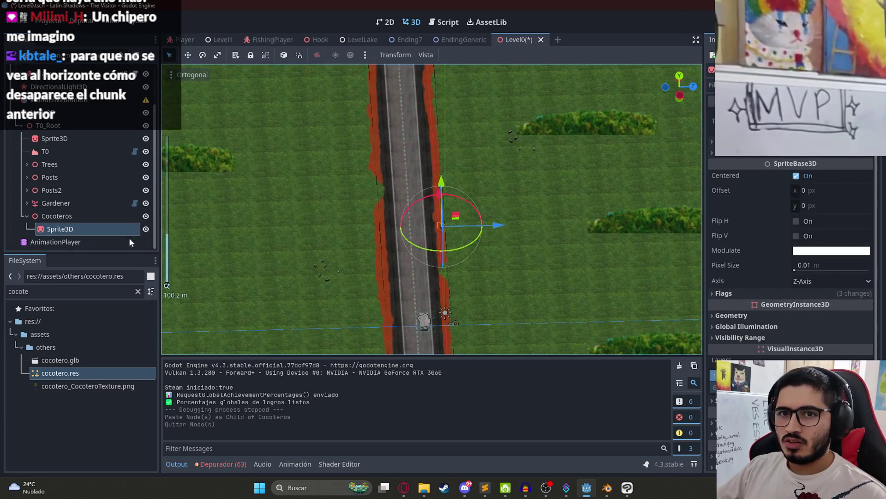
pyautogui.moveTo(424, 214)
pyautogui.mouseDown()
pyautogui.moveTo(451, 111)
pyautogui.moveTo(428, 293)
pyautogui.moveTo(472, 230)
pyautogui.mouseUp()
pyautogui.scroll(5, 474, 264)
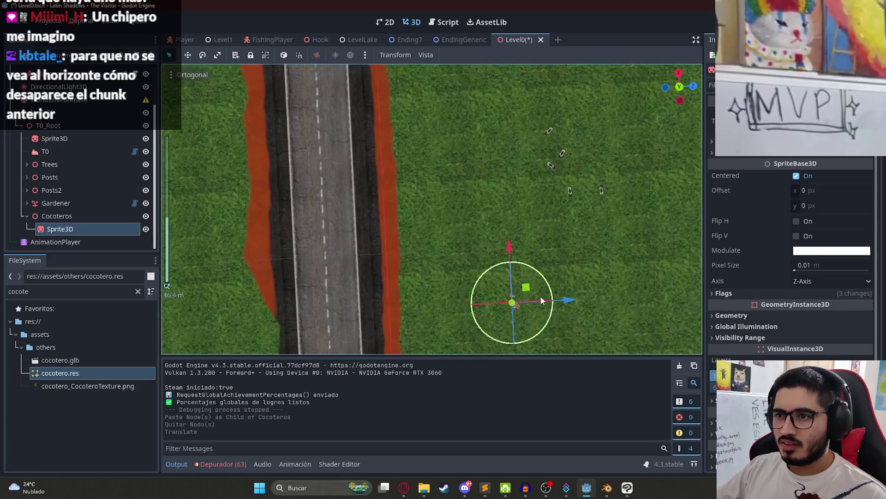
pyautogui.moveTo(68, 385)
pyautogui.mouseDown()
pyautogui.moveTo(462, 231)
pyautogui.moveTo(826, 121)
pyautogui.mouseUp()
pyautogui.scroll(6, 368, 239)
pyautogui.moveTo(367, 234); pyautogui.dragTo(523, 224)
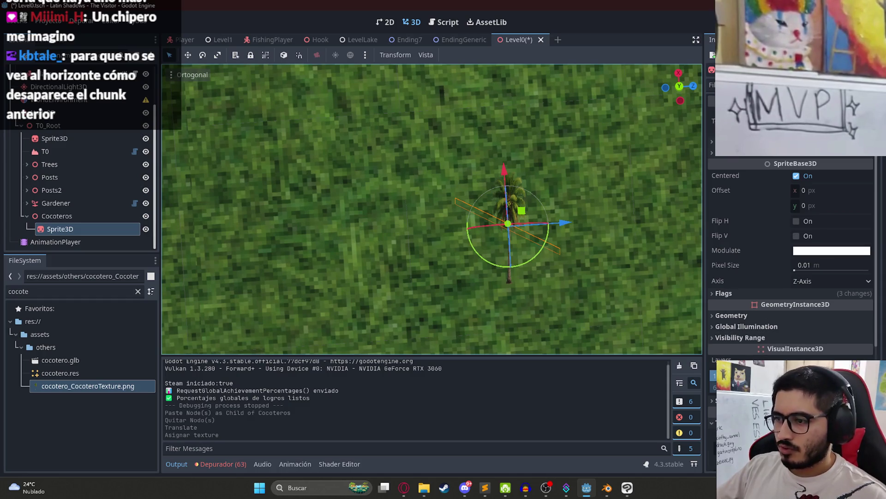
# - Scale the palm sprite to 0.17 and save the Level0 scene
pyautogui.scroll(-5, 750, 319)
pyautogui.click(730, 319)
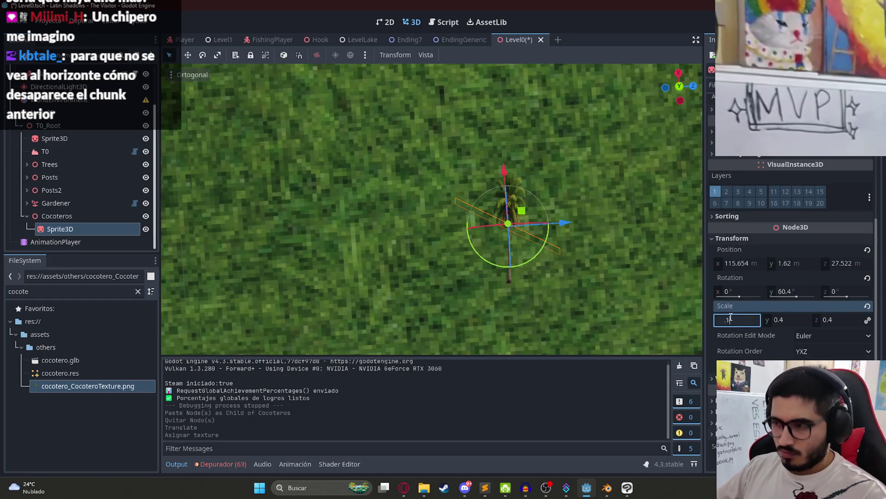
pyautogui.write('7')
pyautogui.press('Return')
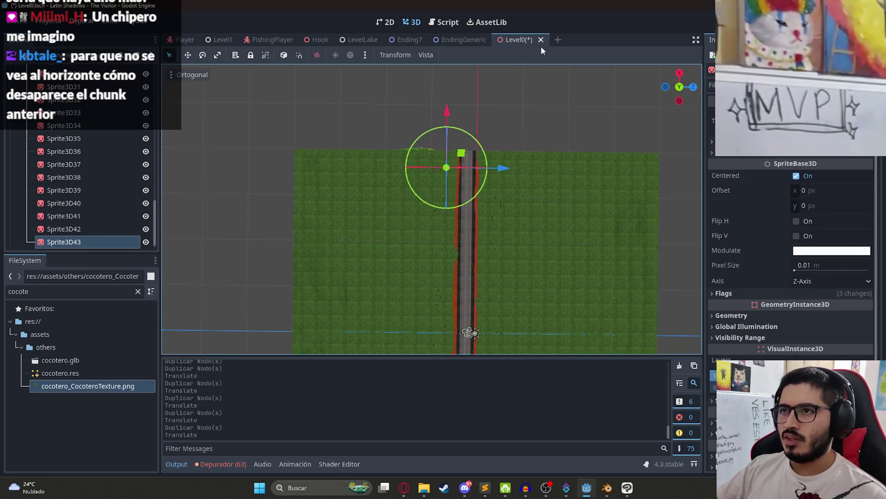
pyautogui.rightClick(534, 43)
pyautogui.click(555, 112)
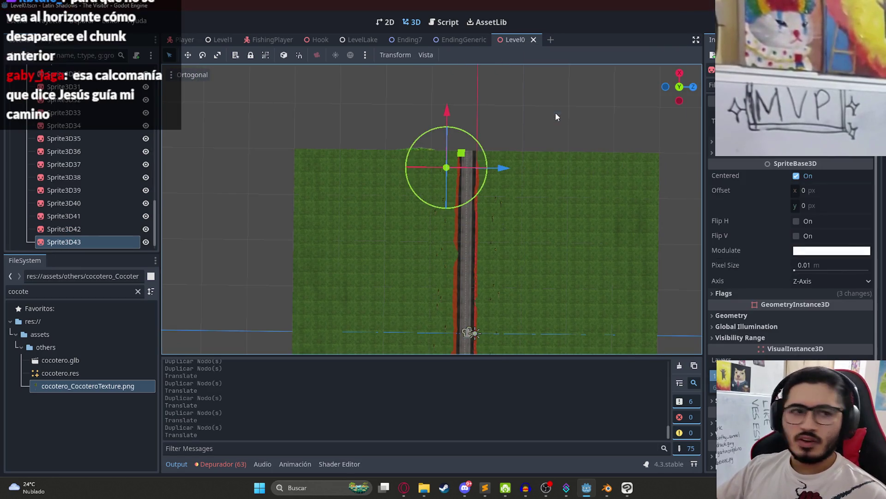
pyautogui.press('F6')
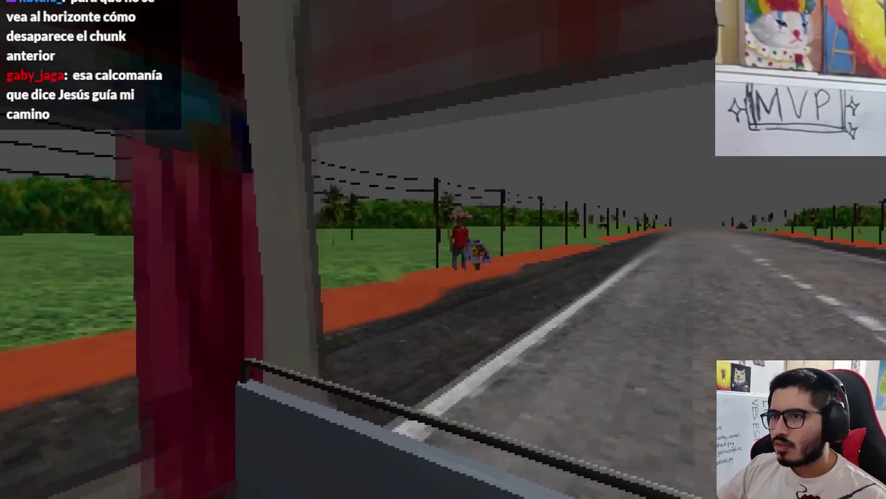
pyautogui.press('Escape')
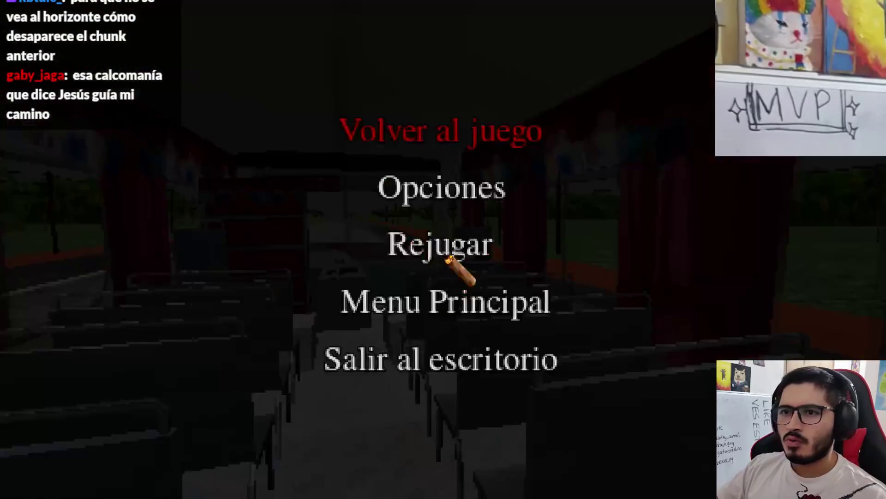
pyautogui.click(450, 365)
# - Select all the palm sprites, set their shared scale to 2, and save
pyautogui.scroll(6, 73, 167)
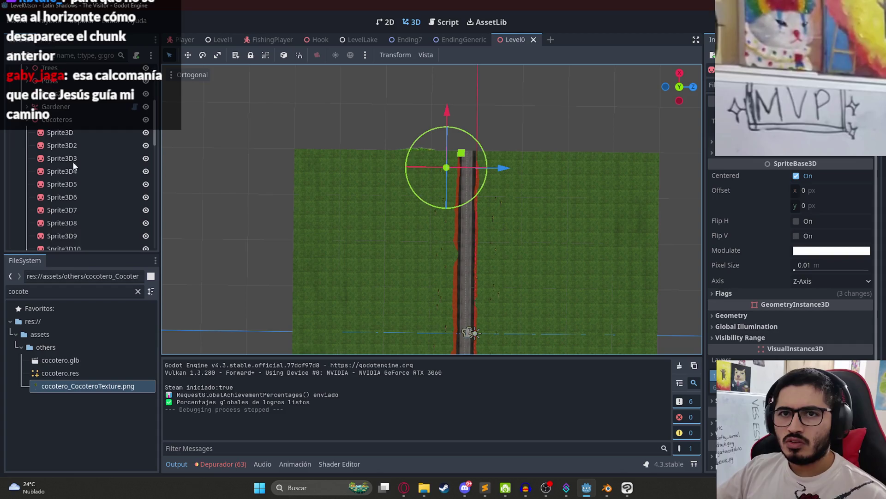
pyautogui.keyDown('shift'); pyautogui.click(77, 143); pyautogui.keyUp('shift')
pyautogui.scroll(-10, 81, 185)
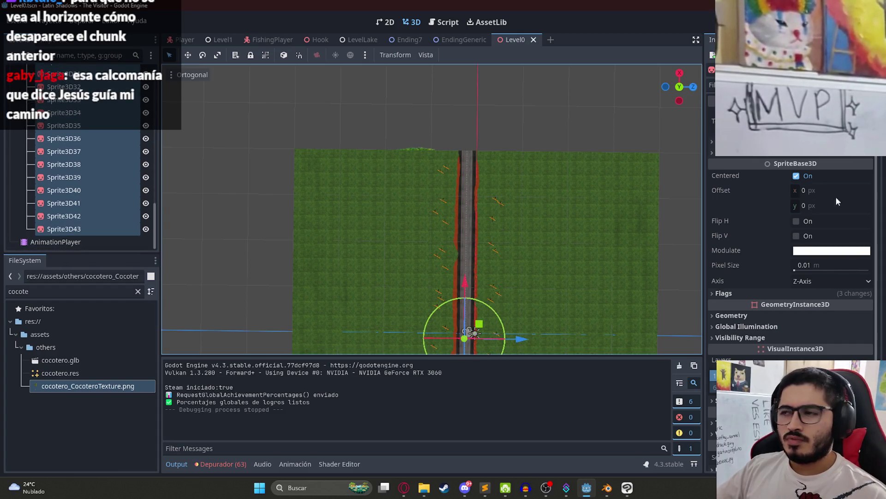
pyautogui.scroll(-2, 761, 340)
pyautogui.scroll(-6, 761, 340)
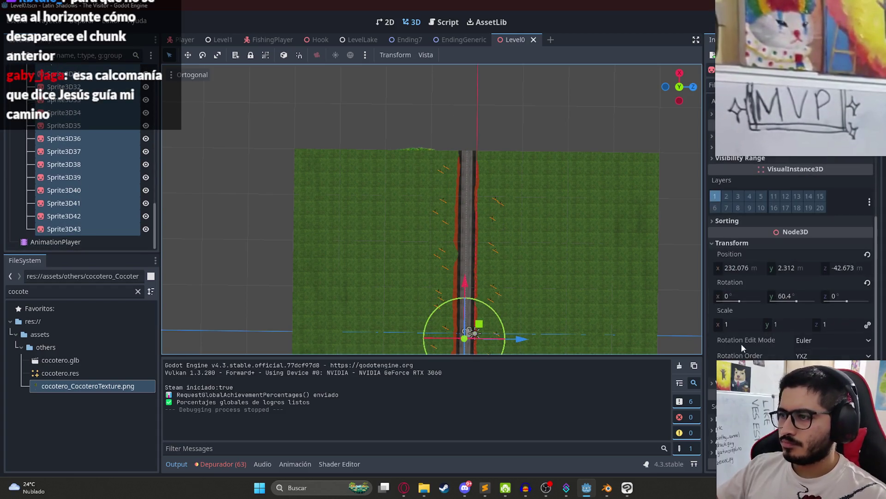
pyautogui.click(736, 325)
pyautogui.write('2')
pyautogui.hotkey('ctrl', 's')
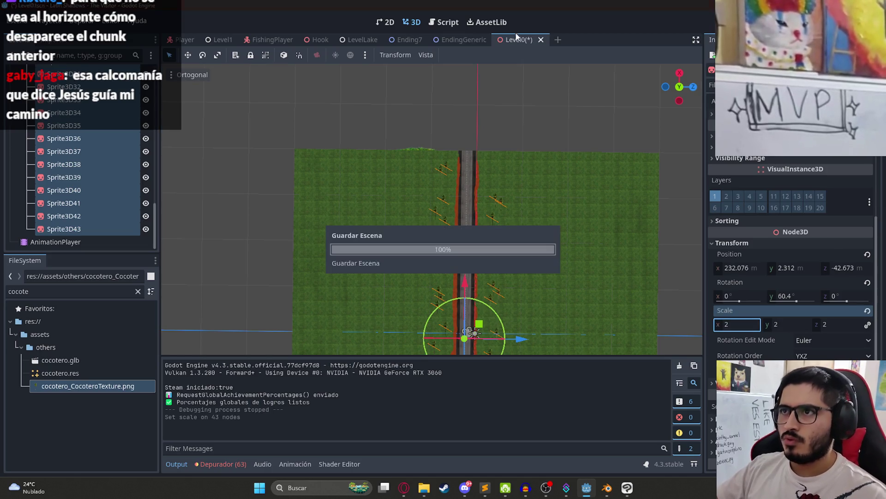
# - Undo an accidental Y-rotation change on the palms, save, and run the level with F5
pyautogui.rightClick(519, 41)
pyautogui.click(482, 241)
pyautogui.scroll(5, 500, 242)
pyautogui.moveTo(500, 243)
pyautogui.mouseDown()
pyautogui.moveTo(539, 194)
pyautogui.moveTo(512, 310)
pyautogui.moveTo(391, 353)
pyautogui.mouseUp()
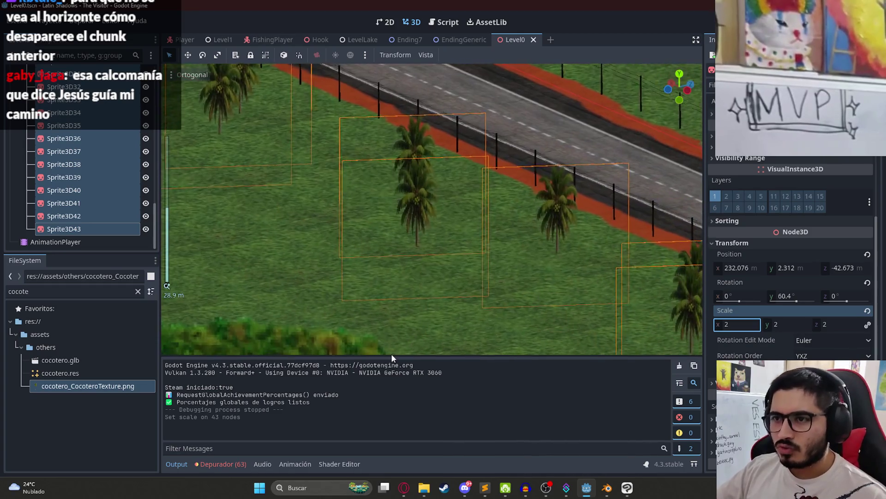
pyautogui.moveTo(795, 297)
pyautogui.mouseDown()
pyautogui.moveTo(812, 297)
pyautogui.moveTo(796, 297)
pyautogui.moveTo(797, 268)
pyautogui.moveTo(824, 268)
pyautogui.moveTo(801, 267)
pyautogui.mouseUp()
pyautogui.hotkey('ctrl', 'z')
pyautogui.hotkey('ctrl', 's')
pyautogui.rightClick(511, 40)
pyautogui.click(569, 115)
pyautogui.press('F5')
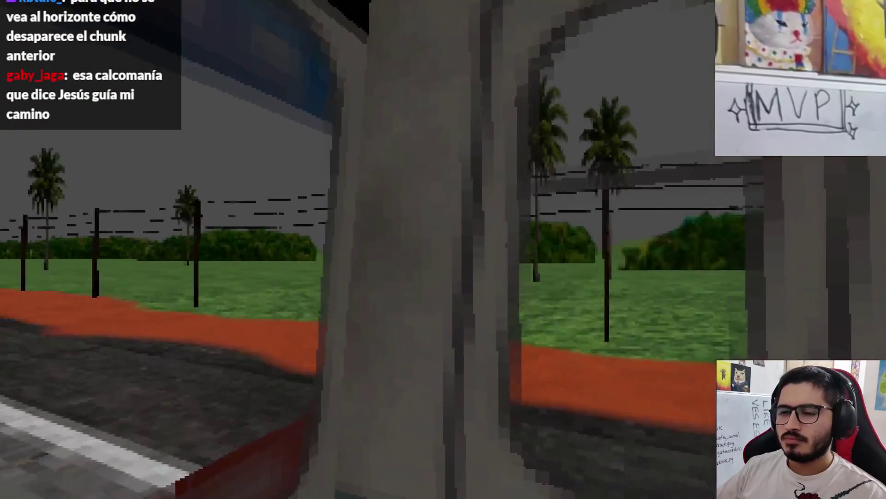
pyautogui.press('Escape')
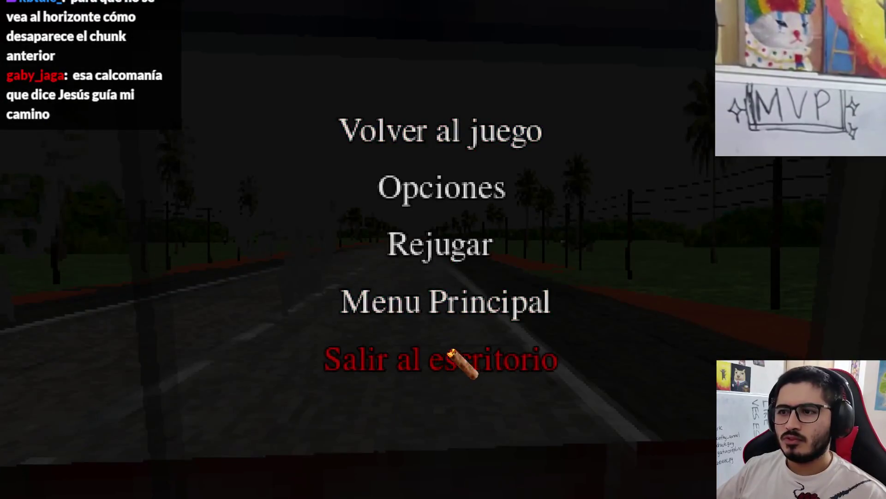
pyautogui.click(447, 356)
pyautogui.click(739, 325)
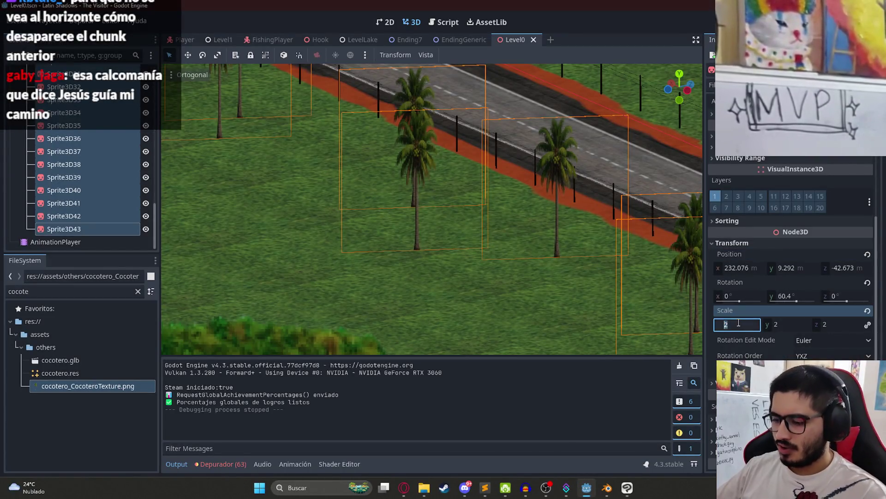
# - Apply scale 1.5 to all 43 palms, lower them, then select Sprite3D2, 6, 9, 12 and 19
pyautogui.press('Return')
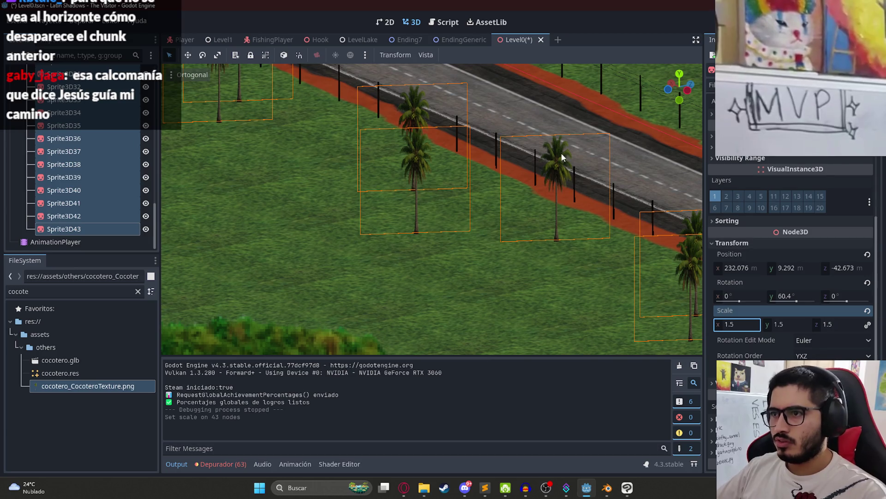
pyautogui.moveTo(798, 271); pyautogui.dragTo(777, 271)
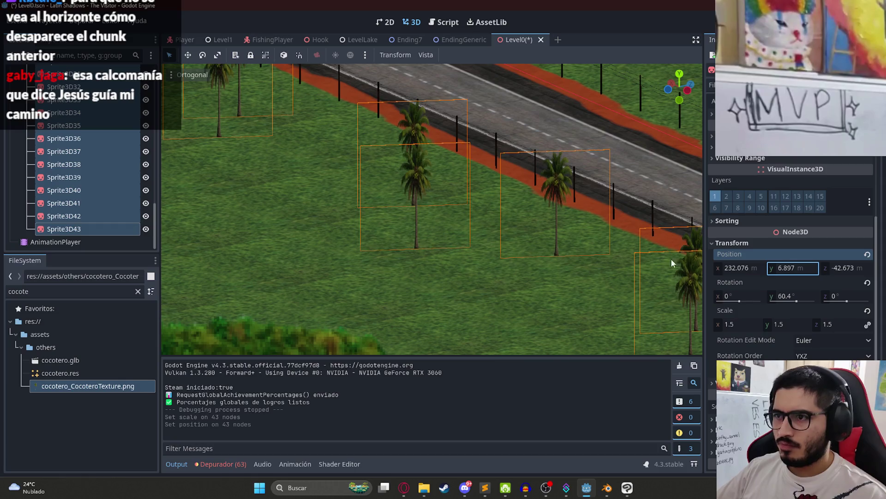
pyautogui.scroll(10, 71, 173)
pyautogui.click(74, 200)
pyautogui.scroll(-2, 74, 162)
pyautogui.keyDown('ctrl'); pyautogui.click(71, 185); pyautogui.keyUp('ctrl')
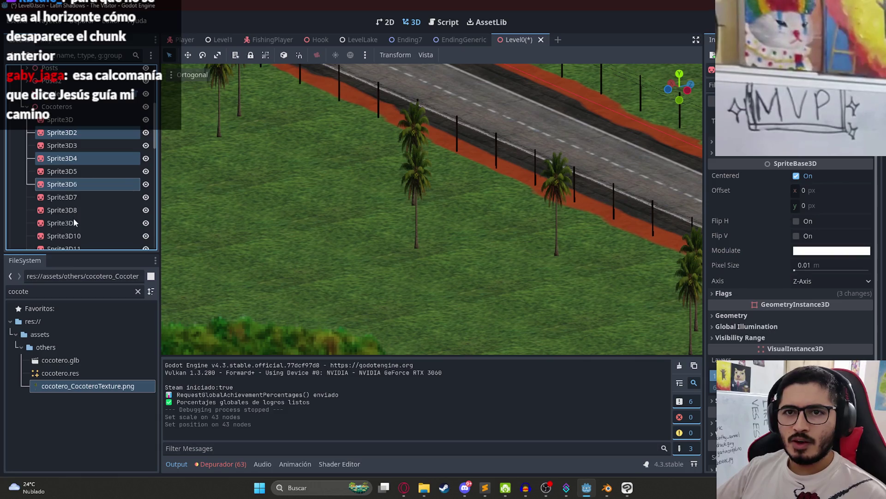
pyautogui.keyDown('ctrl'); pyautogui.click(74, 221); pyautogui.keyUp('ctrl')
pyautogui.scroll(-3, 71, 211)
pyautogui.keyDown('ctrl'); pyautogui.click(74, 148); pyautogui.keyUp('ctrl')
pyautogui.keyDown('ctrl'); pyautogui.click(70, 237); pyautogui.keyUp('ctrl')
# - Add Sprite3D27, 34 and 38 to the selection and set the chosen palms to scale 1
pyautogui.scroll(-3, 74, 212)
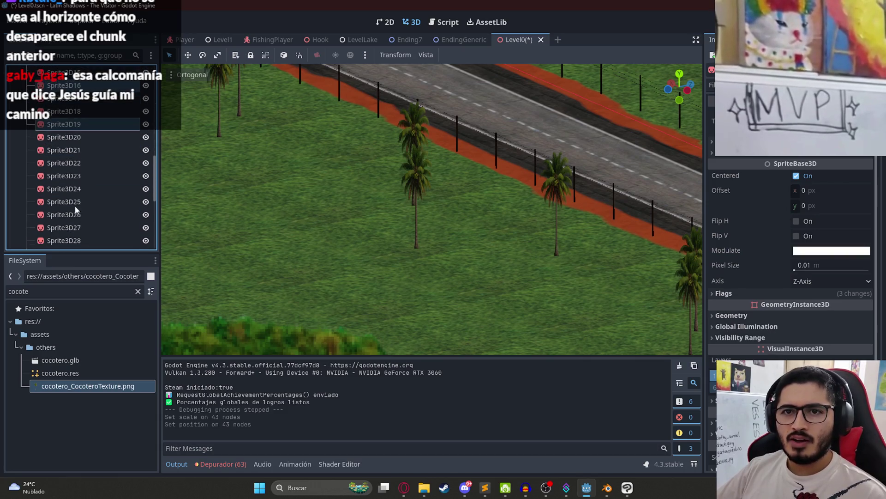
pyautogui.keyDown('ctrl'); pyautogui.click(71, 229); pyautogui.keyUp('ctrl')
pyautogui.scroll(-4, 74, 207)
pyautogui.keyDown('ctrl'); pyautogui.click(82, 176); pyautogui.keyUp('ctrl')
pyautogui.scroll(-2, 79, 194)
pyautogui.keyDown('ctrl'); pyautogui.click(82, 187); pyautogui.keyUp('ctrl')
pyautogui.scroll(-2, 79, 194)
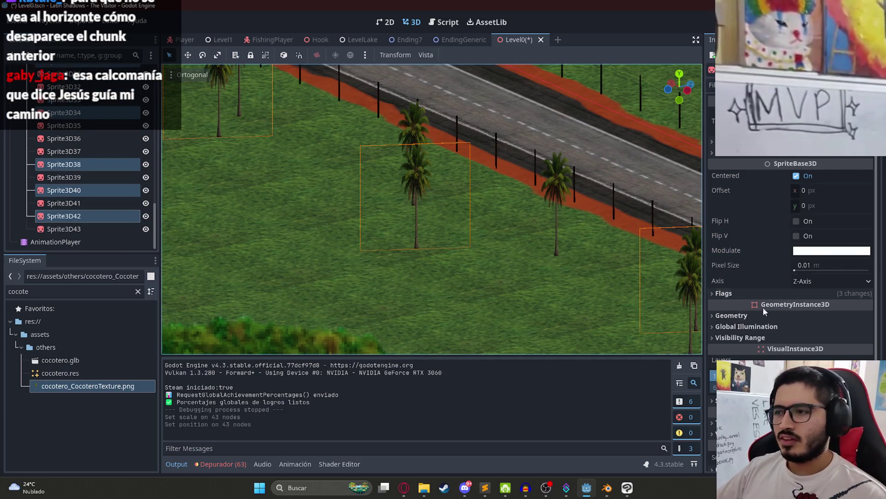
pyautogui.scroll(-2, 738, 321)
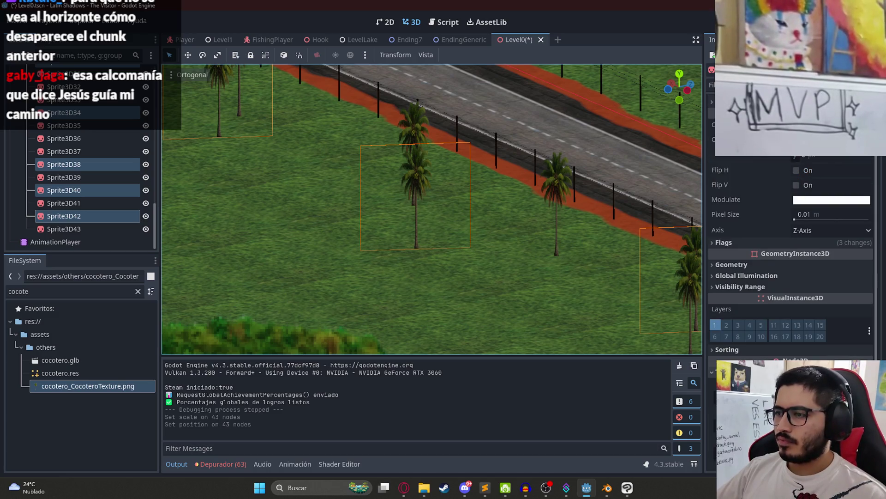
pyautogui.scroll(-5, 739, 323)
pyautogui.click(740, 325)
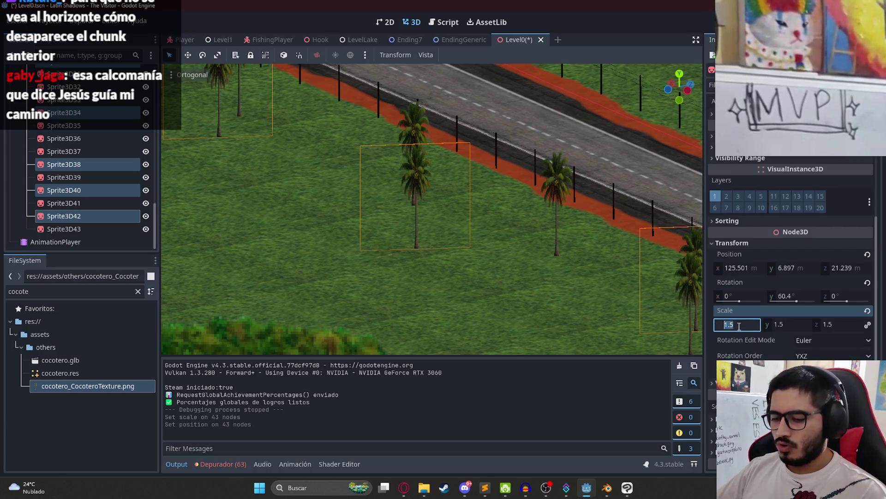
pyautogui.write('1')
pyautogui.press('Return')
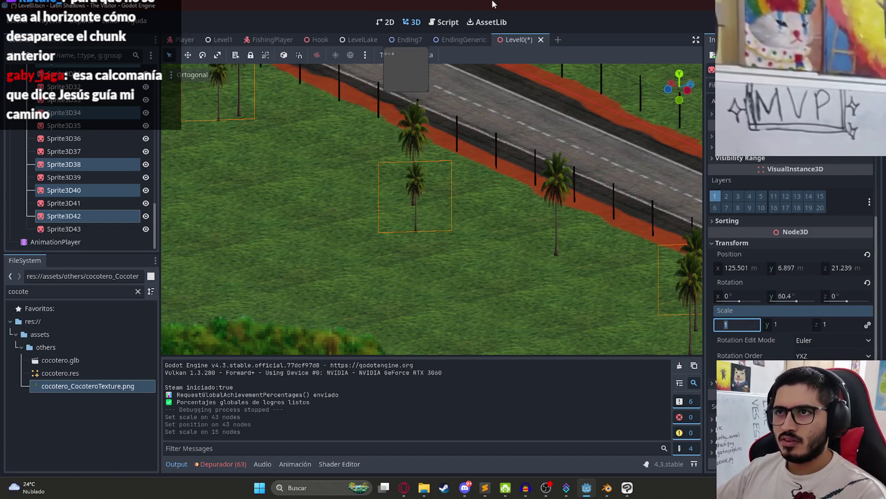
# - Drag the selected palms' Position Y down to 4.477 and save Level0
pyautogui.click(802, 269)
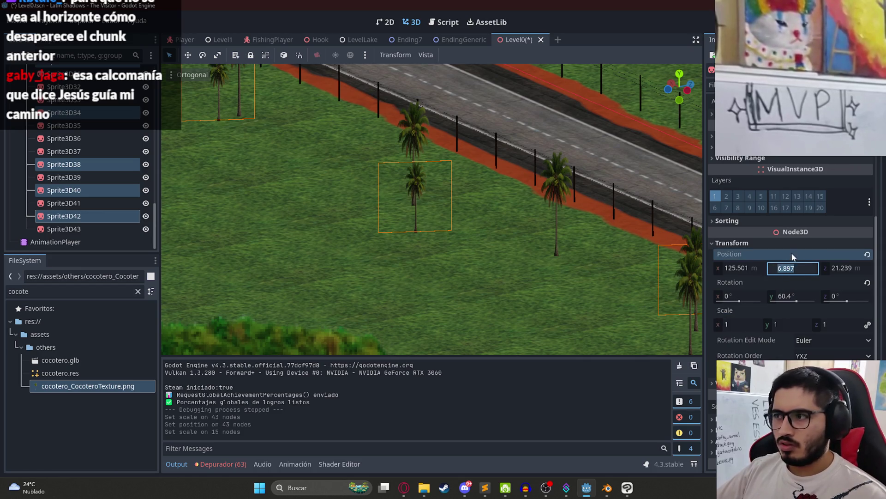
pyautogui.moveTo(796, 273); pyautogui.dragTo(785, 273)
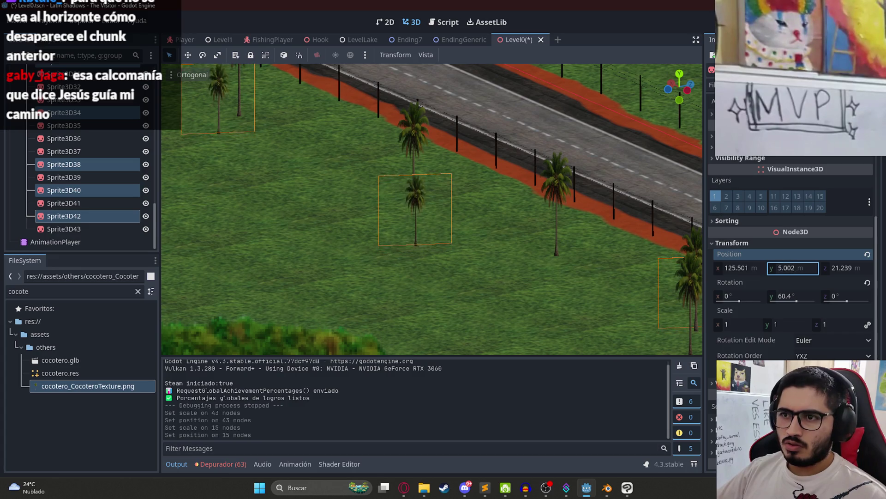
pyautogui.hotkey('ctrl', 's')
pyautogui.rightClick(515, 40)
pyautogui.click(575, 116)
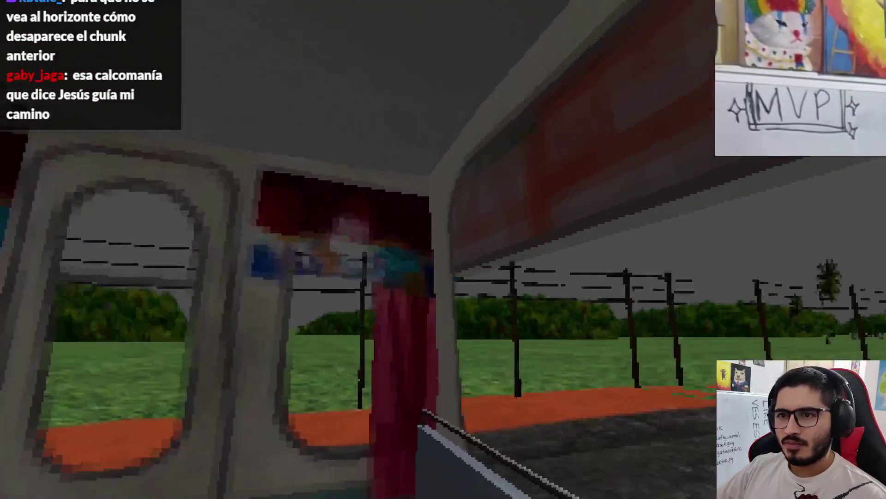
# - Pause the running game and choose 'Salir al escritorio' to return to the editor
pyautogui.press('Escape')
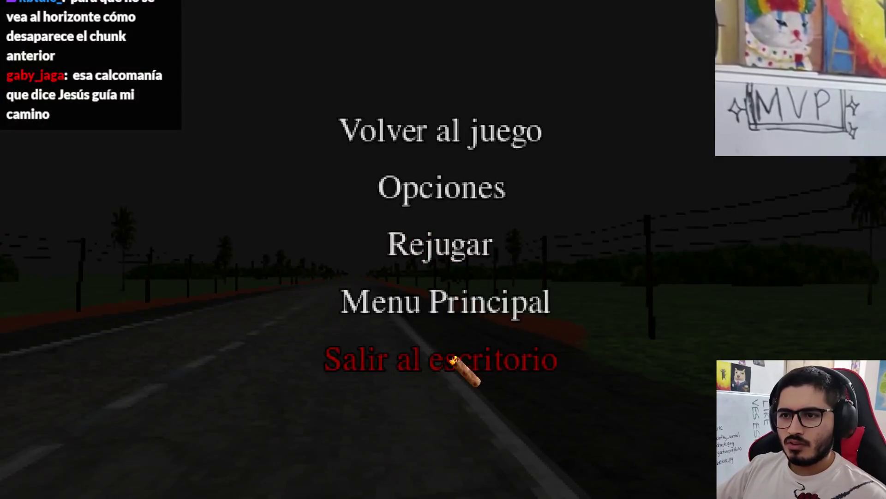
pyautogui.click(462, 363)
# - In Clip Studio Paint, show and select the 'copia' palm layer, hiding 'copia 2'
pyautogui.click(628, 491)
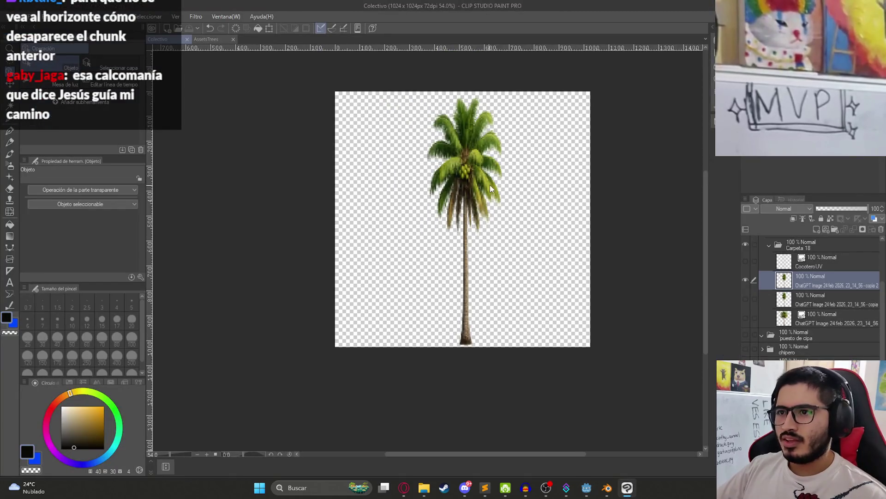
pyautogui.moveTo(453, 184); pyautogui.dragTo(394, 210)
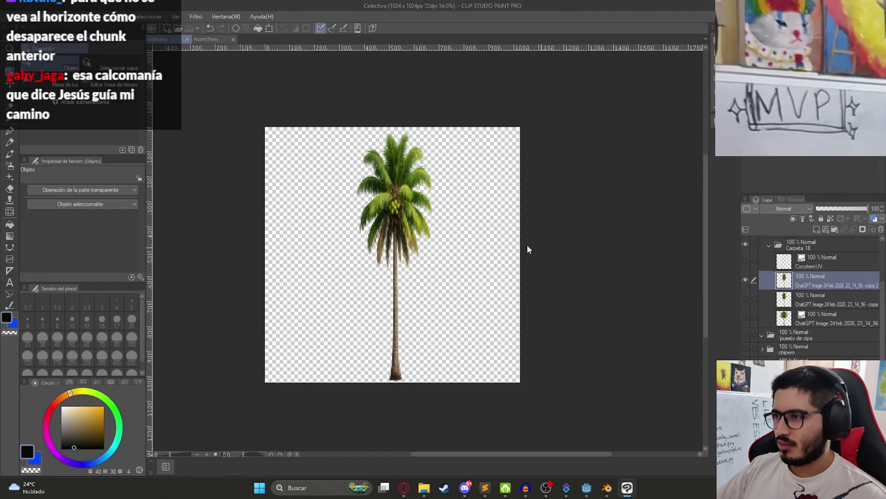
pyautogui.hotkey('ctrl', 't')
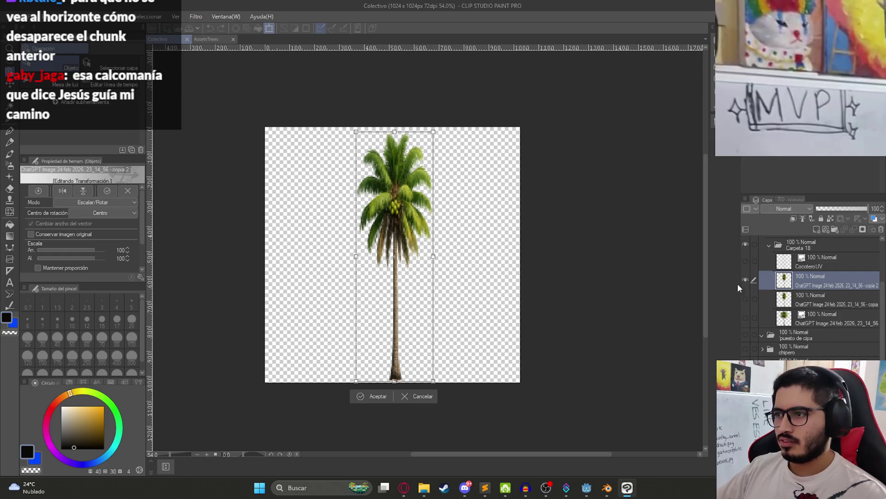
pyautogui.press('Return')
pyautogui.click(745, 298)
pyautogui.click(745, 279)
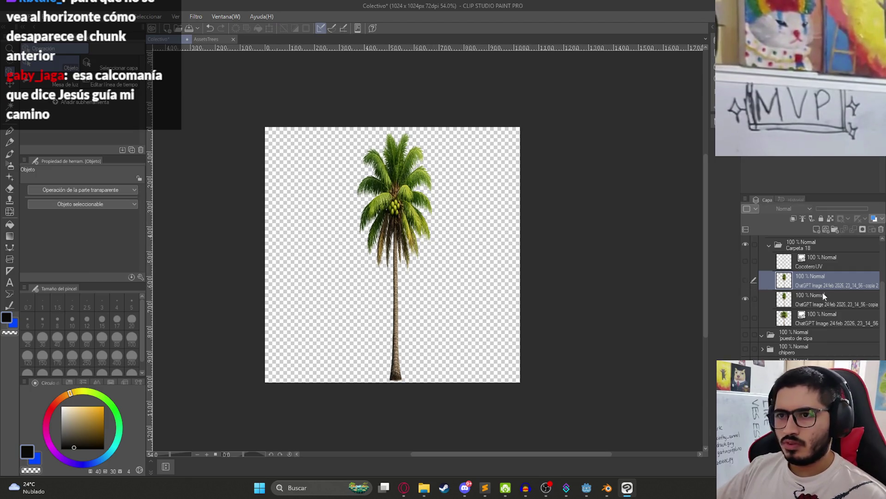
pyautogui.click(820, 296)
pyautogui.hotkey('ctrl', 't')
pyautogui.press('Return')
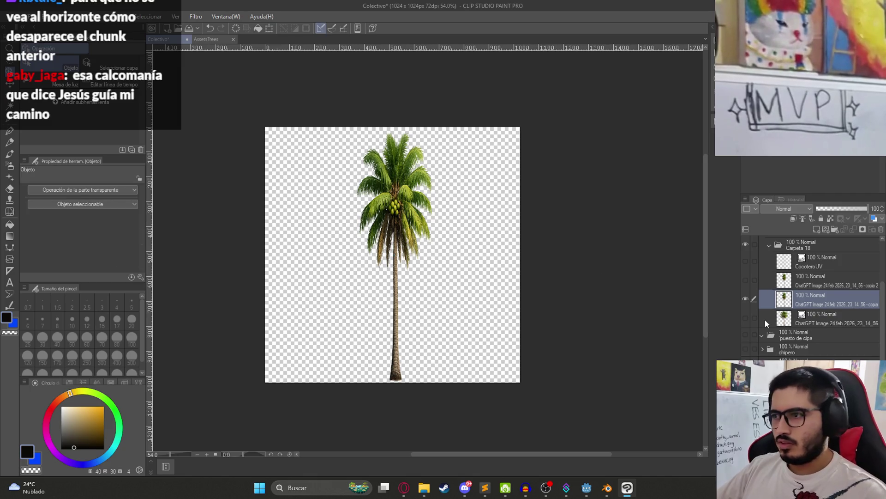
# - Duplicate the palm into a 'copia 3' layer and transform it, nudging it left
pyautogui.hotkey('ctrl', 'j')
pyautogui.hotkey('ctrl', 't')
pyautogui.moveTo(435, 255); pyautogui.dragTo(465, 260)
pyautogui.hotkey('ctrl', 'z')
pyautogui.press('Left')
pyautogui.press('Left')
pyautogui.press('Left')
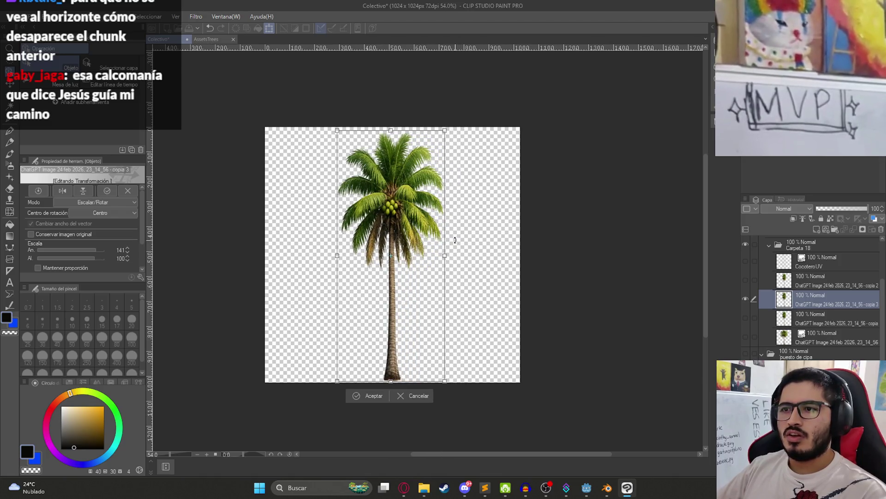
pyautogui.press('Return')
# - Copy the palm layer and paste it as a new 'copia 4' layer
pyautogui.click(26, 21)
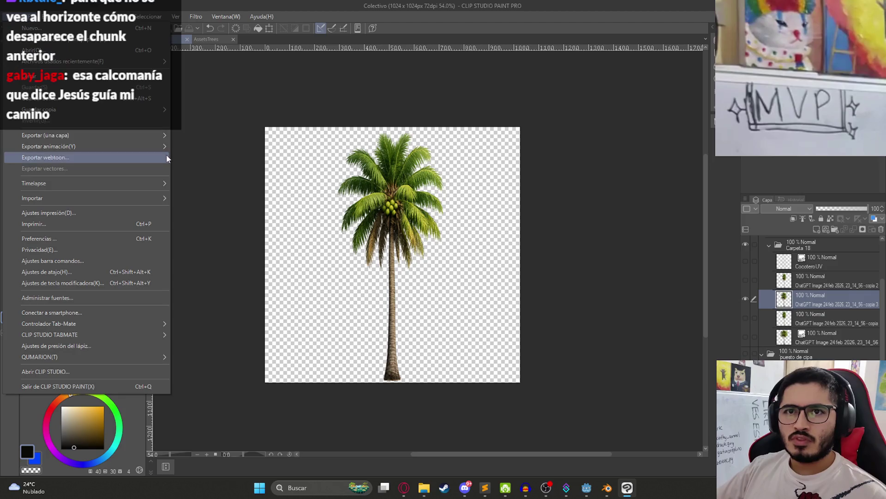
pyautogui.moveTo(139, 134)
pyautogui.click(860, 305)
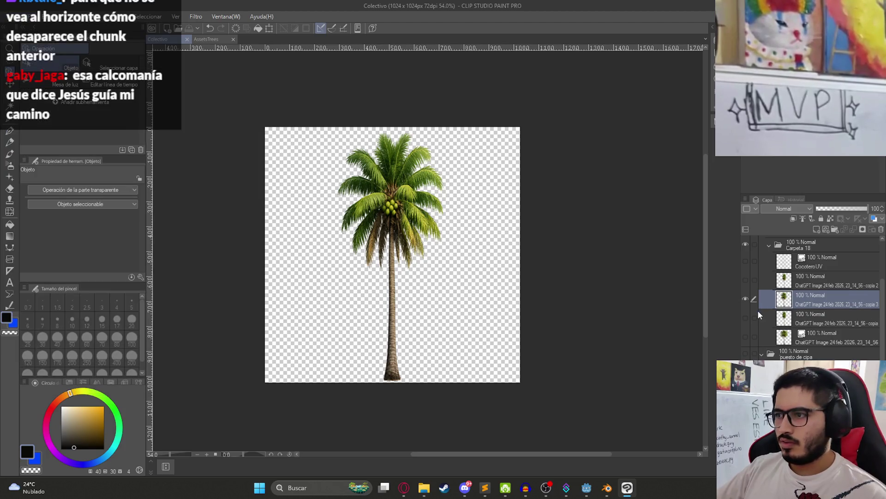
pyautogui.hotkey('ctrl', 'c')
pyautogui.hotkey('ctrl', 'v')
# - Pixelate the copy with a Mosaic filter of cell size 5 and compare layers
pyautogui.click(196, 16)
pyautogui.moveTo(230, 57)
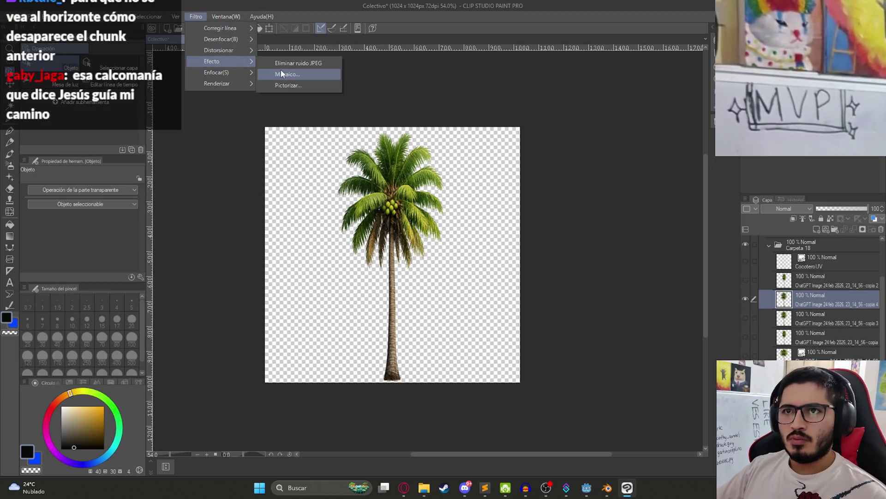
pyautogui.click(281, 70)
pyautogui.write('5')
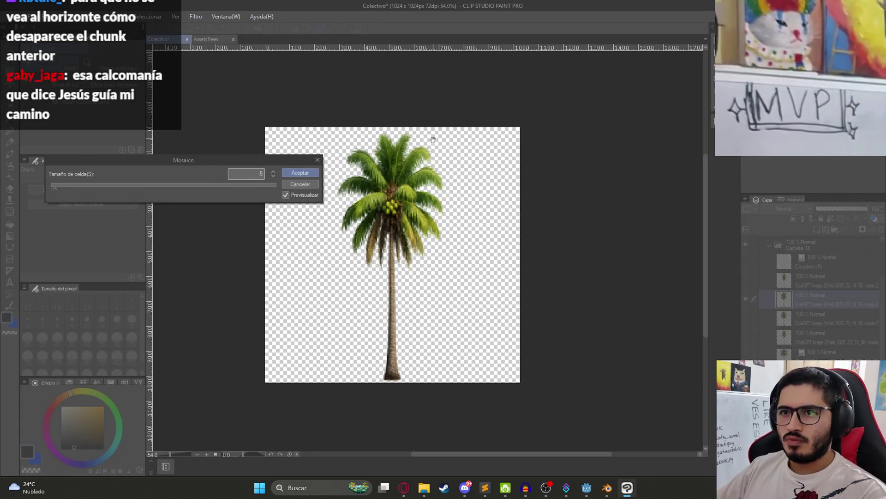
pyautogui.press('Return')
pyautogui.click(747, 276)
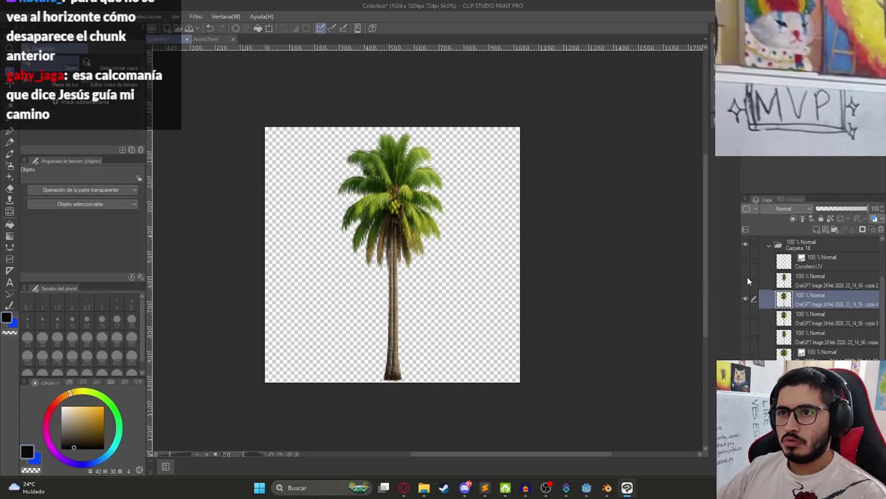
pyautogui.click(747, 276)
# - Save the Colectivo project and start a single-layer PNG export instead of TIFF
pyautogui.hotkey('ctrl', 's')
pyautogui.click(18, 17)
pyautogui.moveTo(93, 135)
pyautogui.click(237, 159)
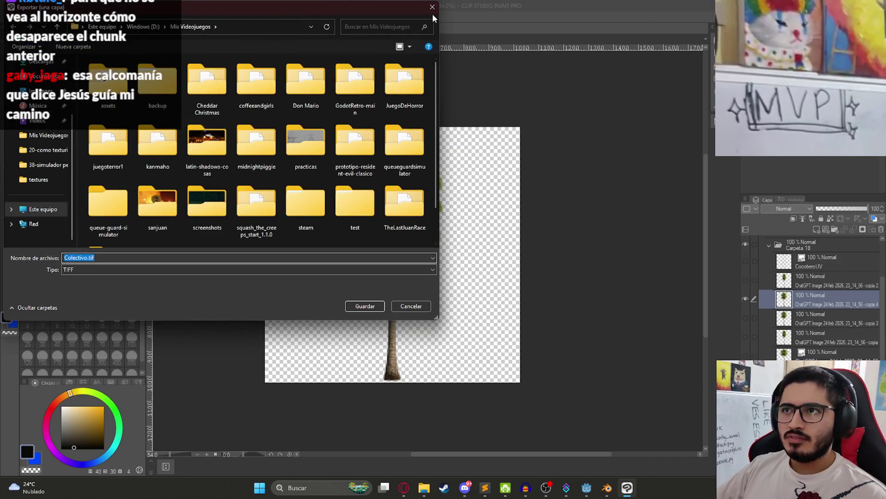
pyautogui.click(432, 7)
pyautogui.click(18, 17)
pyautogui.moveTo(140, 135)
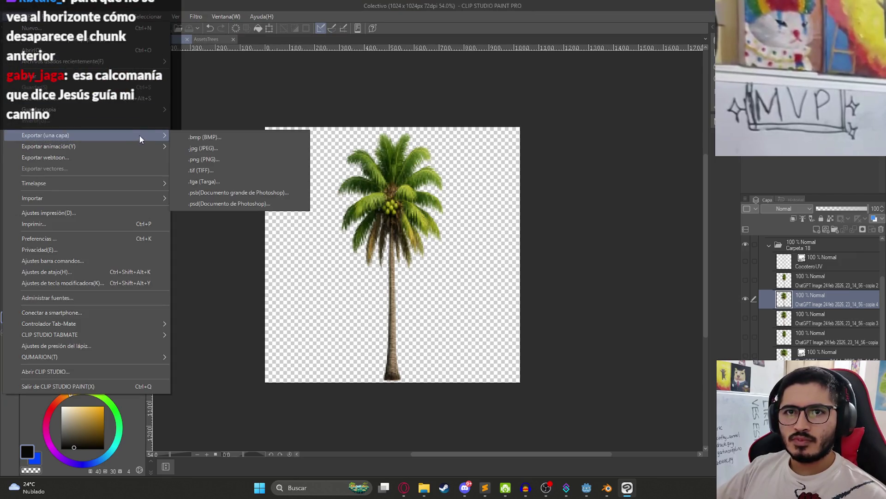
pyautogui.click(215, 159)
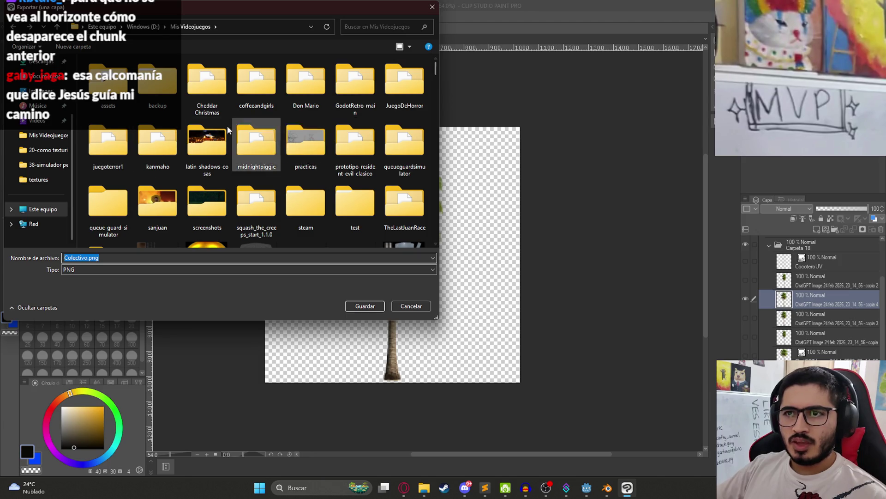
# - Overwrite cocotero_CocoteroTexture.png in juegoterror1/assets/others with the exported PNG
pyautogui.doubleClick(111, 163)
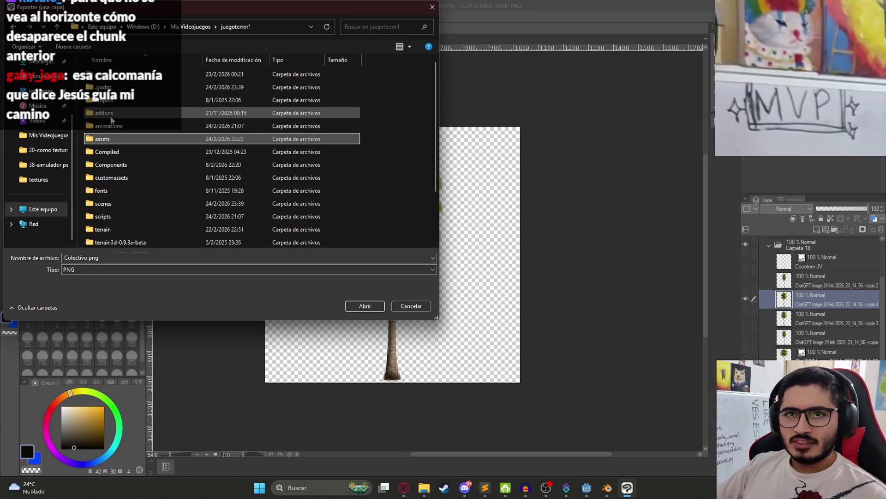
pyautogui.doubleClick(109, 142)
pyautogui.doubleClick(107, 218)
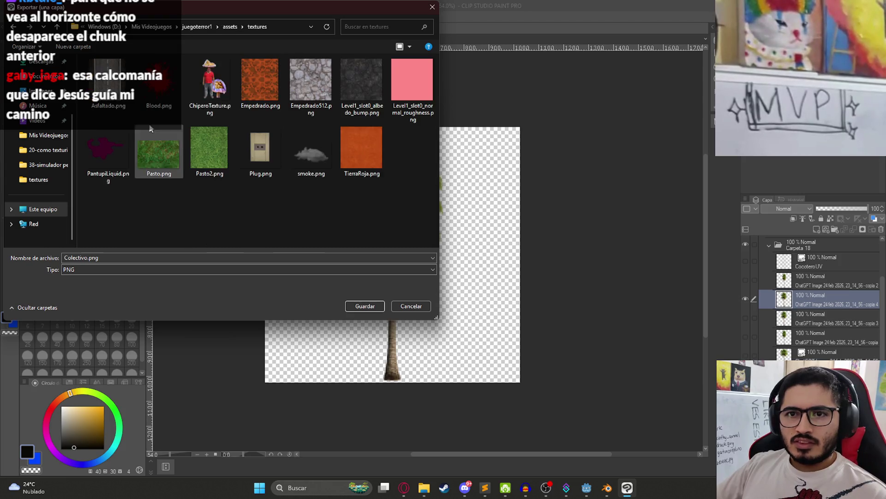
pyautogui.click(229, 27)
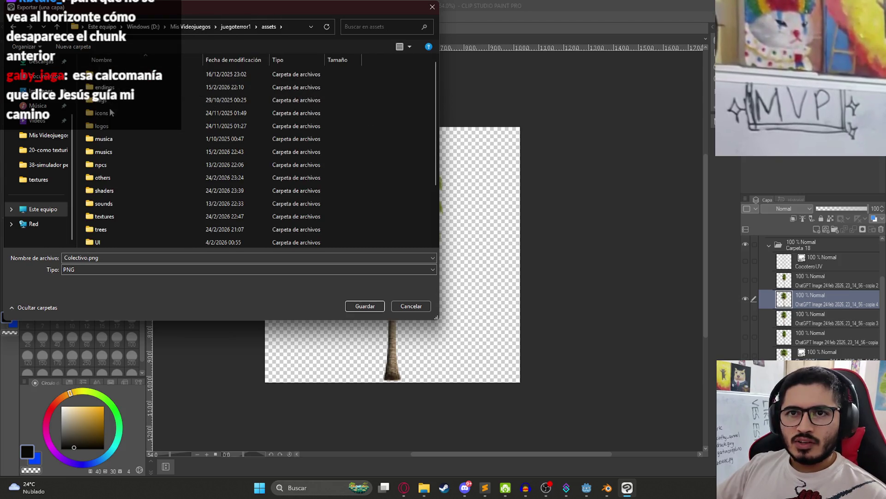
pyautogui.click(115, 151)
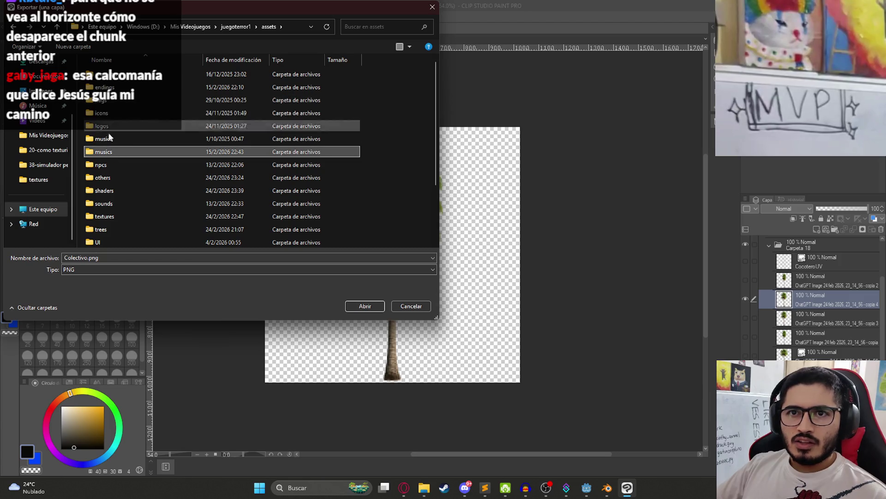
pyautogui.scroll(-2, 122, 225)
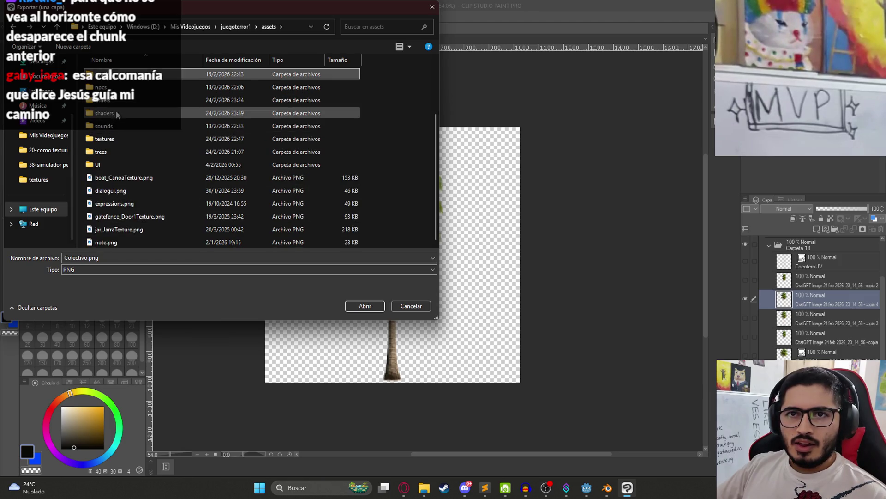
pyautogui.doubleClick(117, 101)
pyautogui.click(277, 133)
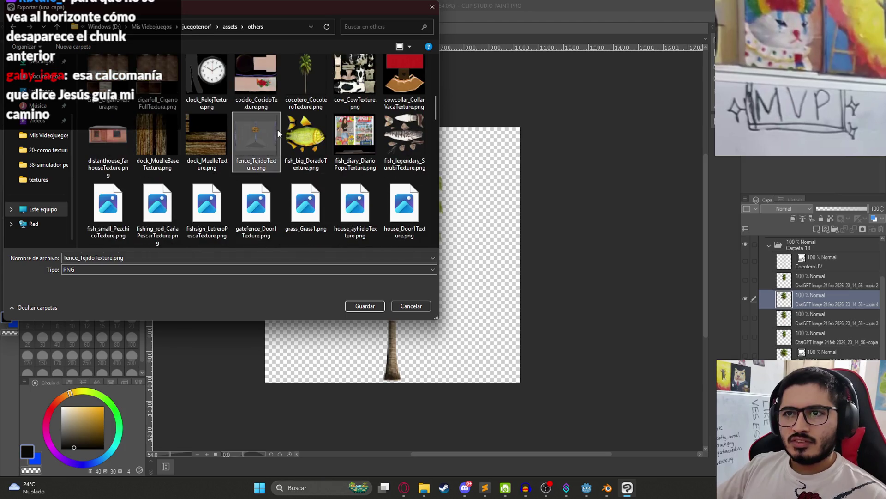
pyautogui.click(286, 108)
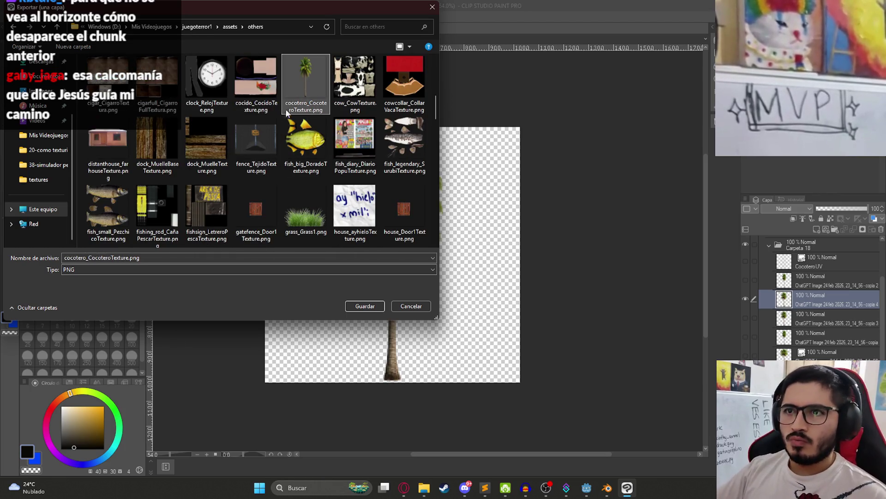
pyautogui.doubleClick(293, 87)
pyautogui.click(455, 242)
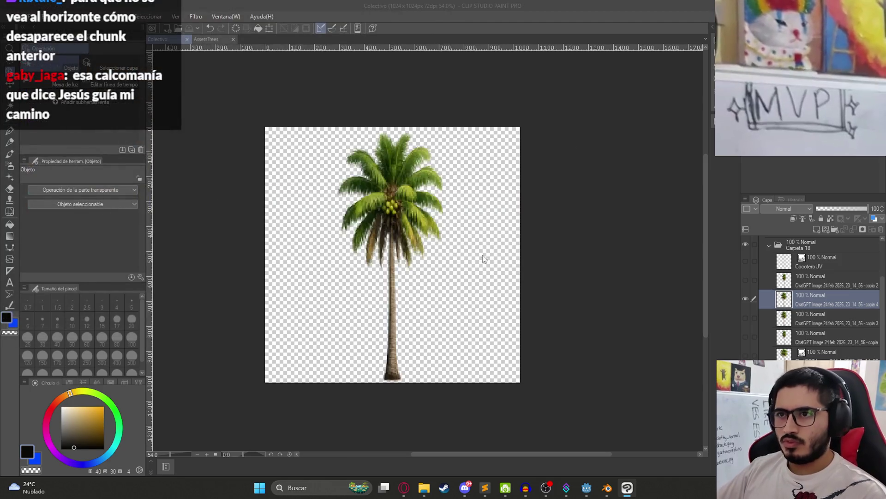
# - Back in Godot, select palm sprites Sprite3D39 and Sprite3D43 in the Scene tree
pyautogui.click(587, 488)
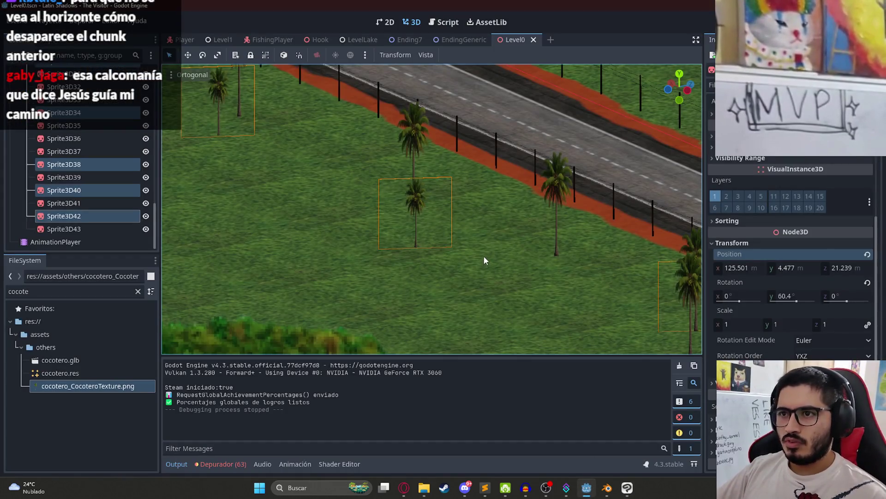
pyautogui.moveTo(477, 243); pyautogui.dragTo(508, 248)
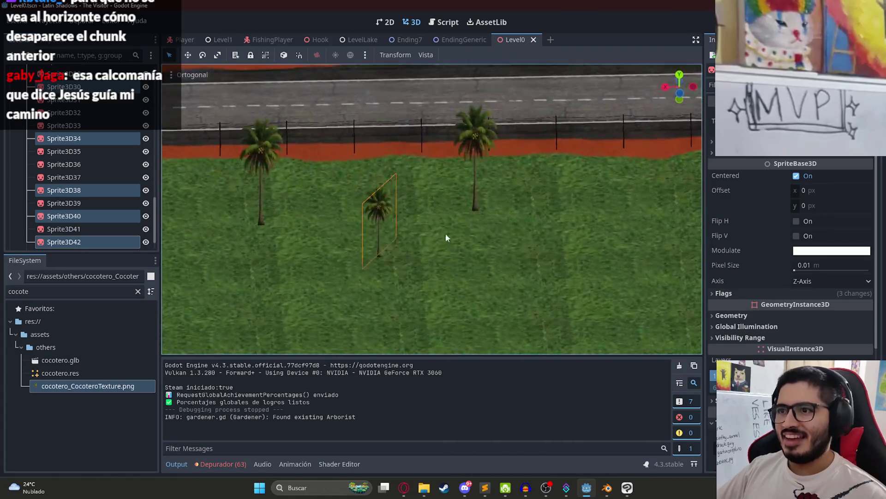
pyautogui.scroll(10, 111, 174)
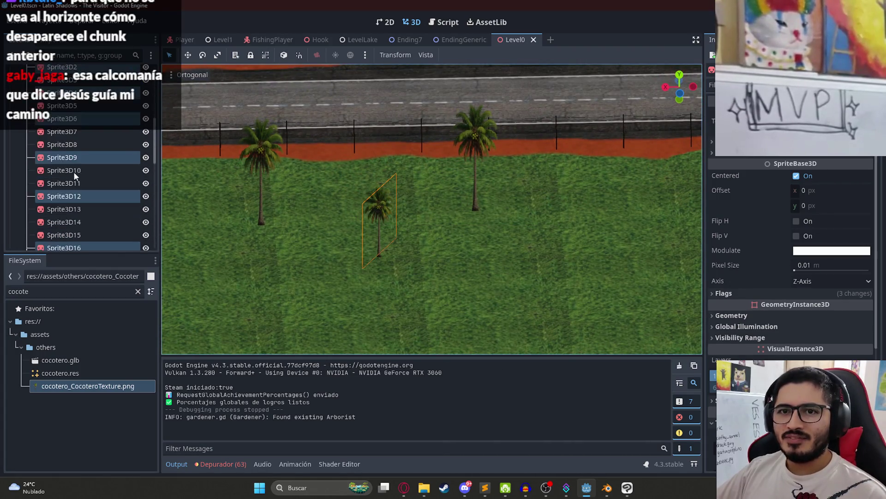
pyautogui.click(74, 171)
pyautogui.scroll(-7, 78, 167)
pyautogui.keyDown('shift'); pyautogui.click(67, 150); pyautogui.keyUp('shift')
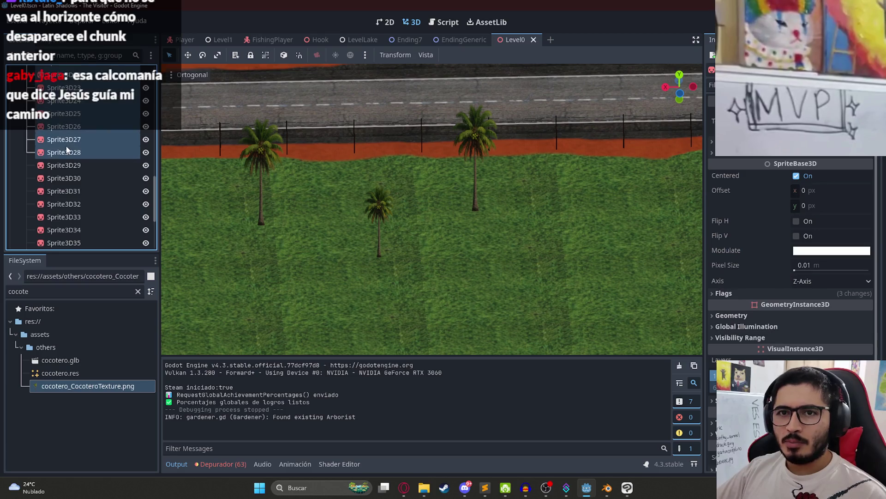
pyautogui.scroll(1, 79, 150)
pyautogui.click(85, 172)
pyautogui.scroll(-5, 86, 180)
pyautogui.click(83, 178)
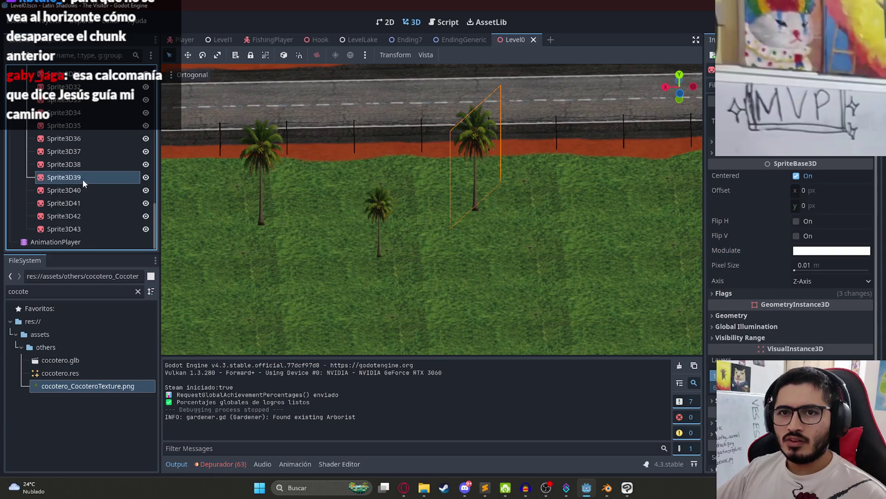
pyautogui.keyDown('ctrl'); pyautogui.click(73, 230); pyautogui.keyUp('ctrl')
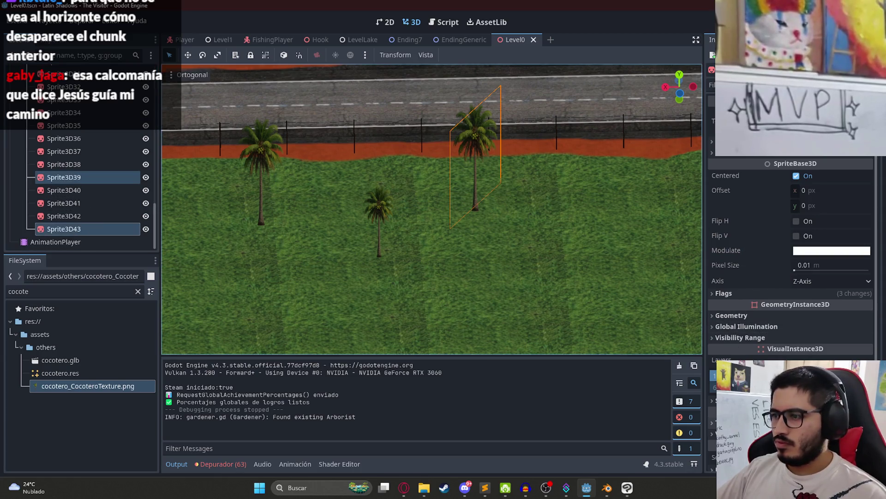
# - Set the selected palms' scale to 2, raise them to Y 8.742, and save
pyautogui.scroll(-4, 791, 259)
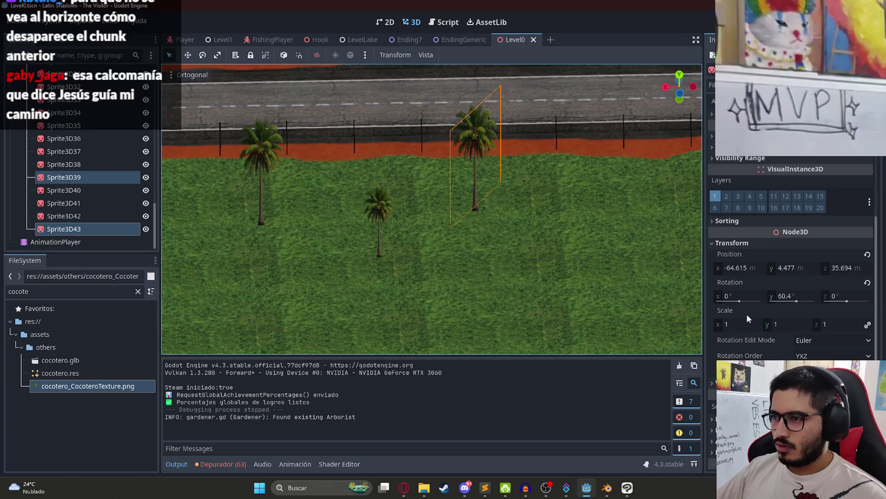
pyautogui.click(737, 324)
pyautogui.write('2')
pyautogui.press('Return')
pyautogui.moveTo(790, 267); pyautogui.dragTo(826, 268)
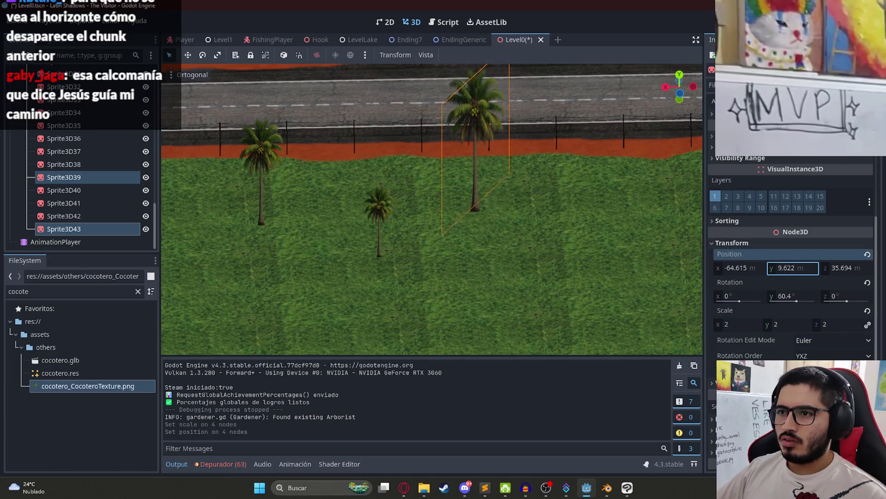
pyautogui.hotkey('ctrl', 's')
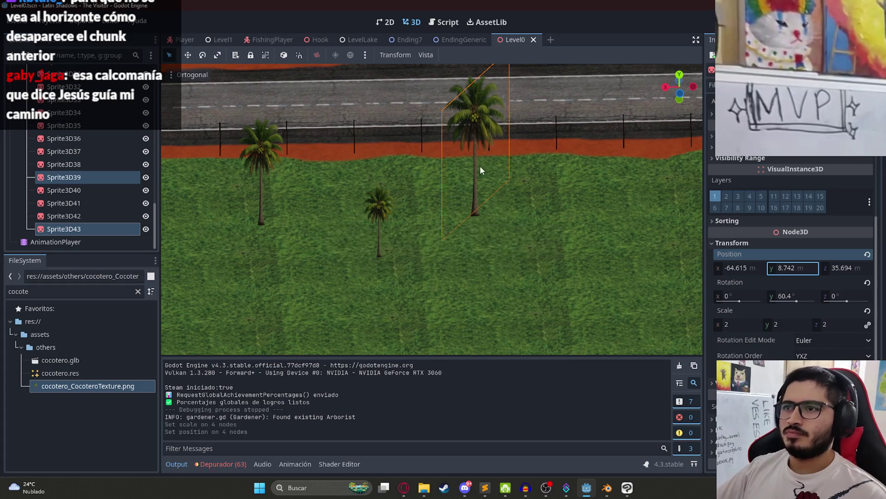
# - Orbit to a tilted overview and select the WorldEnvironment node
pyautogui.scroll(-10, 480, 165)
pyautogui.moveTo(441, 170)
pyautogui.mouseDown()
pyautogui.moveTo(499, 148)
pyautogui.moveTo(406, 156)
pyautogui.mouseUp()
pyautogui.click(405, 156)
# - Quick Load the sunset .tres from WorldEnvironments into the WorldEnvironment's Environment property
pyautogui.scroll(15, 96, 157)
pyautogui.click(86, 153)
pyautogui.click(831, 115)
pyautogui.click(822, 143)
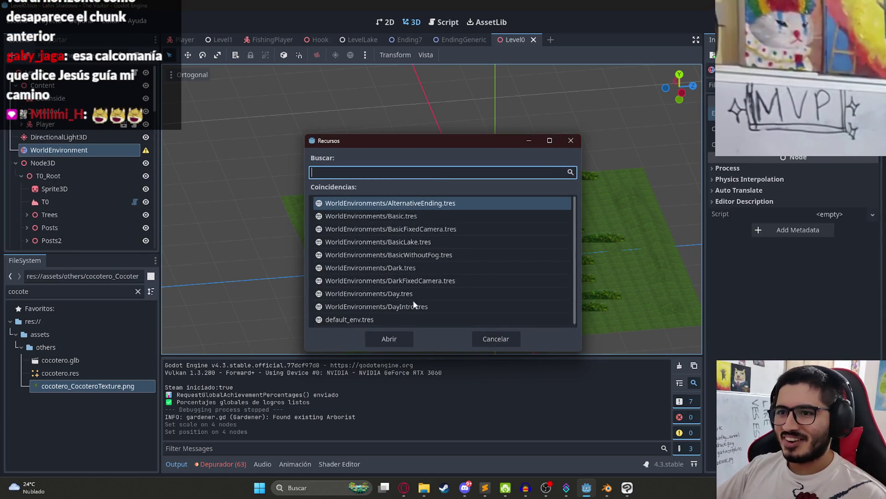
pyautogui.doubleClick(414, 300)
# - Run the Level0 scene to preview the orange haze, then pause the game
pyautogui.rightClick(516, 40)
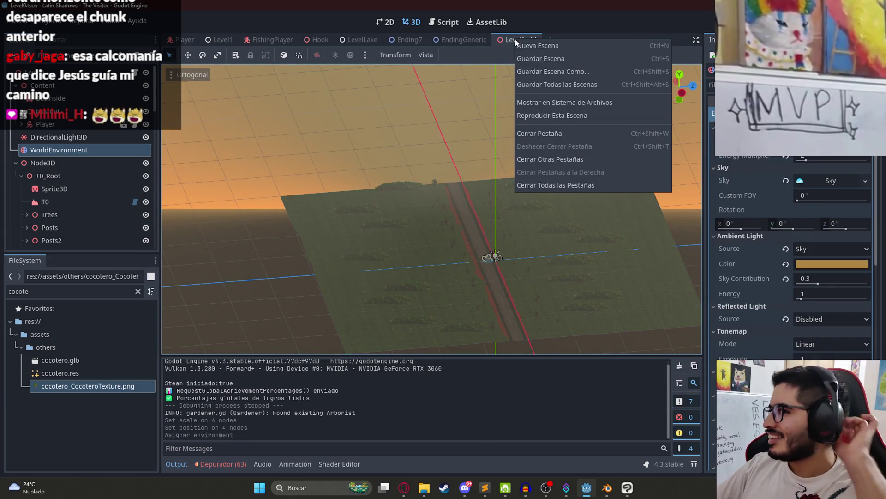
pyautogui.click(535, 115)
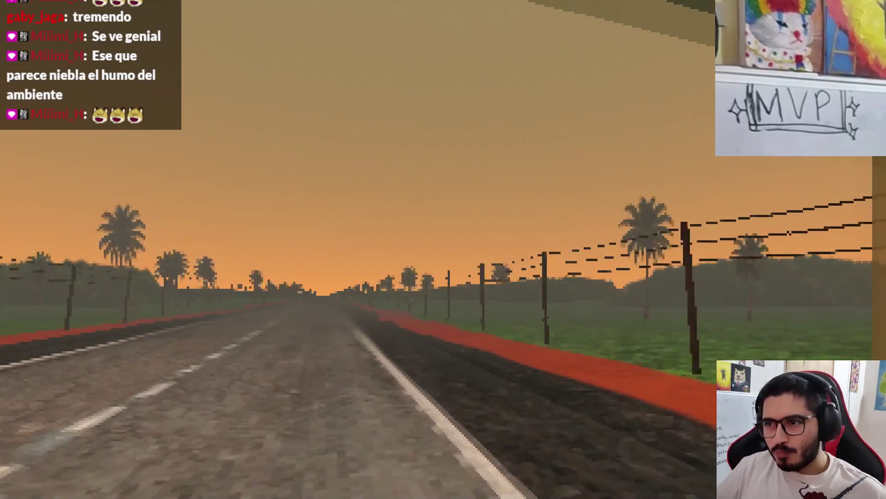
pyautogui.press('Escape')
# - Stop the running game with F8 and return to the editor
pyautogui.press('F8')
pyautogui.scroll(-3, 475, 176)
pyautogui.scroll(10, 482, 284)
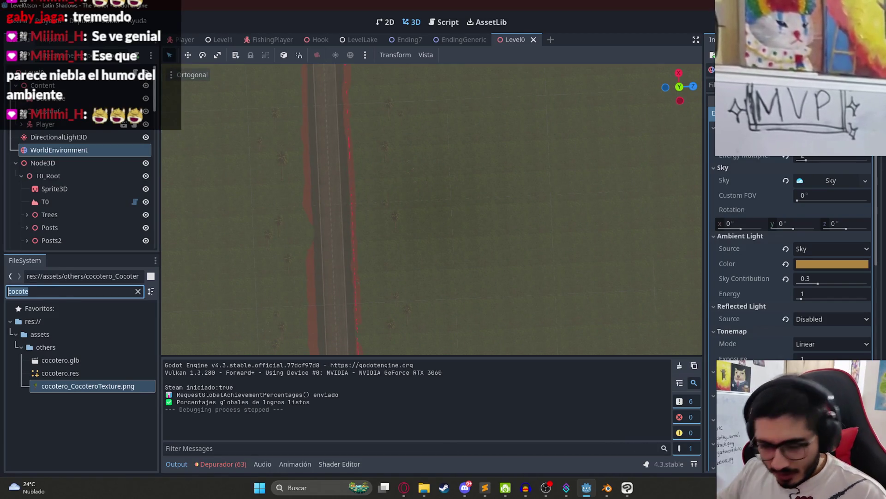
# - Filter the FileSystem files by 'house' and reselect the WorldEnvironment node
pyautogui.write('house')
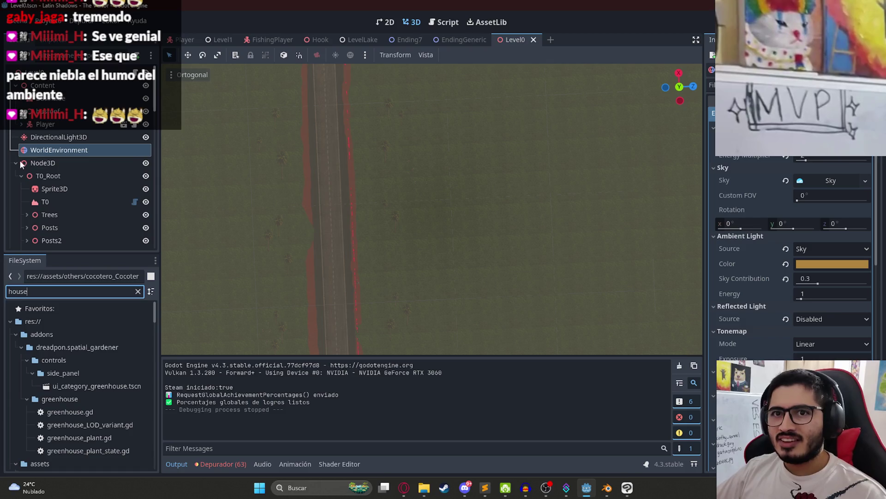
pyautogui.click(59, 162)
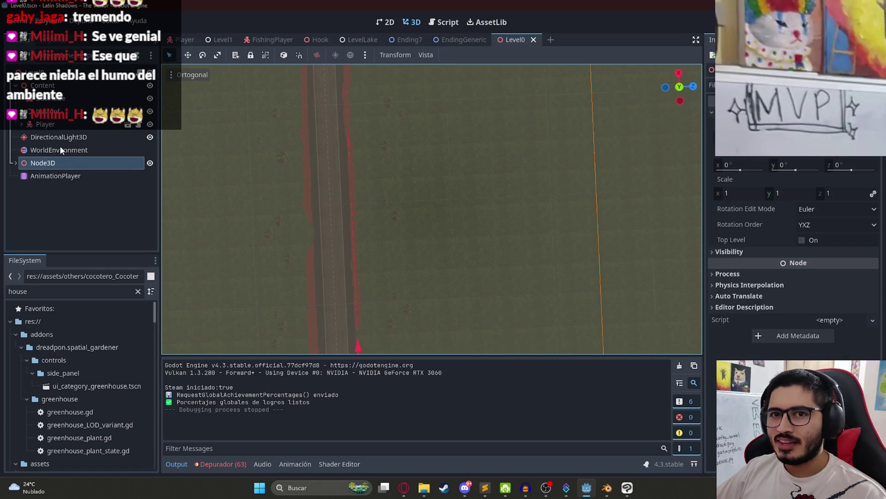
pyautogui.click(60, 148)
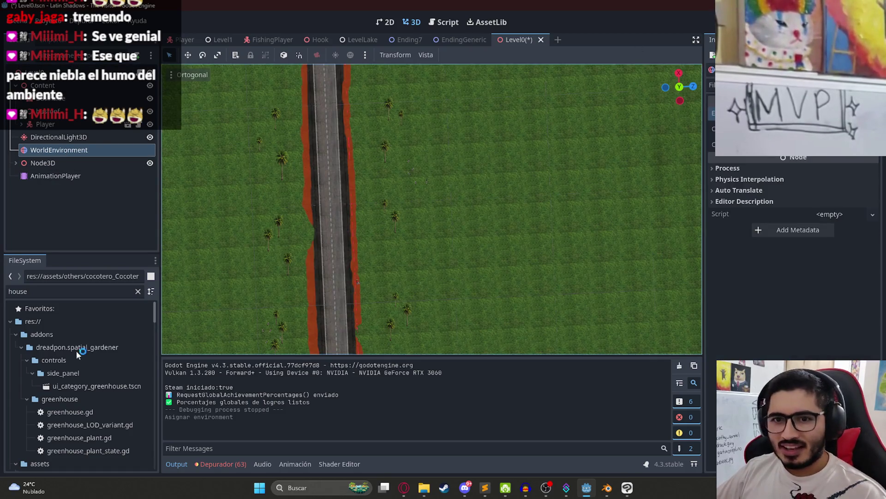
# - Drag distanthouse.res from the FileSystem into the viewport to place it in the level
pyautogui.scroll(-3, 81, 344)
pyautogui.scroll(3, 81, 341)
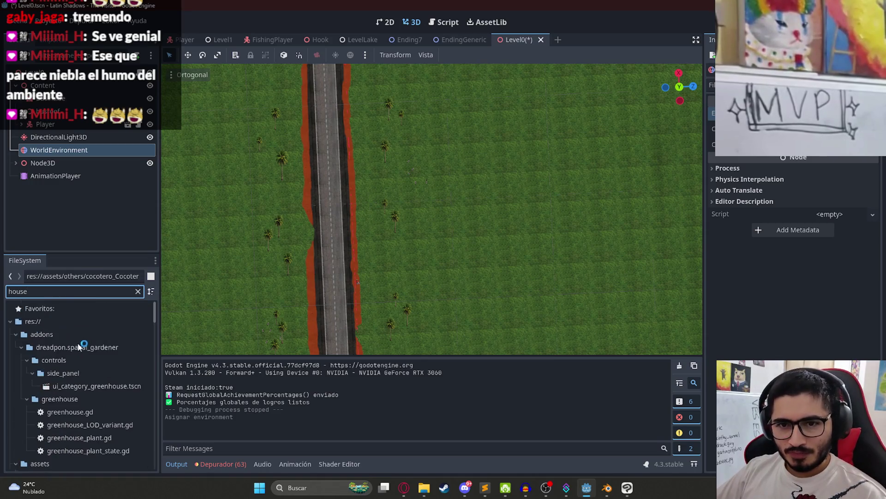
pyautogui.scroll(-5, 82, 406)
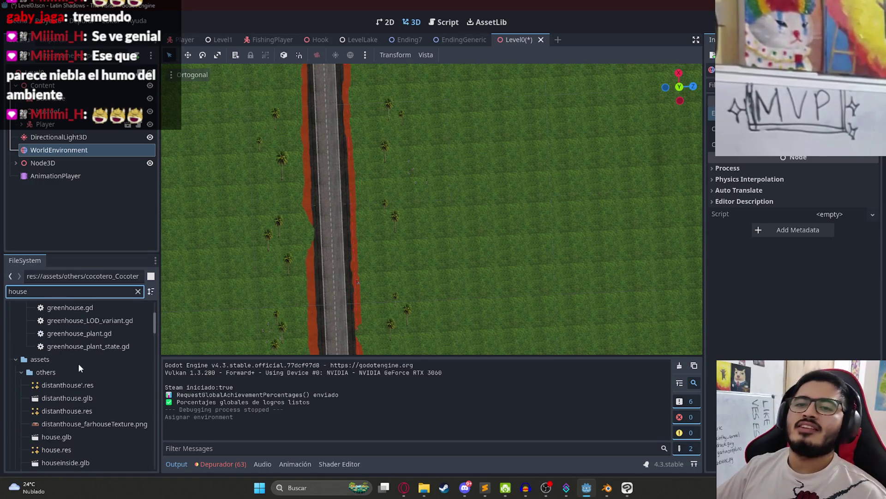
pyautogui.scroll(-3, 74, 365)
pyautogui.moveTo(79, 347)
pyautogui.mouseDown()
pyautogui.moveTo(542, 201)
pyautogui.moveTo(459, 208)
pyautogui.mouseUp()
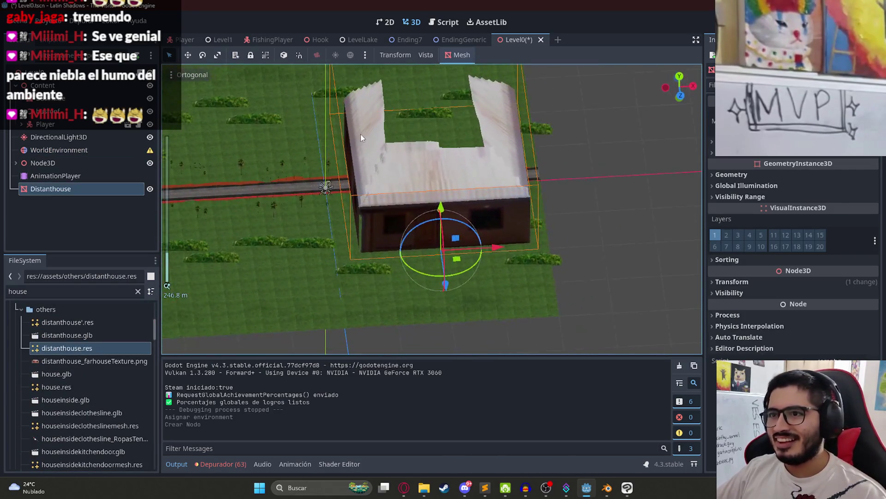
# - Reduce the Distanthouse scale in the Inspector over several passes
pyautogui.click(734, 281)
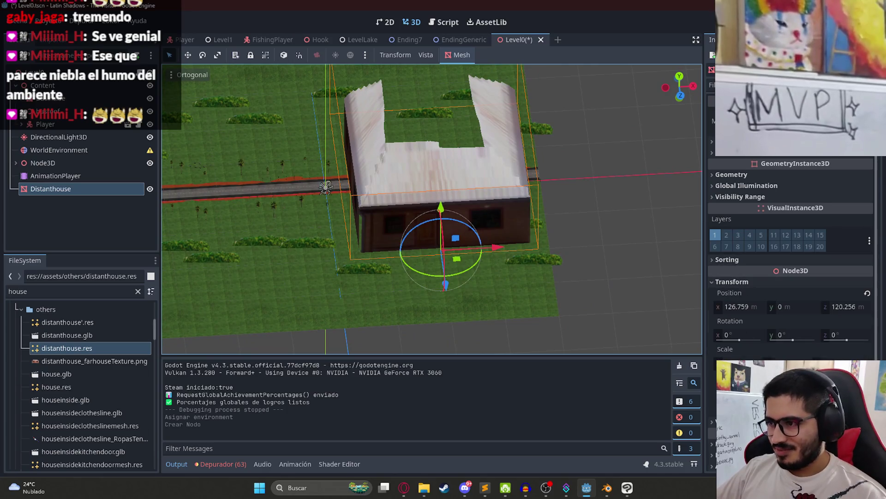
pyautogui.click(736, 337)
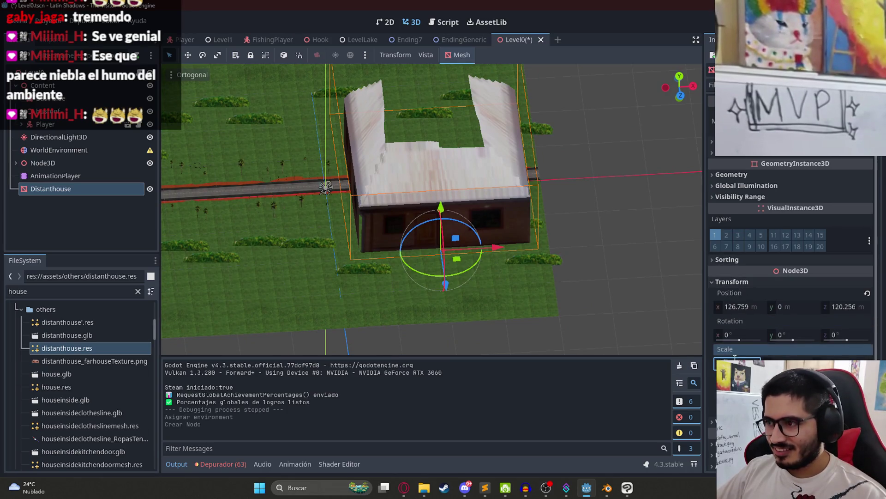
pyautogui.press('Return')
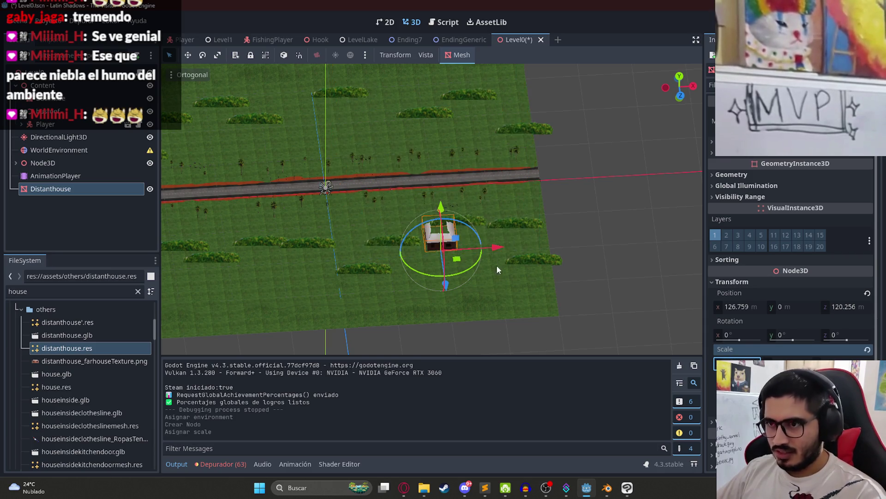
pyautogui.scroll(-3, 497, 267)
pyautogui.moveTo(498, 267); pyautogui.dragTo(593, 168)
pyautogui.scroll(10, 594, 168)
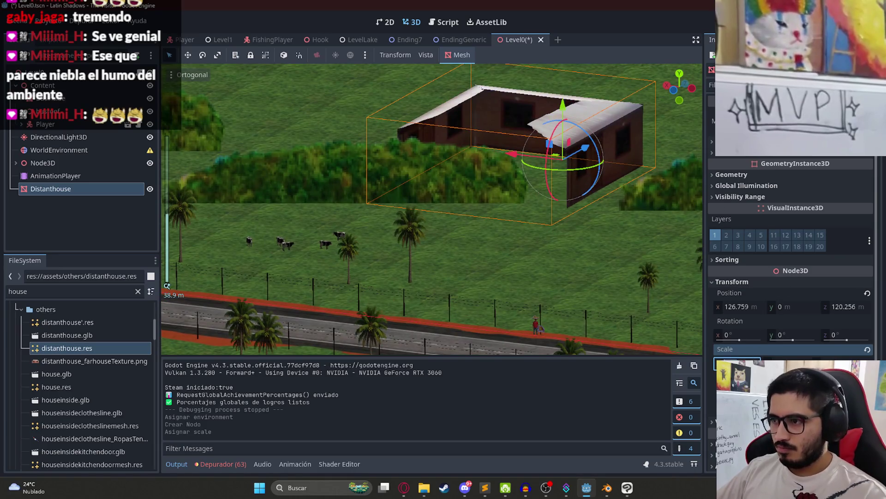
pyautogui.press('Return')
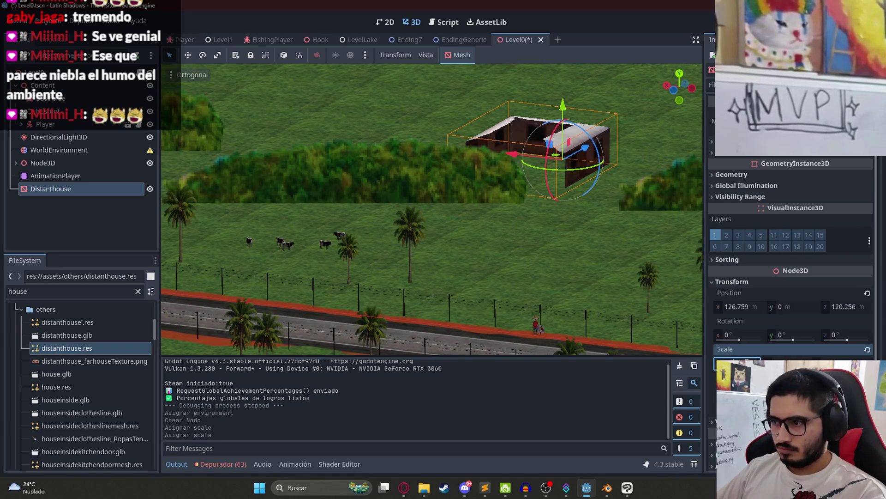
pyautogui.press('Return')
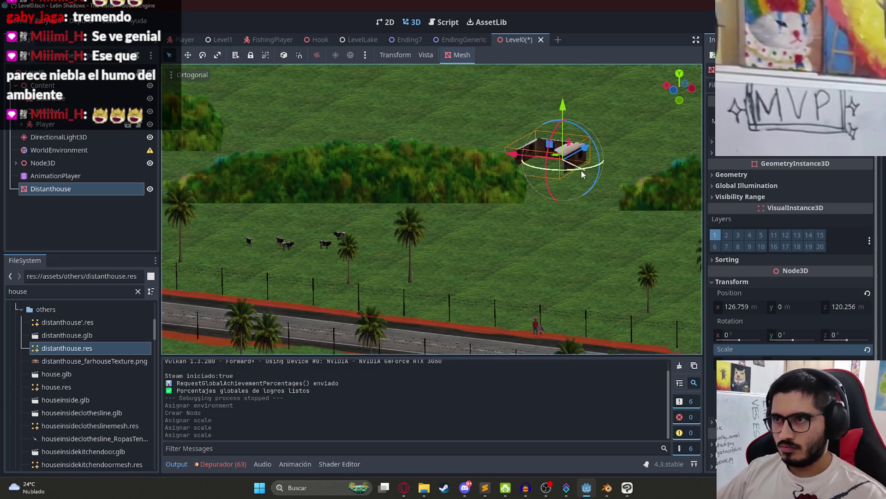
# - Rotate the house to -180 degrees on the Y axis
pyautogui.click(439, 122)
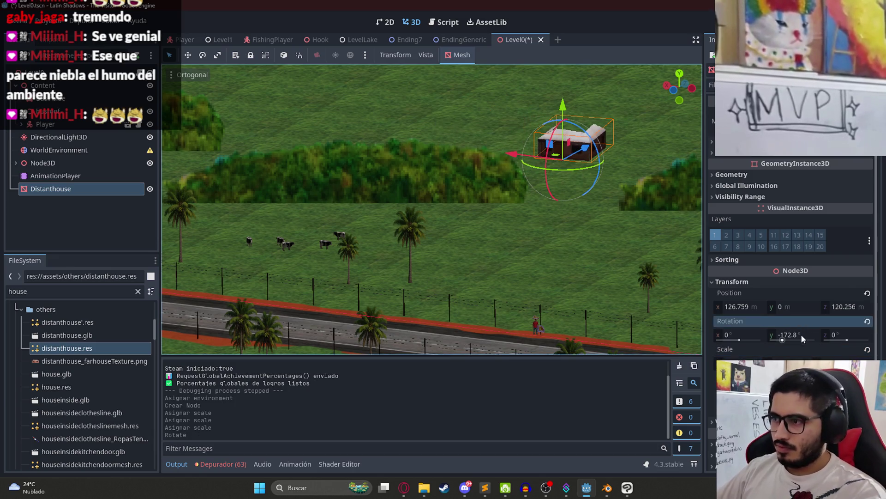
pyautogui.write('0')
pyautogui.press('Return')
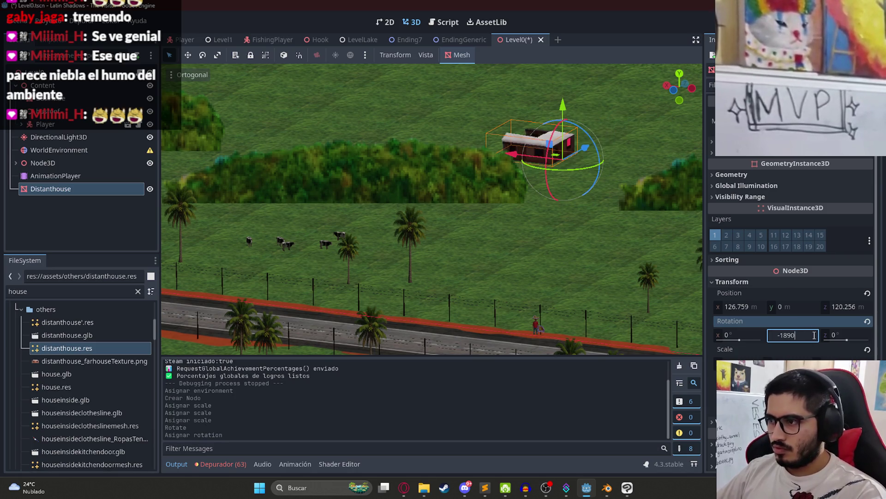
pyautogui.write('0')
pyautogui.press('Return')
pyautogui.scroll(-5, 561, 149)
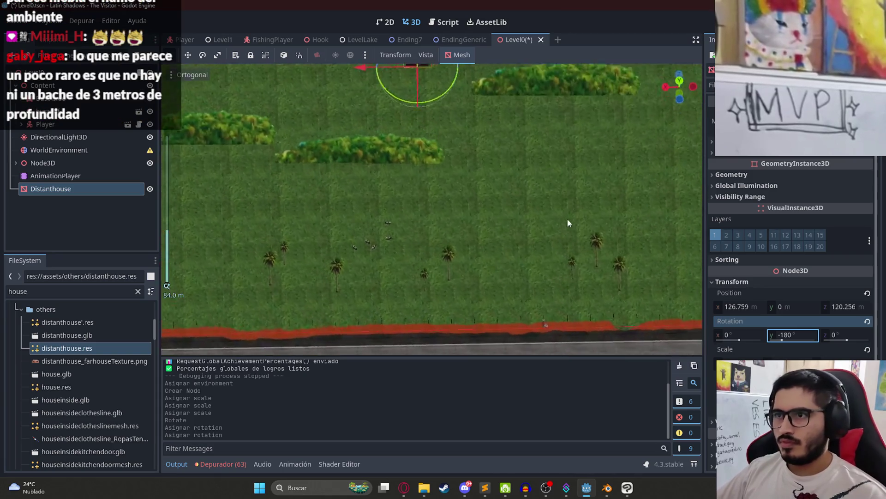
# - Drag the Distanthouse around the field with the move gizmo, checking it from several angles
pyautogui.scroll(-3, 466, 156)
pyautogui.moveTo(400, 125)
pyautogui.mouseDown()
pyautogui.moveTo(439, 159)
pyautogui.moveTo(564, 147)
pyautogui.mouseUp()
pyautogui.moveTo(350, 180)
pyautogui.mouseDown()
pyautogui.moveTo(378, 165)
pyautogui.moveTo(527, 138)
pyautogui.mouseUp()
pyautogui.moveTo(537, 92)
pyautogui.mouseDown()
pyautogui.moveTo(611, 237)
pyautogui.moveTo(328, 212)
pyautogui.mouseUp()
pyautogui.scroll(5, 526, 206)
pyautogui.moveTo(546, 183)
pyautogui.mouseDown()
pyautogui.moveTo(567, 178)
pyautogui.moveTo(481, 176)
pyautogui.moveTo(502, 203)
pyautogui.mouseUp()
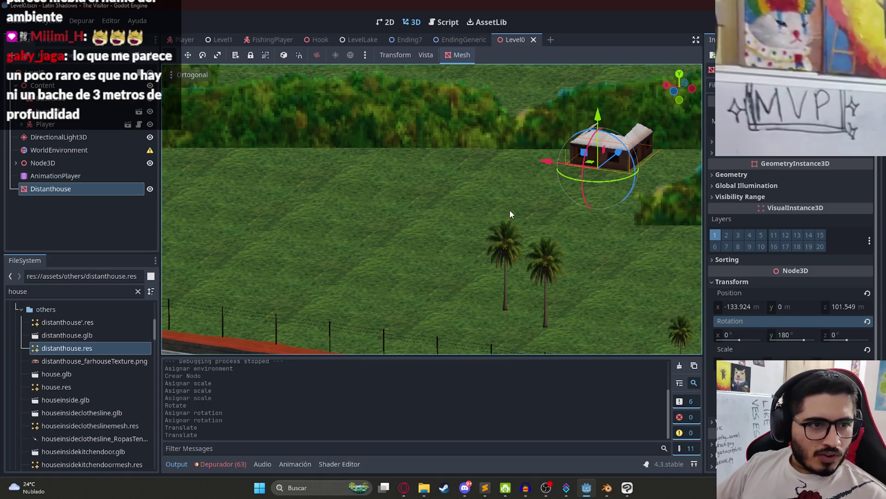
pyautogui.moveTo(597, 189)
pyautogui.mouseDown()
pyautogui.moveTo(615, 162)
pyautogui.moveTo(466, 234)
pyautogui.moveTo(464, 282)
pyautogui.moveTo(476, 309)
pyautogui.moveTo(481, 276)
pyautogui.moveTo(588, 152)
pyautogui.moveTo(660, 287)
pyautogui.moveTo(558, 216)
pyautogui.mouseUp()
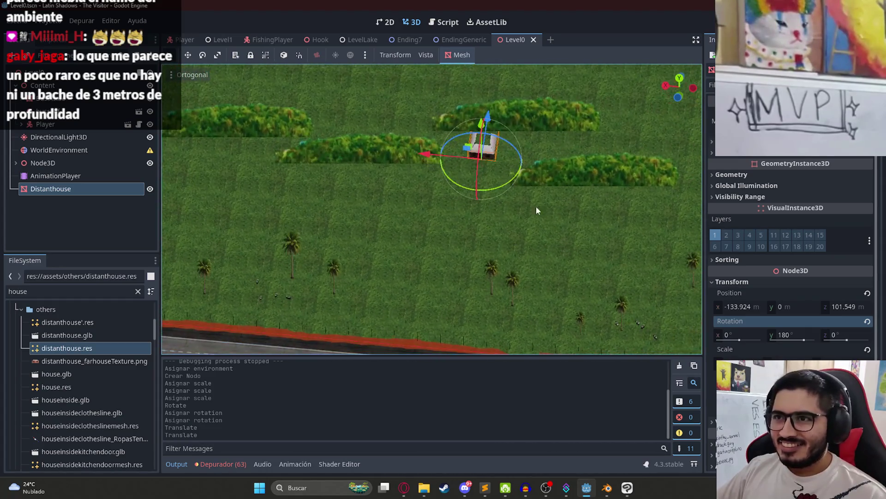
pyautogui.moveTo(472, 157); pyautogui.dragTo(268, 259)
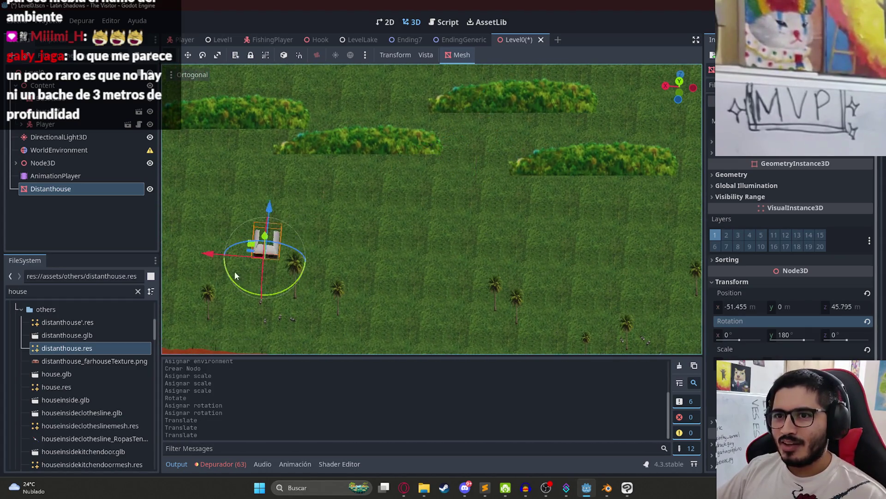
pyautogui.scroll(3, 553, 145)
# - Try the house on the road, then undo to leave it in the field at x -51.455, z 45.795
pyautogui.moveTo(543, 118)
pyautogui.mouseDown()
pyautogui.moveTo(270, 291)
pyautogui.moveTo(344, 238)
pyautogui.mouseUp()
pyautogui.scroll(5, 352, 279)
pyautogui.scroll(-3, 352, 279)
pyautogui.scroll(5, 432, 138)
pyautogui.scroll(-5, 462, 185)
pyautogui.moveTo(499, 232)
pyautogui.mouseDown()
pyautogui.moveTo(524, 277)
pyautogui.moveTo(547, 248)
pyautogui.mouseUp()
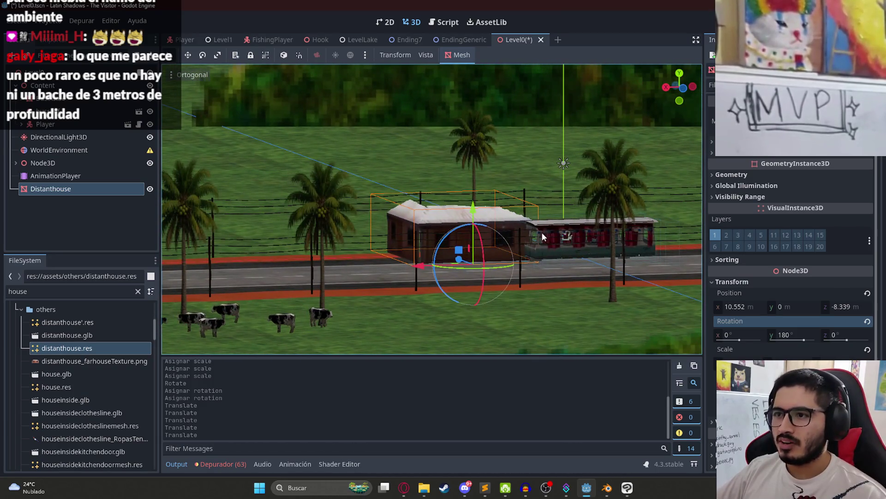
pyautogui.hotkey('ctrl', 'z')
pyautogui.hotkey('ctrl', 'z')
pyautogui.scroll(-5, 516, 222)
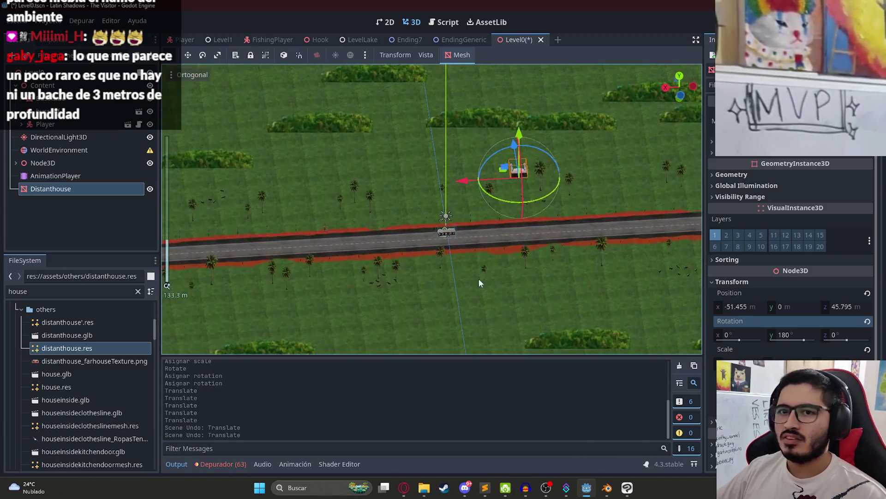
pyautogui.click(17, 163)
pyautogui.scroll(-3, 65, 173)
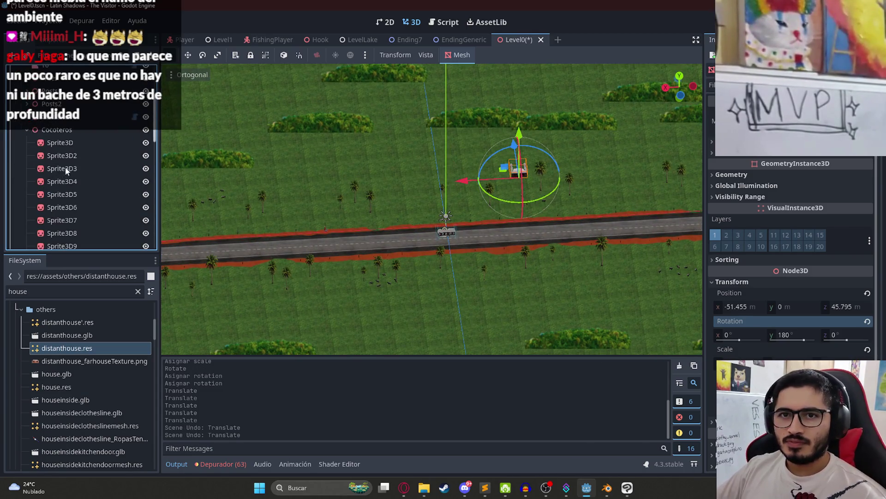
# - Add a Node3D child under T0_Root and rename it Houses
pyautogui.scroll(3, 33, 152)
pyautogui.rightClick(47, 163)
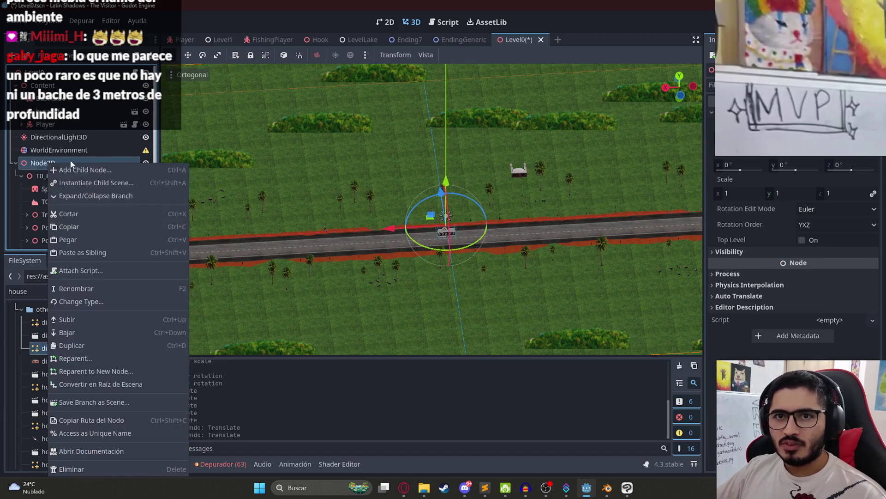
pyautogui.click(42, 176)
pyautogui.rightClick(48, 176)
pyautogui.click(76, 174)
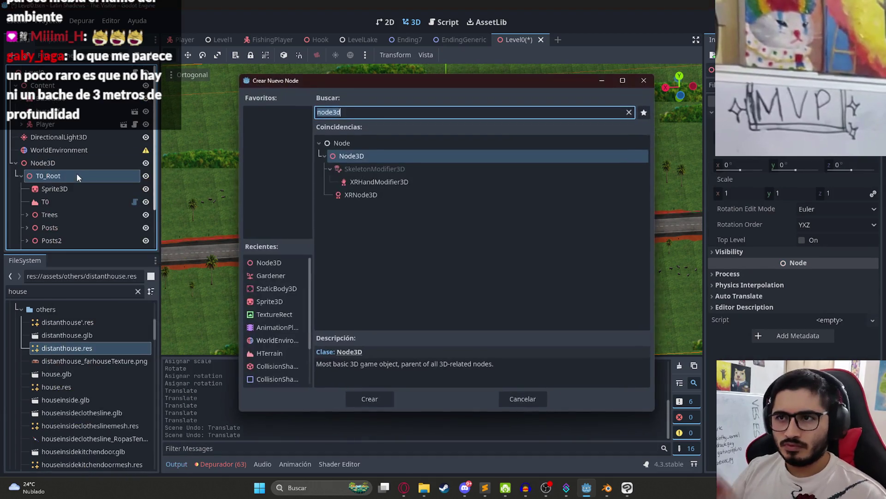
pyautogui.press('Return')
pyautogui.click(57, 215)
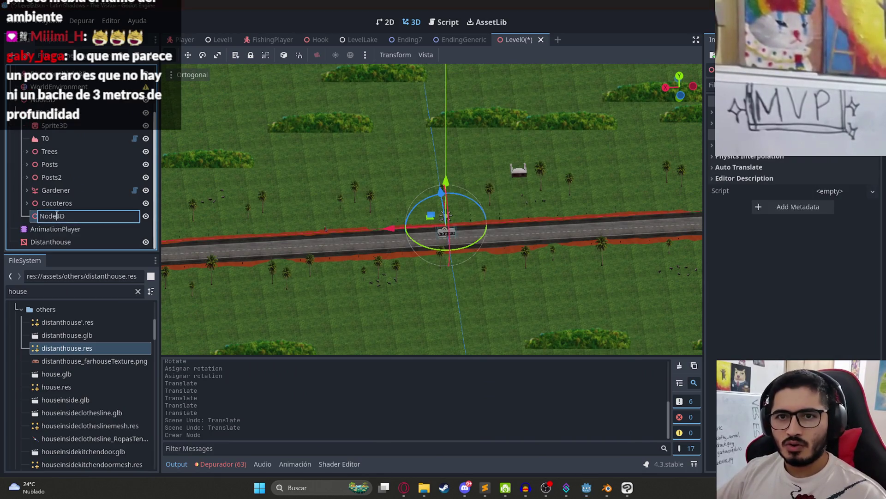
pyautogui.write('Houses')
pyautogui.press('Return')
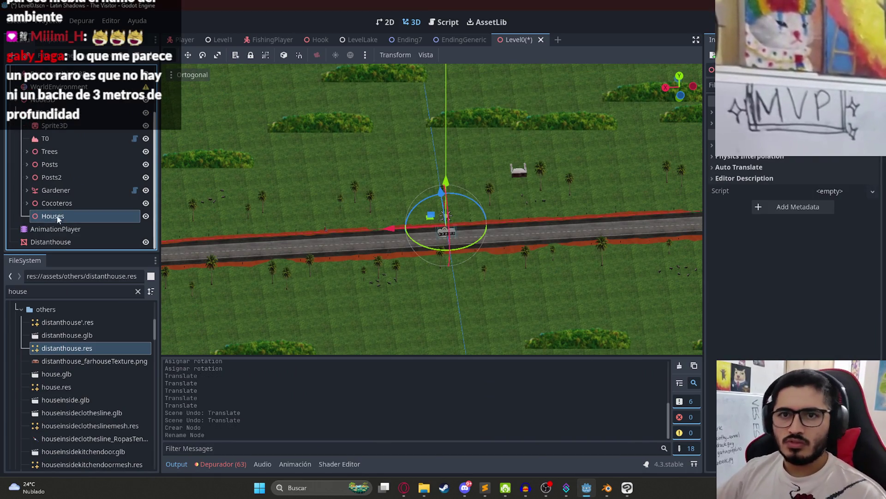
# - Move Distanthouse into the Houses group and duplicate it
pyautogui.click(51, 243)
pyautogui.moveTo(55, 217); pyautogui.dragTo(56, 217)
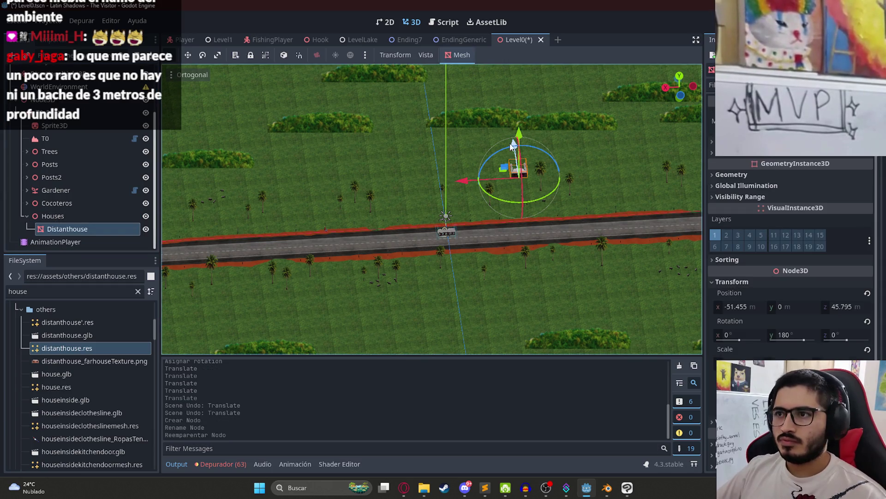
pyautogui.scroll(-5, 513, 145)
pyautogui.hotkey('ctrl', 'd')
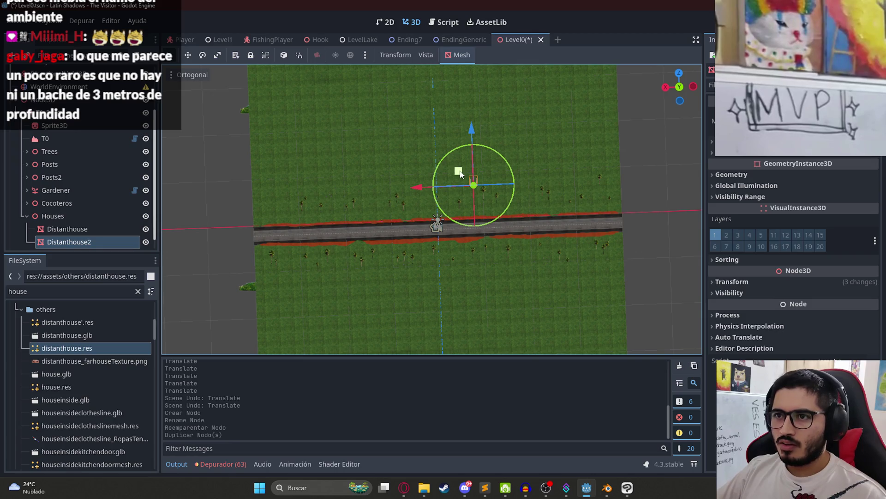
# - Move the copied house across the road and set its Y rotation to 0
pyautogui.moveTo(404, 253); pyautogui.dragTo(370, 257)
pyautogui.scroll(10, 370, 257)
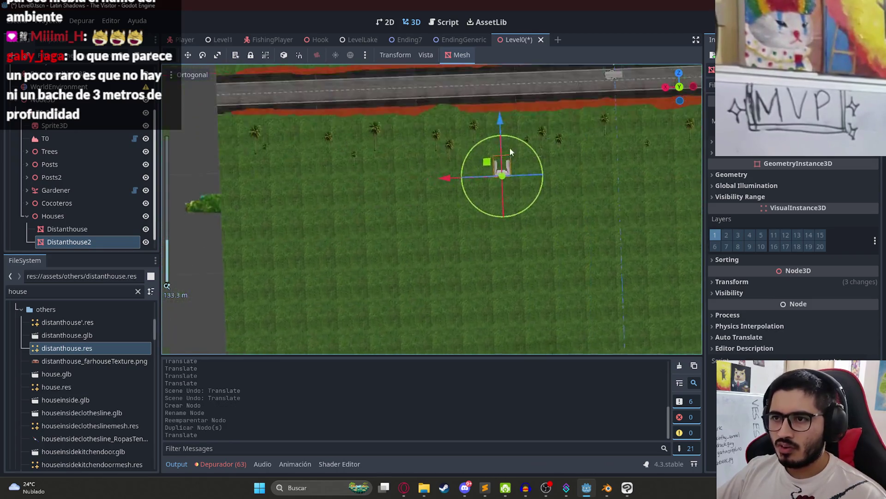
pyautogui.press('f')
pyautogui.click(734, 285)
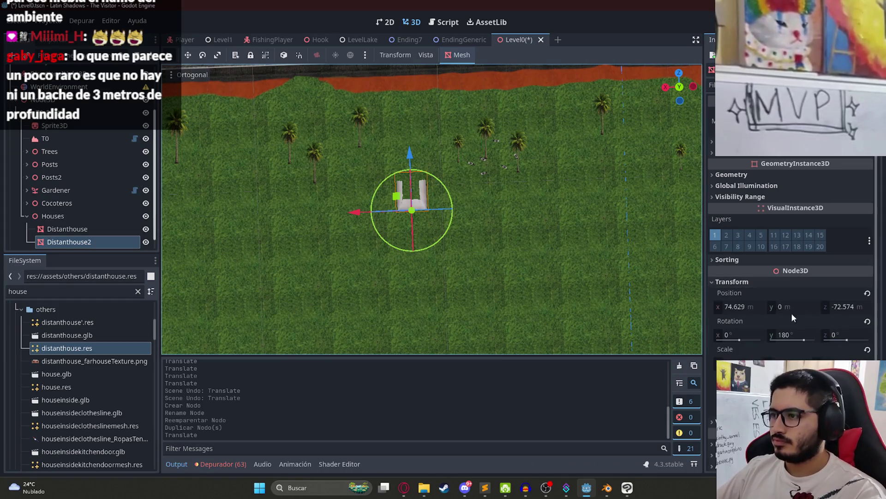
pyautogui.click(792, 337)
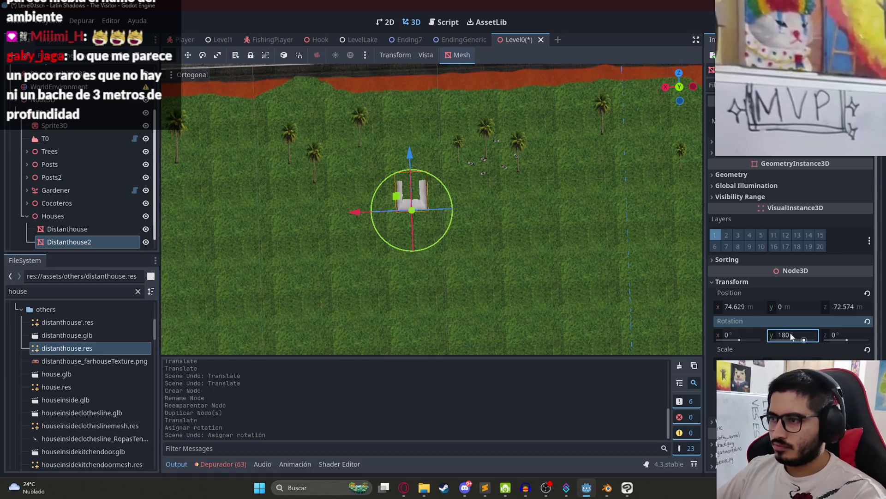
# - Position Distanthouse2 at x 66.948, z -105.66 away from the road and save Level0
pyautogui.moveTo(407, 211)
pyautogui.mouseDown()
pyautogui.moveTo(415, 171)
pyautogui.moveTo(392, 178)
pyautogui.moveTo(466, 226)
pyautogui.moveTo(228, 101)
pyautogui.moveTo(202, 183)
pyautogui.mouseUp()
pyautogui.scroll(-10, 406, 210)
pyautogui.moveTo(455, 228); pyautogui.dragTo(438, 192)
pyautogui.hotkey('ctrl', 's')
pyautogui.rightClick(513, 42)
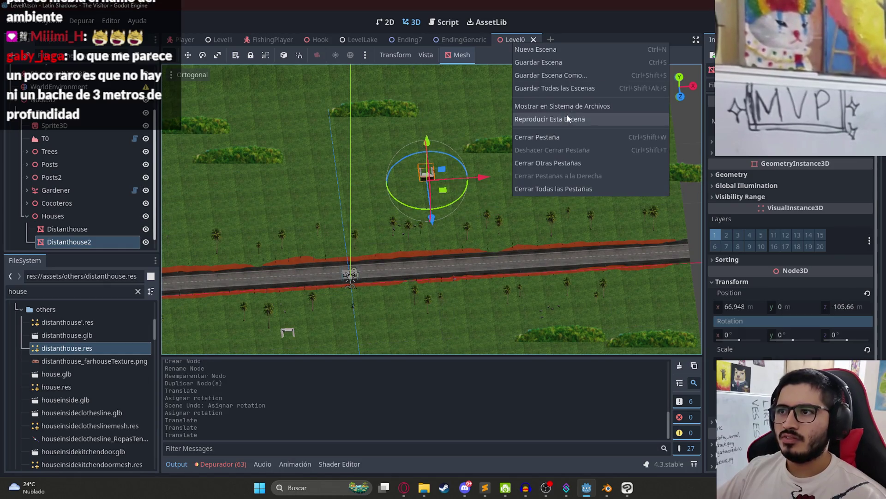
# - Load a saved environment preset .tres onto the WorldEnvironment node
pyautogui.press('Escape')
pyautogui.click(74, 85)
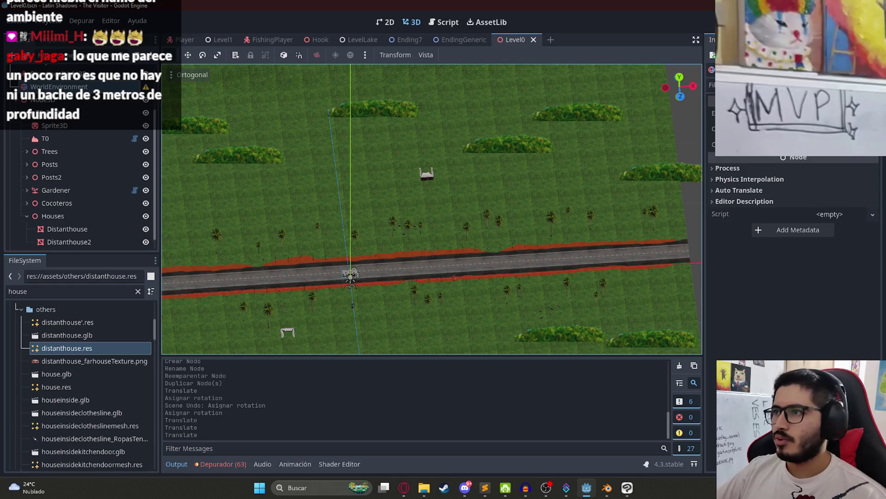
pyautogui.click(826, 158)
pyautogui.doubleClick(443, 306)
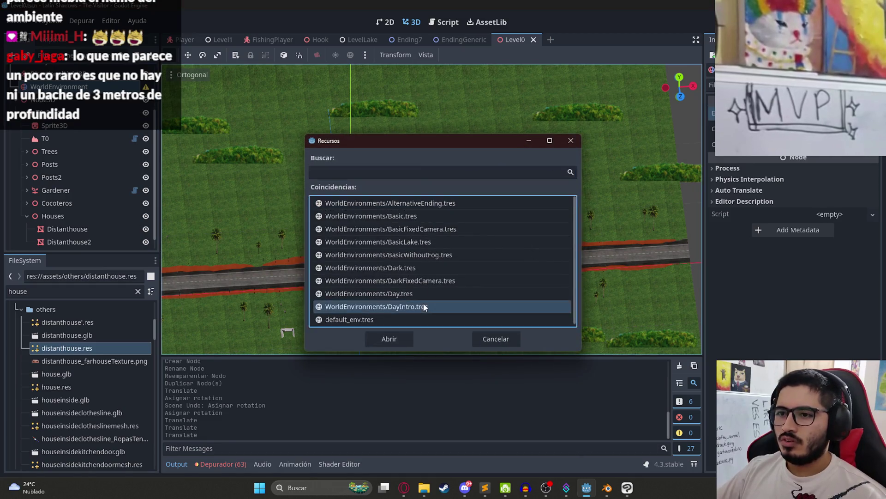
# - Play the Level0 scene to test the sunset sky
pyautogui.rightClick(512, 40)
pyautogui.click(568, 118)
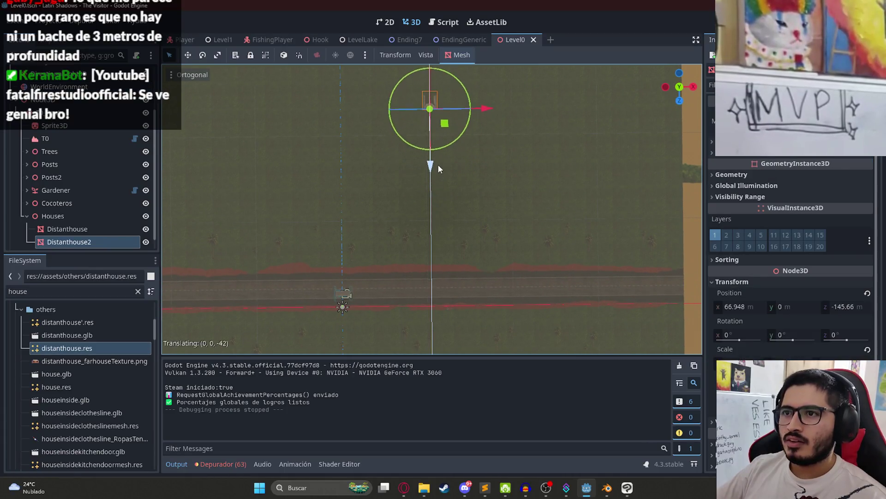
pyautogui.scroll(-5, 416, 247)
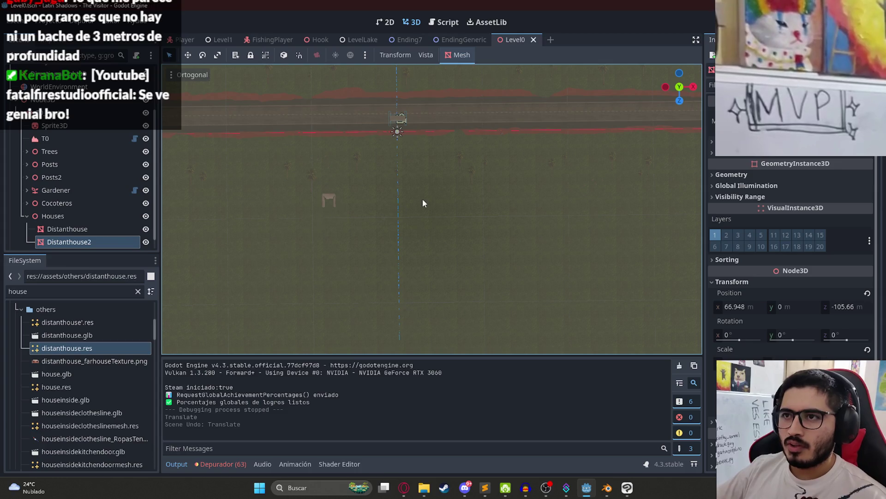
pyautogui.scroll(-3, 470, 187)
# - Push Distanthouse farther from the road along Z and run the scene again
pyautogui.click(369, 215)
pyautogui.moveTo(368, 264); pyautogui.dragTo(369, 284)
pyautogui.rightClick(503, 40)
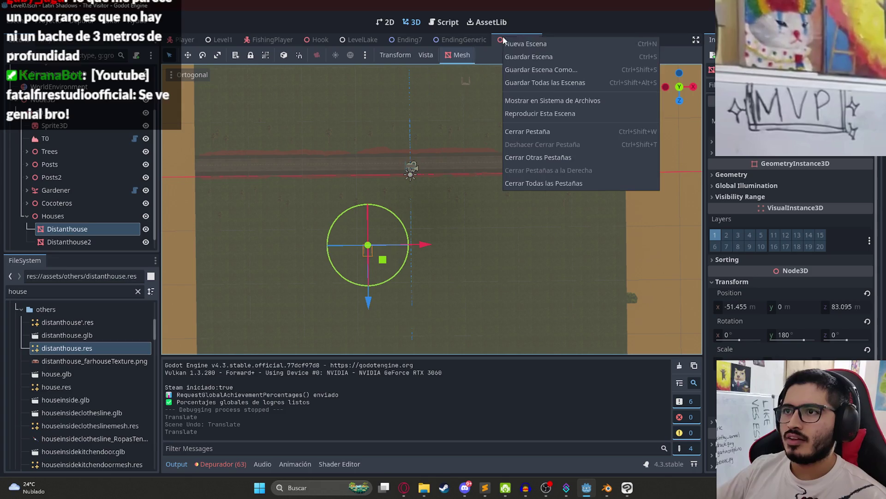
pyautogui.click(550, 117)
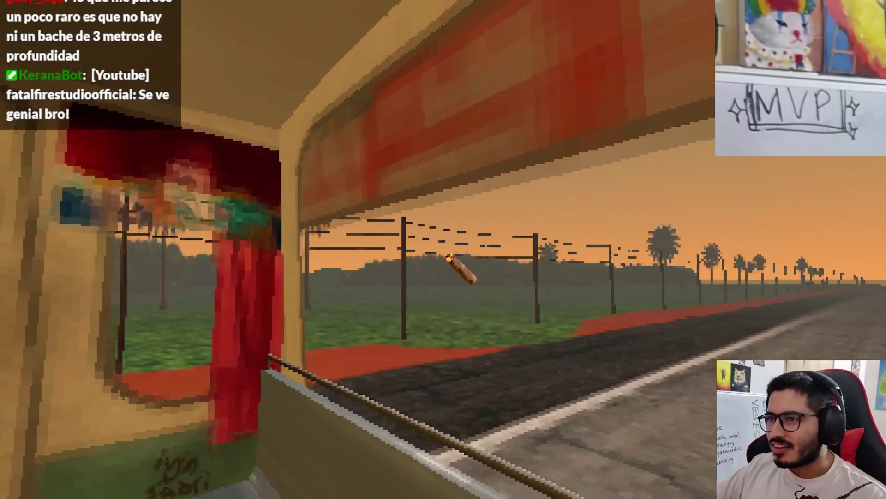
# - Quit the playtest from the pause menu and return to the editor
pyautogui.press('Escape')
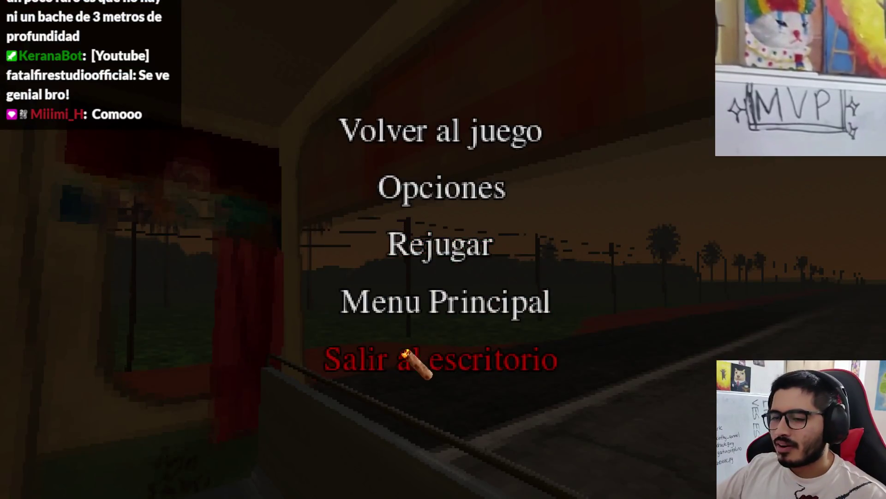
pyautogui.click(409, 359)
pyautogui.scroll(-3, 398, 213)
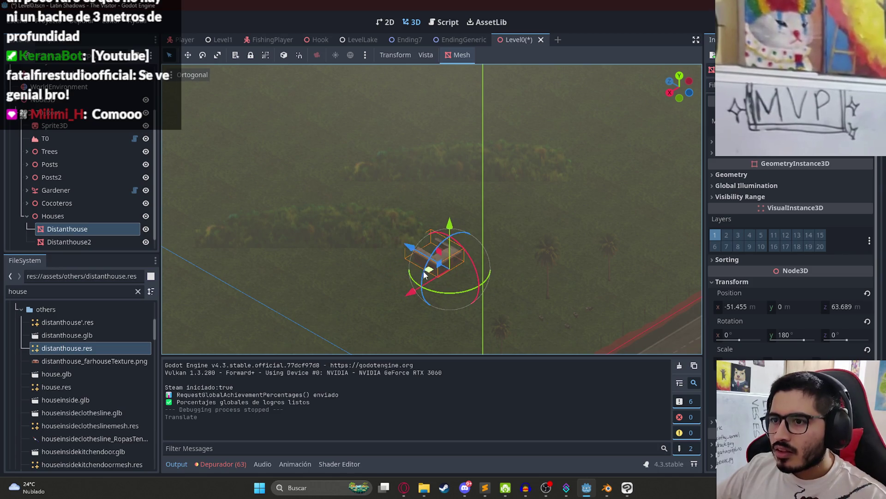
# - Slide Distanthouse farther along the road and back from it, undoing an accidental lift
pyautogui.moveTo(471, 258); pyautogui.dragTo(381, 262)
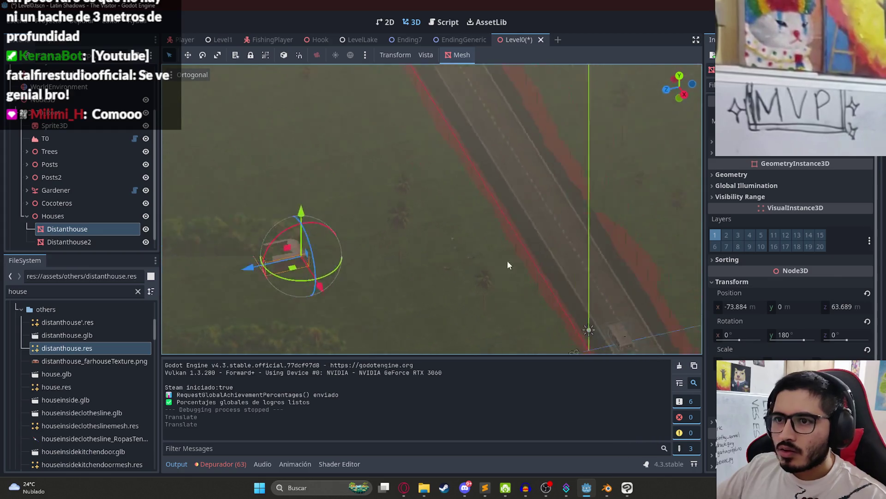
pyautogui.moveTo(466, 274)
pyautogui.mouseDown()
pyautogui.moveTo(394, 236)
pyautogui.moveTo(370, 283)
pyautogui.moveTo(398, 279)
pyautogui.moveTo(393, 234)
pyautogui.mouseUp()
pyautogui.scroll(-3, 370, 283)
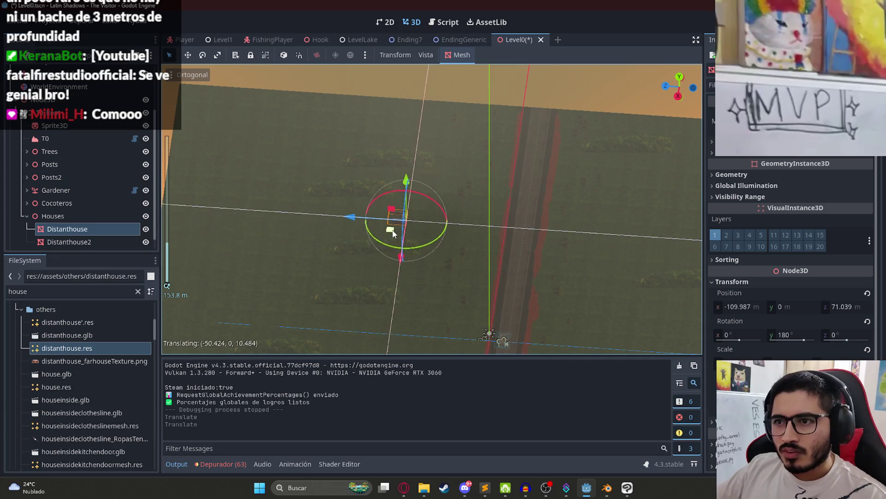
pyautogui.moveTo(482, 233)
pyautogui.mouseDown()
pyautogui.moveTo(248, 235)
pyautogui.moveTo(475, 253)
pyautogui.mouseUp()
pyautogui.moveTo(334, 187)
pyautogui.mouseDown()
pyautogui.moveTo(364, 187)
pyautogui.moveTo(248, 186)
pyautogui.moveTo(488, 169)
pyautogui.mouseUp()
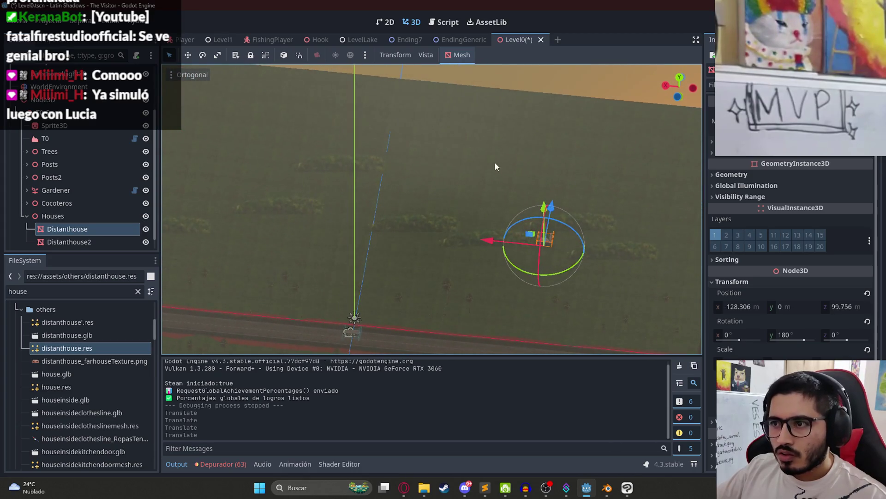
pyautogui.moveTo(553, 223); pyautogui.dragTo(578, 238)
pyautogui.hotkey('ctrl', 'z')
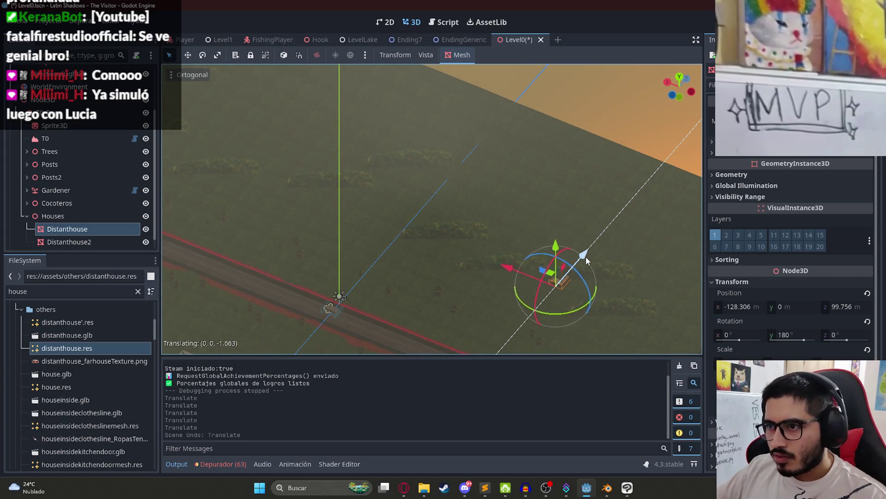
# - Nudge the house slightly closer to the road, save Level0, and play the scene
pyautogui.moveTo(571, 277)
pyautogui.mouseDown()
pyautogui.moveTo(610, 259)
pyautogui.moveTo(499, 281)
pyautogui.moveTo(499, 169)
pyautogui.moveTo(550, 165)
pyautogui.moveTo(390, 248)
pyautogui.moveTo(528, 241)
pyautogui.moveTo(340, 259)
pyautogui.mouseUp()
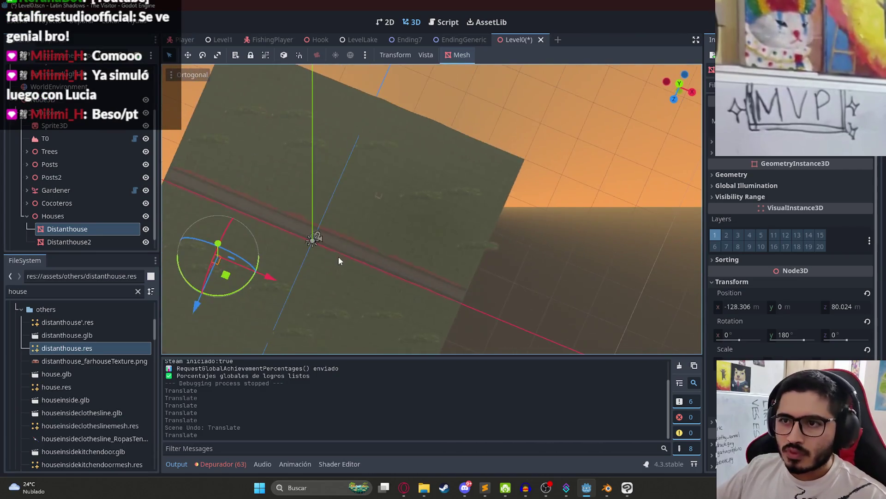
pyautogui.hotkey('ctrl', 's')
pyautogui.rightClick(521, 40)
pyautogui.click(556, 119)
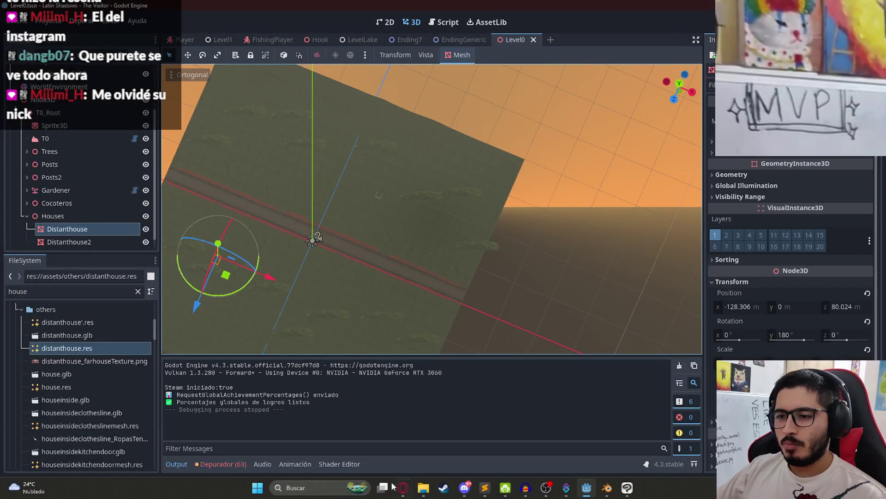
# - Switch from the Godot playtest to the web browser window
pyautogui.click(382, 487)
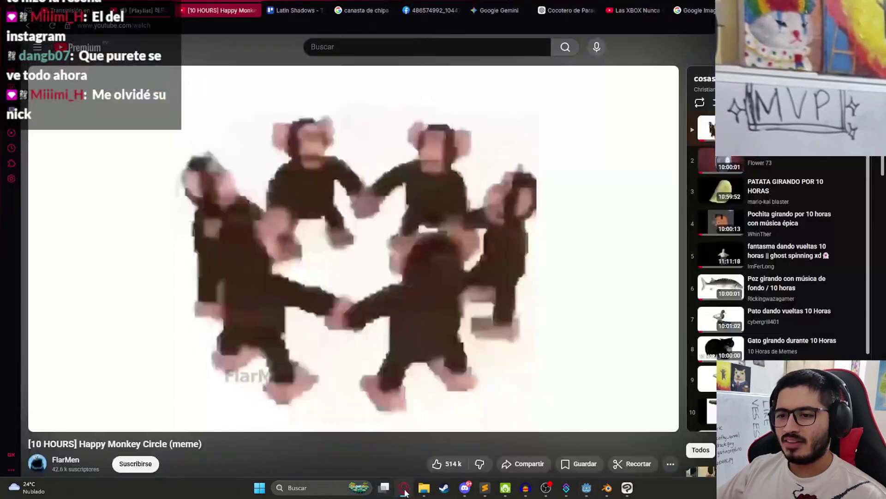
pyautogui.click(470, 66)
pyautogui.click(405, 487)
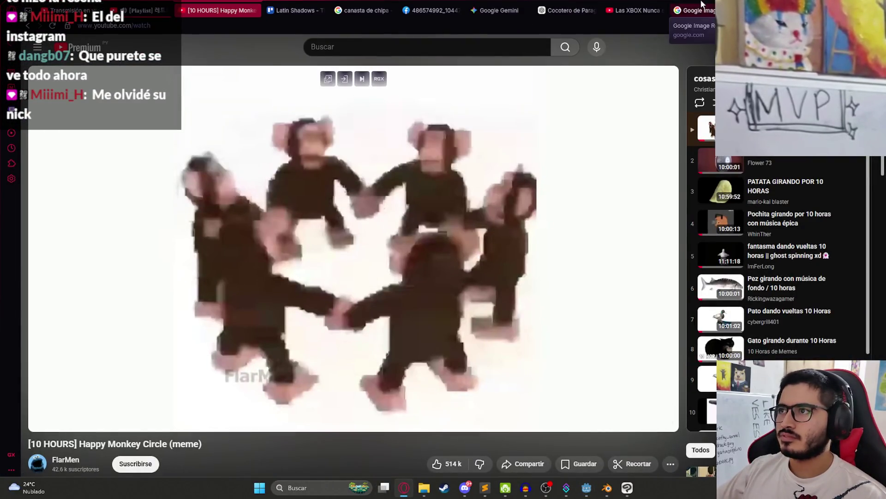
# - Search Google Images for GTA San Andreas orange sky references
pyautogui.click(702, 4)
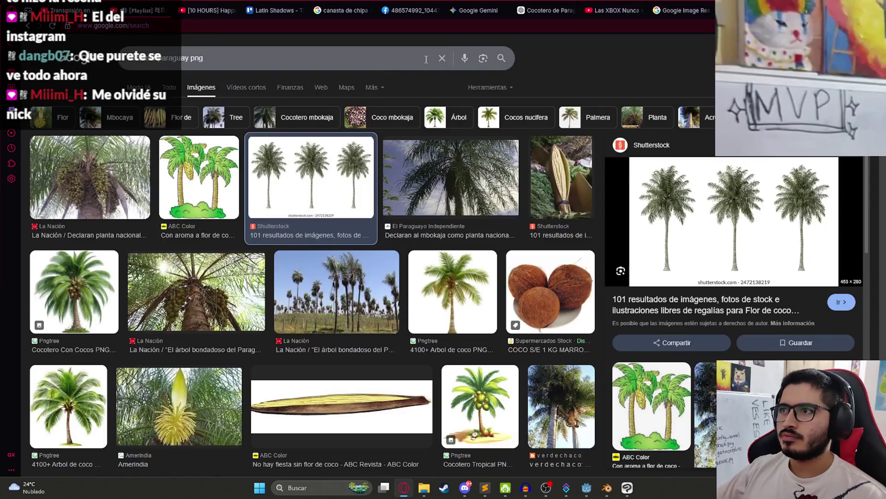
pyautogui.tripleClick(363, 62)
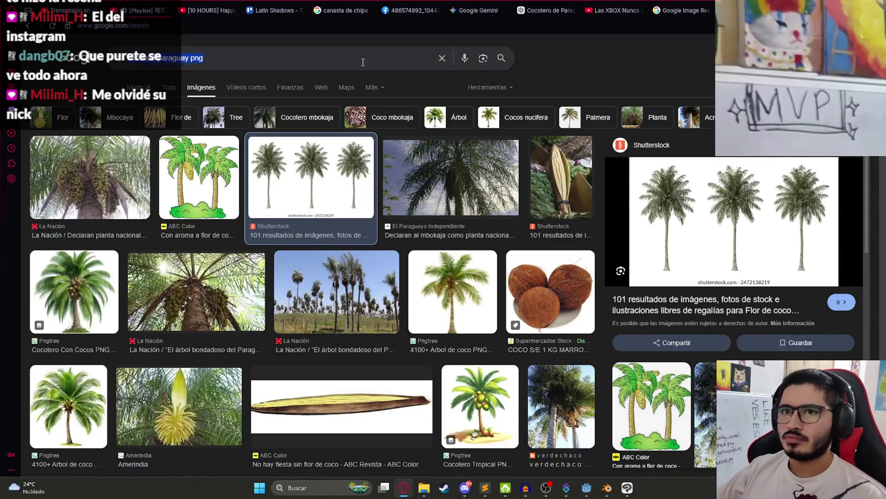
pyautogui.write('gta sa orange')
pyautogui.press('Return')
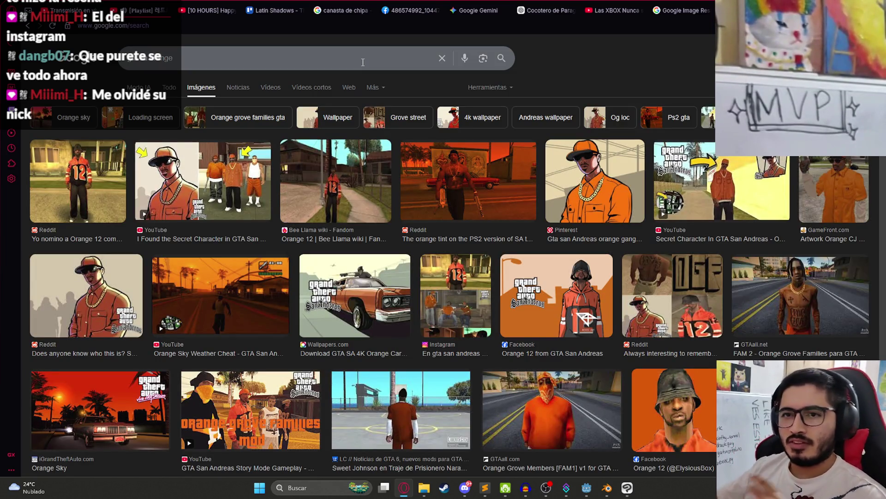
# - Preview the Orange Sky Weather Cheat and San Andreas sky images, then return to Godot
pyautogui.click(215, 304)
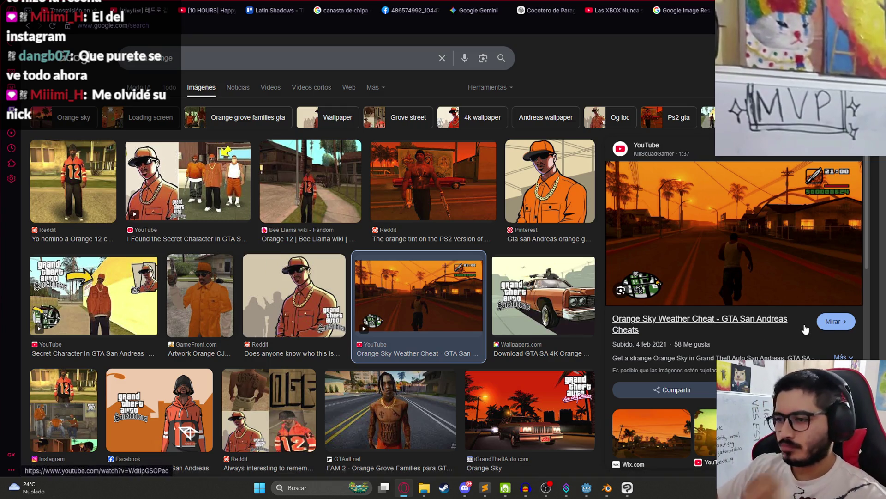
pyautogui.click(652, 433)
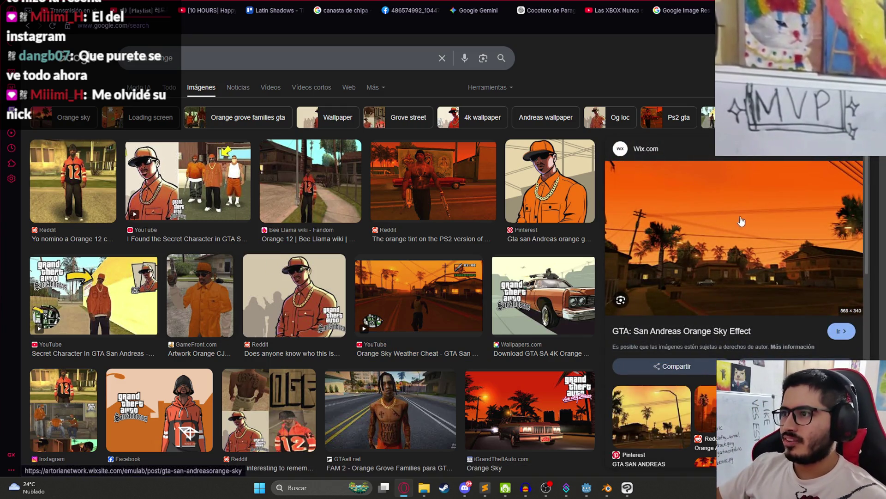
pyautogui.moveTo(604, 494)
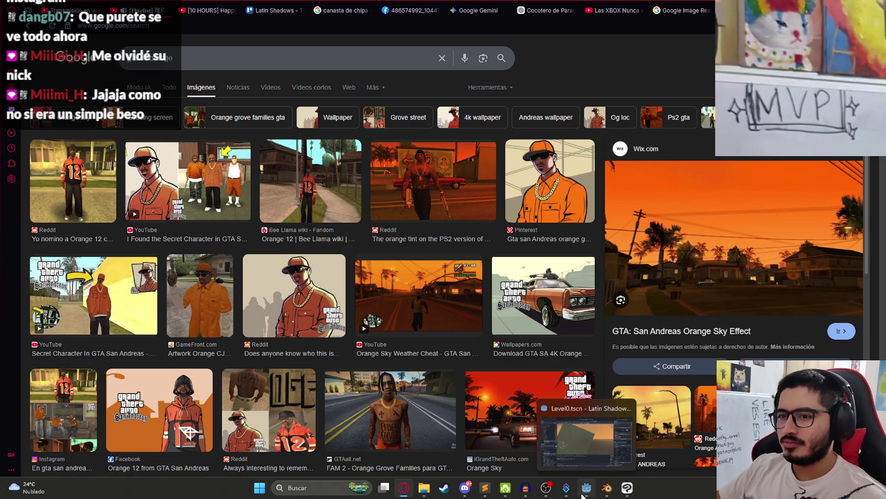
pyautogui.click(583, 495)
# - Select WorldEnvironment and expand its Sky > ProceduralSkyMaterial properties to reach the sky colours
pyautogui.moveTo(443, 215)
pyautogui.mouseDown()
pyautogui.moveTo(430, 90)
pyautogui.moveTo(433, 131)
pyautogui.mouseUp()
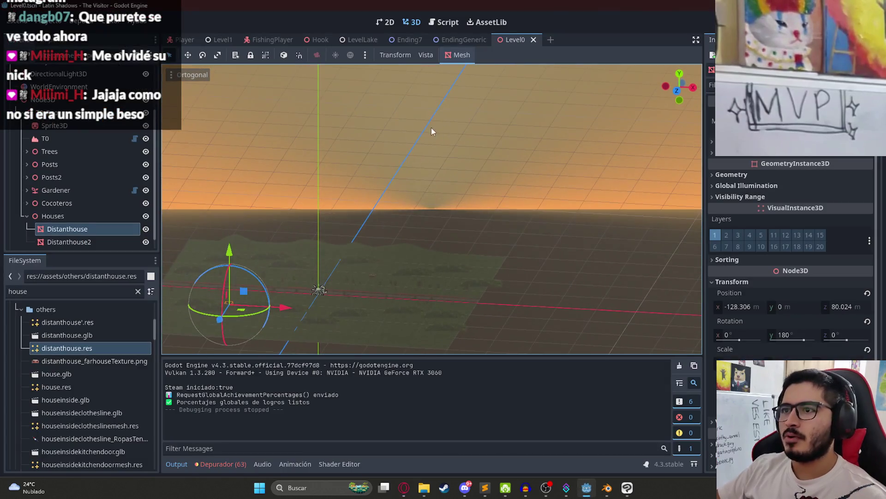
pyautogui.scroll(3, 63, 147)
pyautogui.click(65, 150)
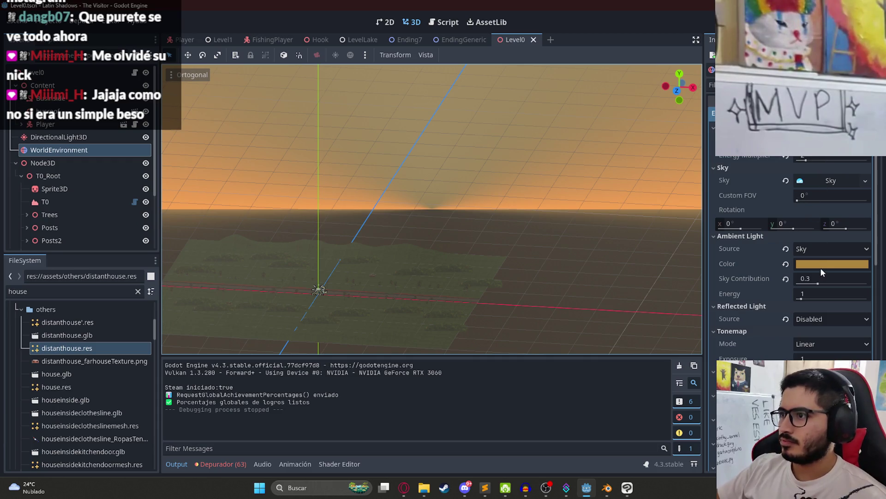
pyautogui.scroll(-10, 819, 264)
pyautogui.scroll(10, 820, 295)
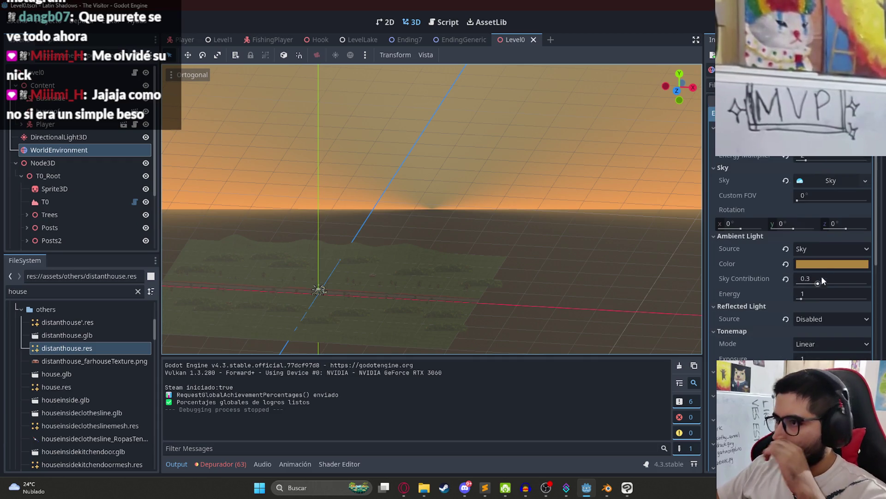
pyautogui.click(829, 180)
pyautogui.click(826, 197)
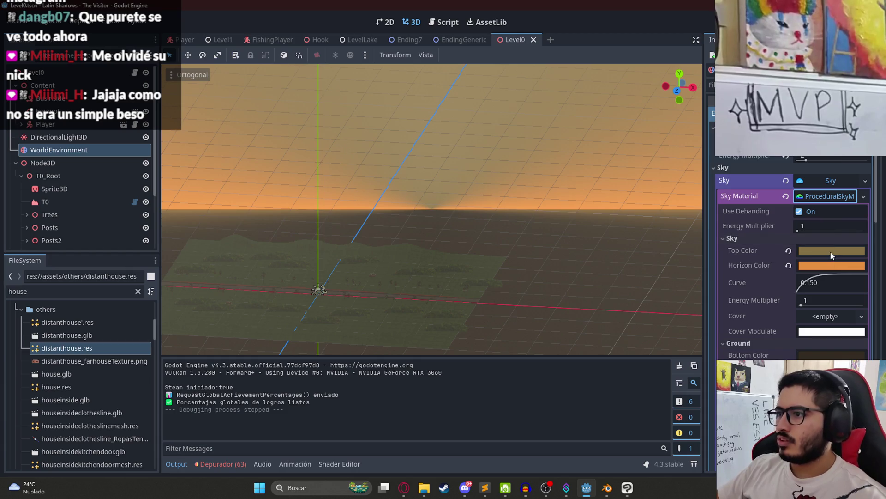
pyautogui.click(832, 252)
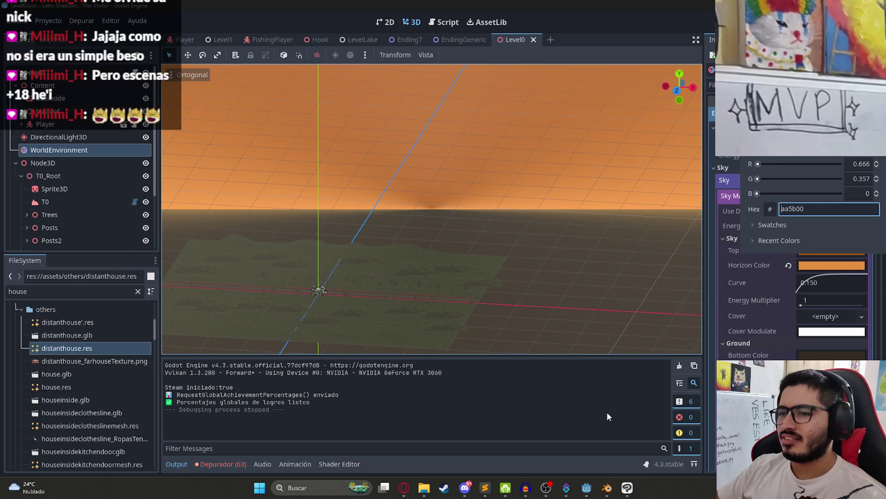
# - After checking the reference images, set the sky Horizon Color to lighter orange ef9c4d
pyautogui.click(587, 492)
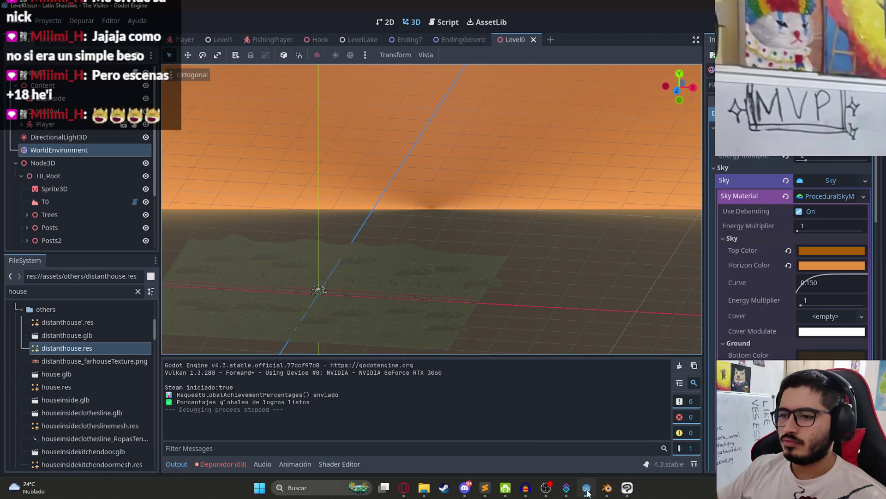
pyautogui.click(587, 493)
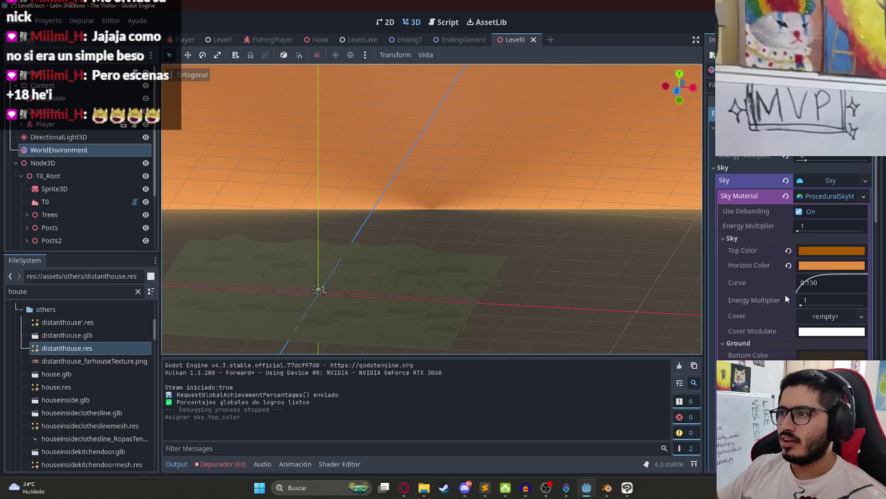
pyautogui.click(818, 266)
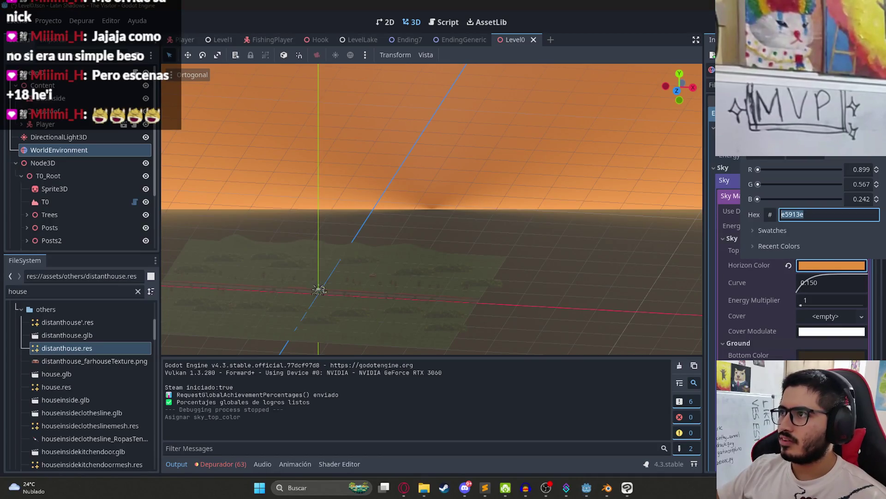
pyautogui.write('ef9c4d')
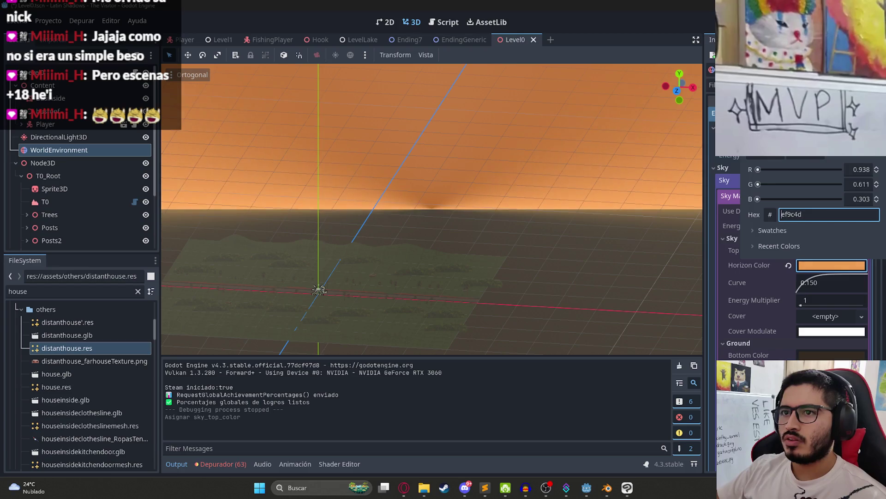
pyautogui.click(818, 263)
# - Shift the sky Top Color to a deeper orange and orbit to see the hill against the sky
pyautogui.click(827, 251)
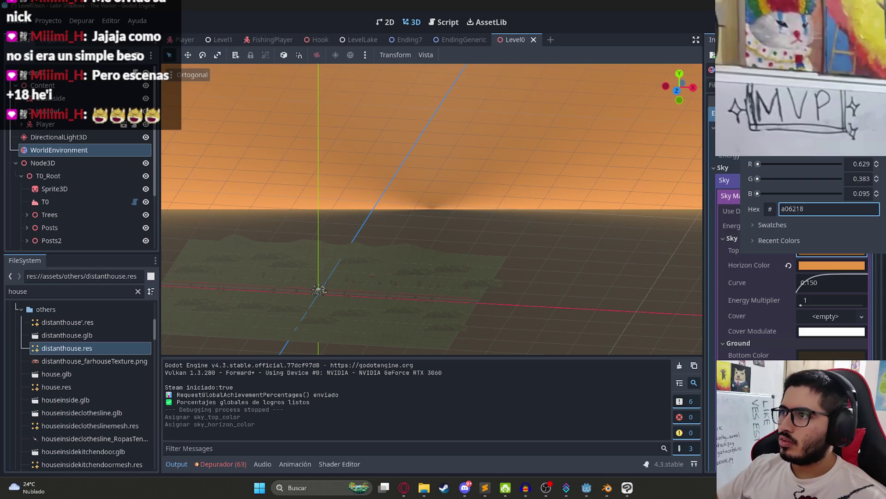
pyautogui.moveTo(812, 83); pyautogui.dragTo(815, 92)
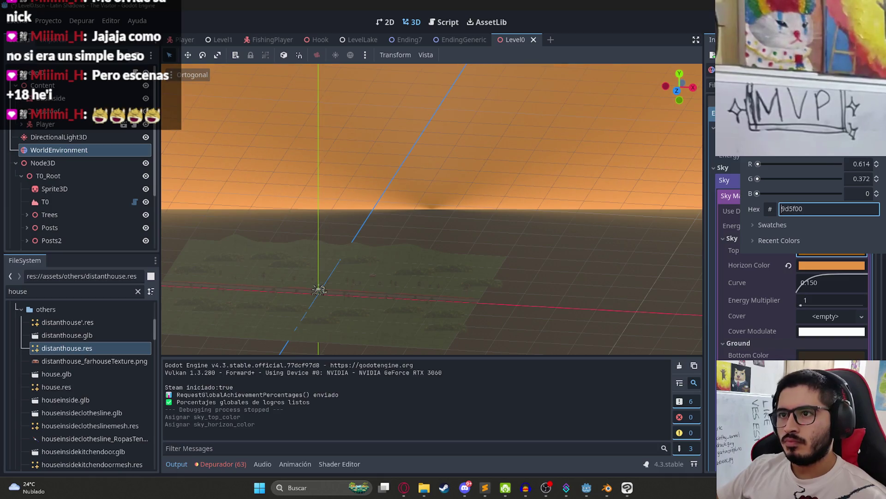
pyautogui.click(522, 165)
pyautogui.moveTo(400, 207); pyautogui.dragTo(416, 236)
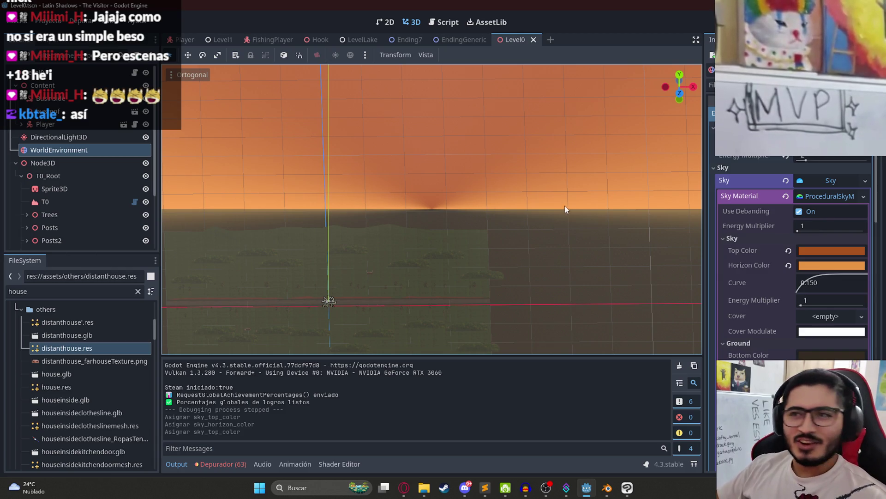
pyautogui.moveTo(373, 176)
pyautogui.mouseDown()
pyautogui.moveTo(446, 122)
pyautogui.moveTo(479, 223)
pyautogui.moveTo(513, 219)
pyautogui.moveTo(335, 206)
pyautogui.mouseUp()
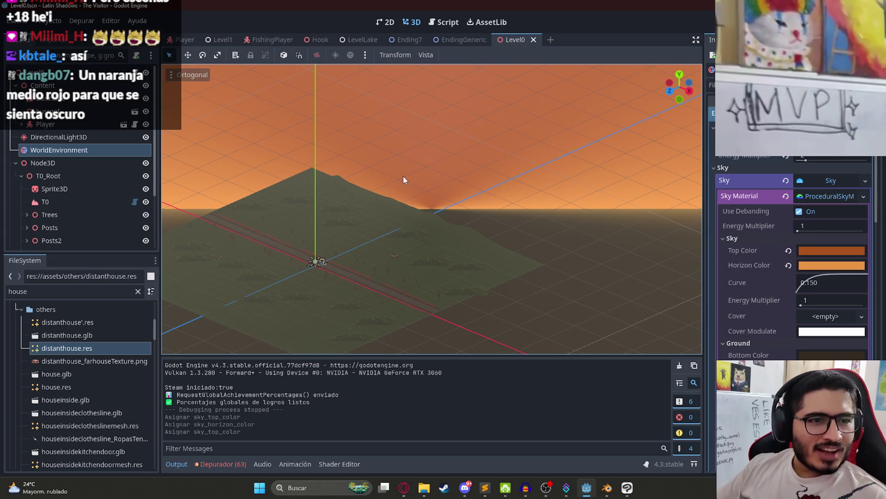
pyautogui.click(585, 488)
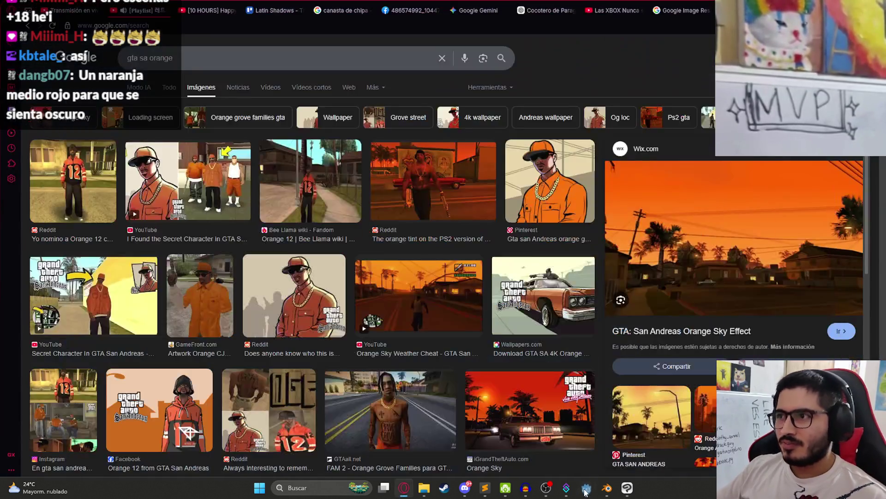
# - Set the sky Top Color to red-orange b94323 and darken the Horizon Color to c17424
pyautogui.click(586, 493)
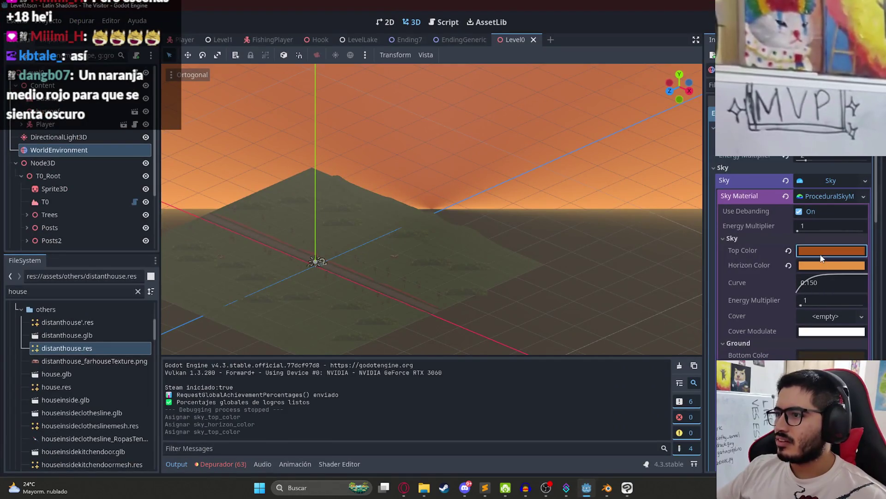
pyautogui.click(824, 252)
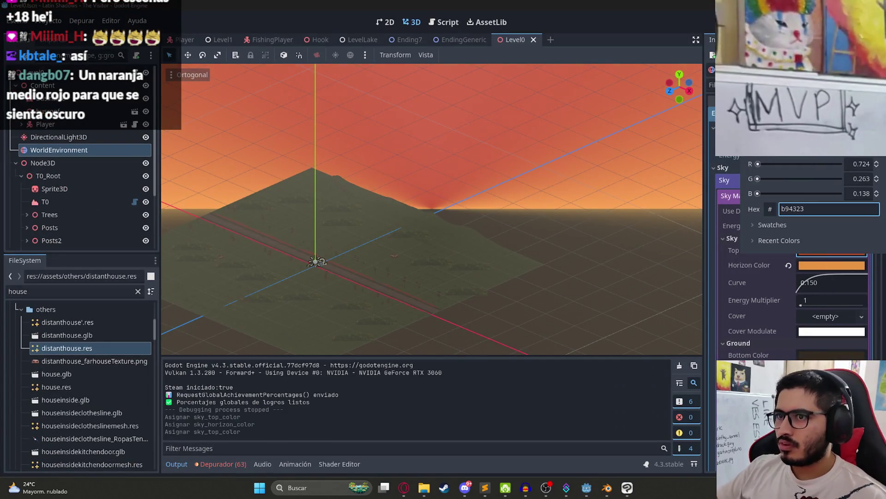
pyautogui.click(563, 257)
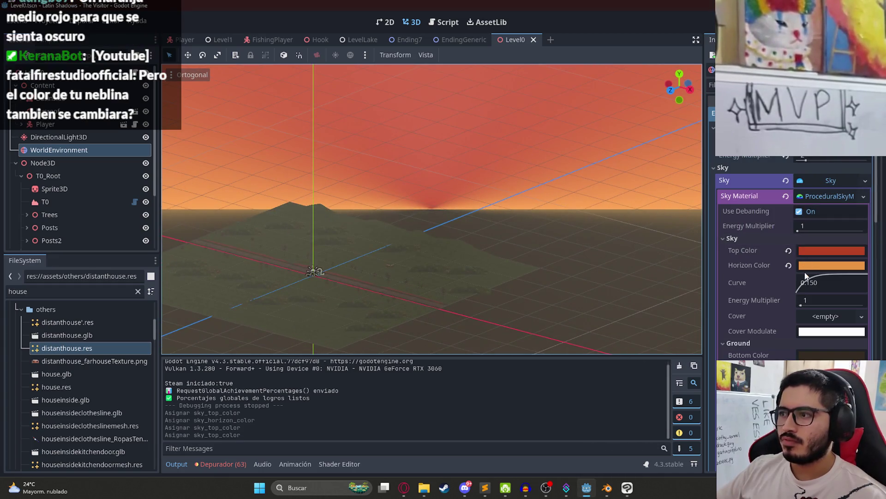
pyautogui.click(831, 265)
pyautogui.moveTo(822, 69); pyautogui.dragTo(831, 83)
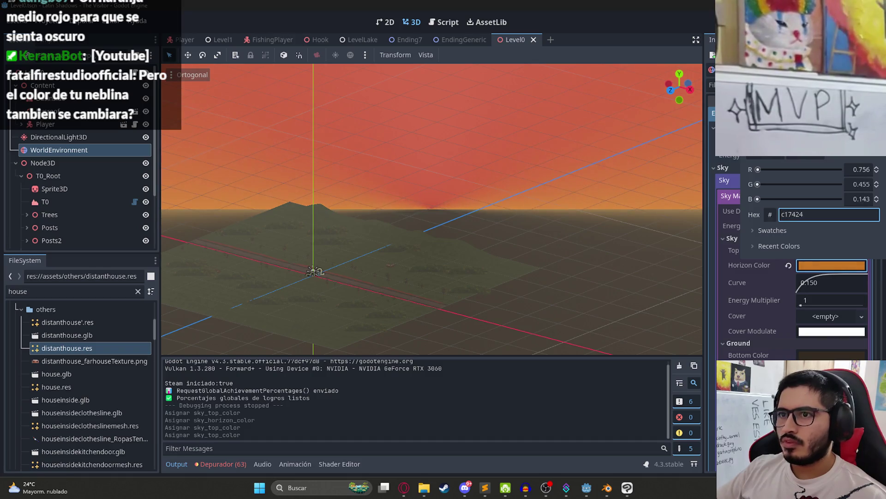
pyautogui.click(510, 45)
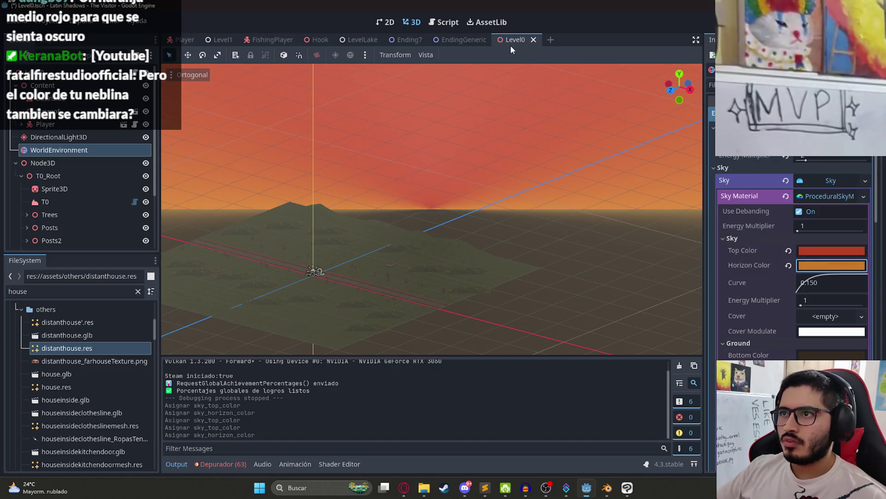
# - Save and run Level0 to check the sunset sky, then quit back to the editor
pyautogui.rightClick(512, 41)
pyautogui.click(541, 116)
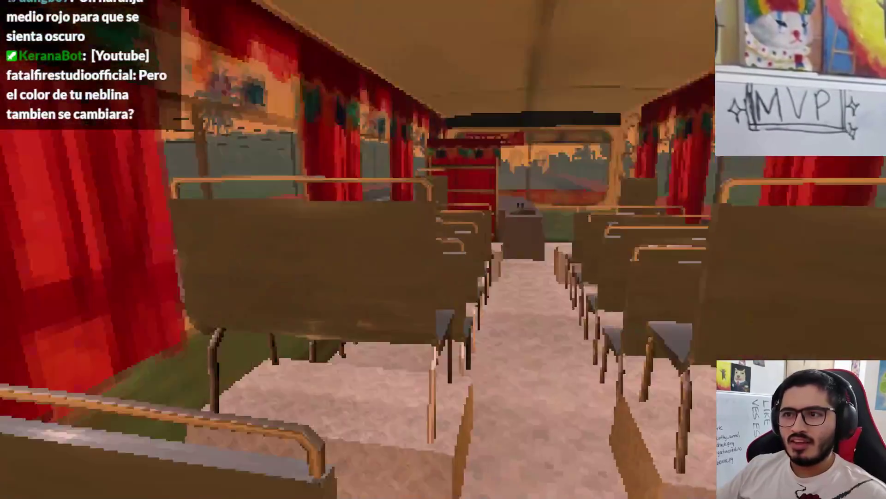
pyautogui.press('Escape')
pyautogui.click(512, 360)
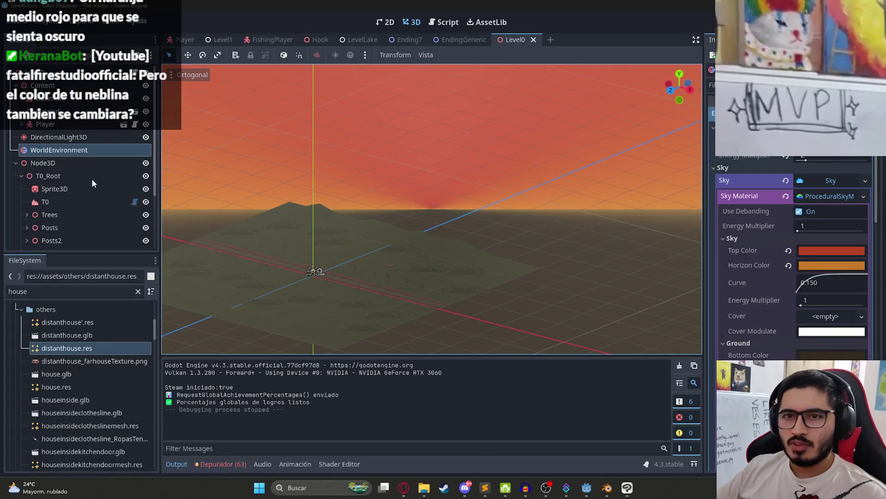
# - Preview the Player's camera view, then reselect the WorldEnvironment node
pyautogui.scroll(-10, 832, 265)
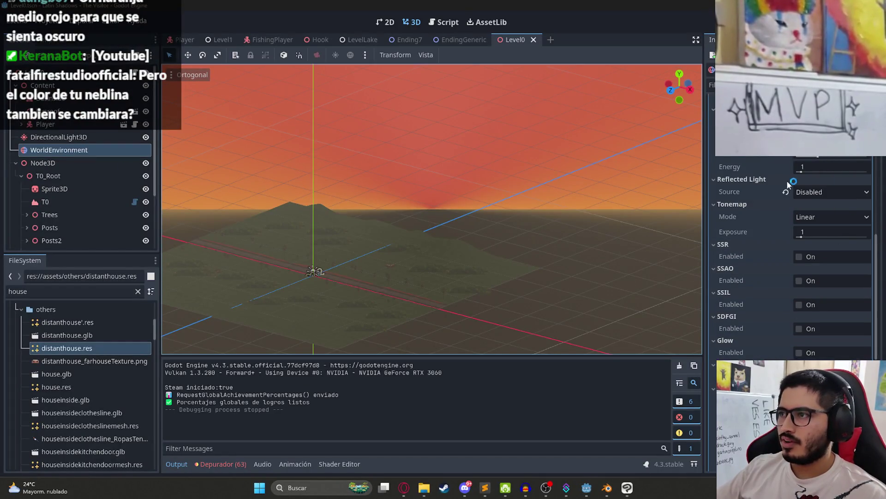
pyautogui.scroll(2, 805, 195)
pyautogui.click(819, 184)
pyautogui.click(82, 144)
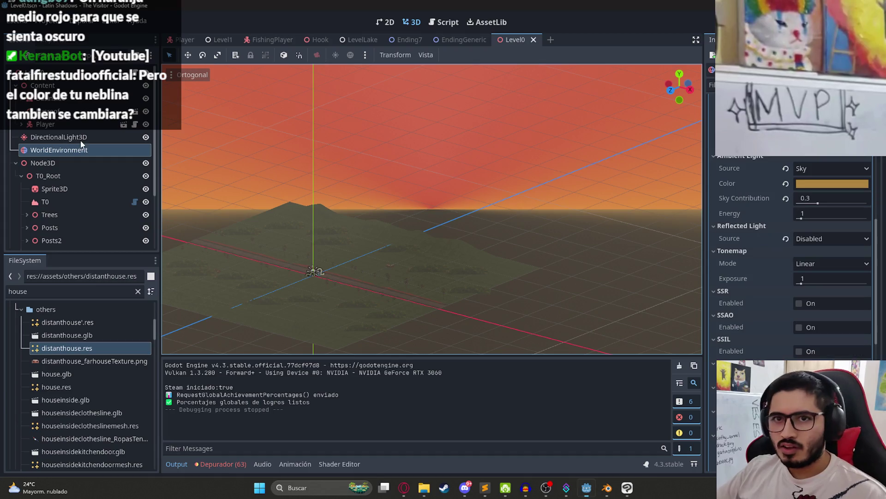
pyautogui.click(23, 124)
pyautogui.click(63, 162)
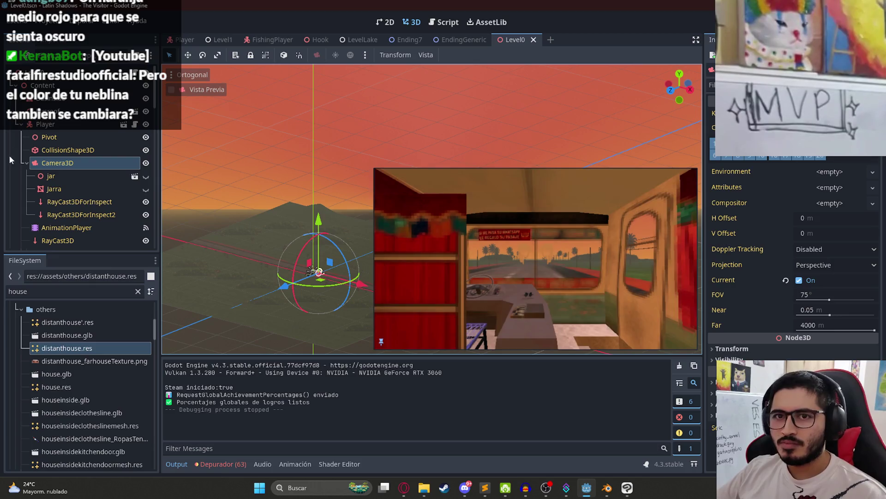
pyautogui.click(22, 125)
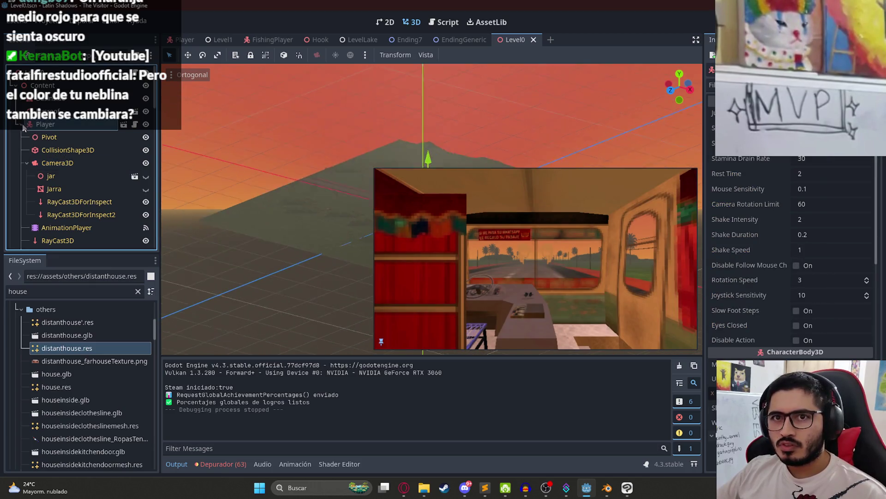
pyautogui.click(59, 150)
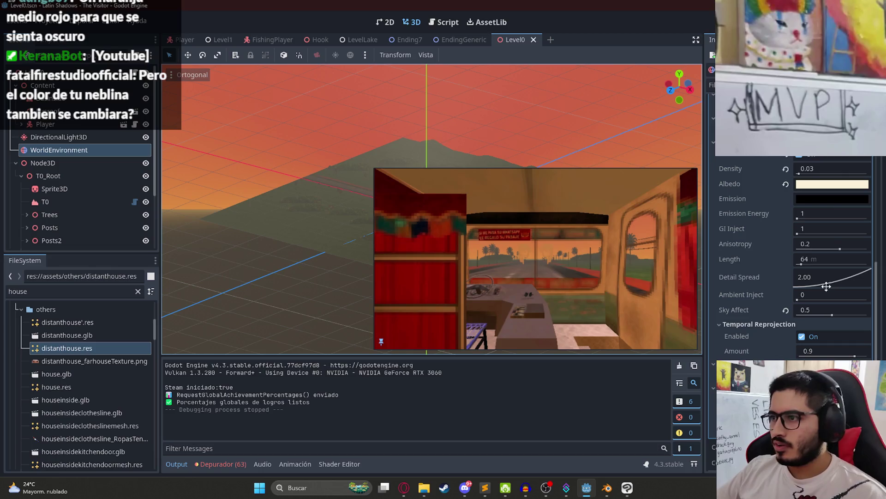
# - Tint the environment's Ambient Light Color a warm orange-brown
pyautogui.scroll(4, 823, 191)
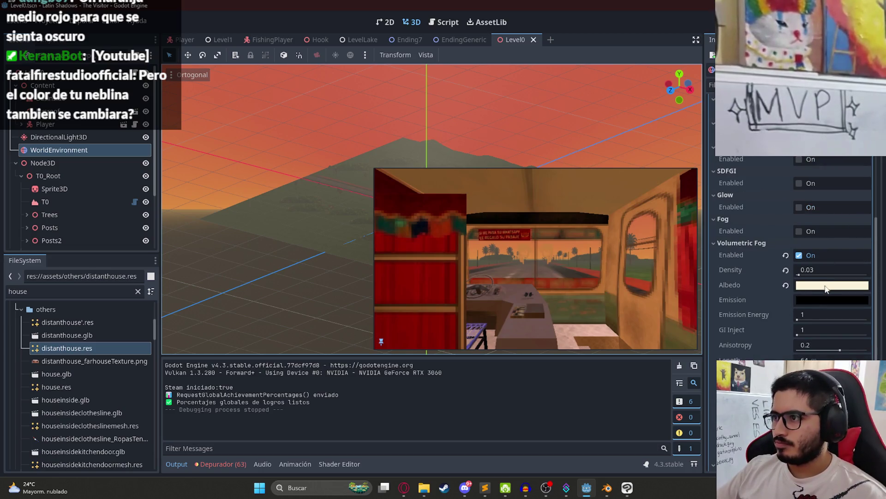
pyautogui.scroll(8, 805, 292)
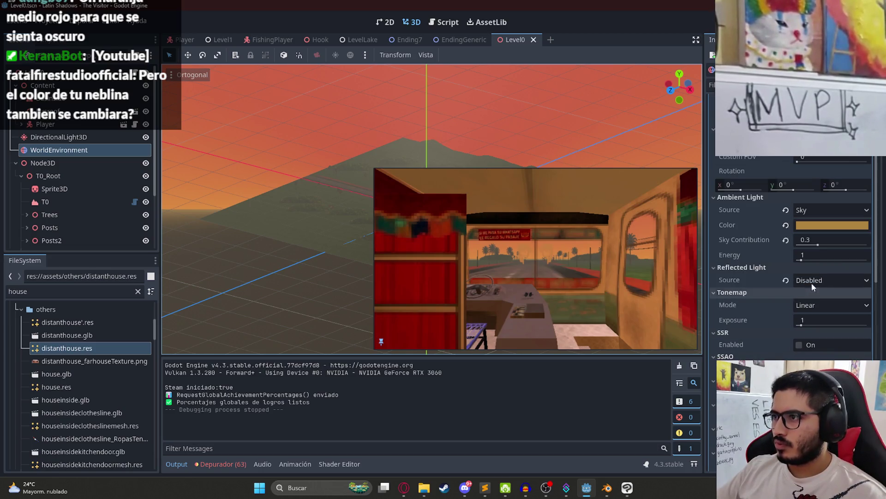
pyautogui.click(813, 226)
pyautogui.moveTo(873, 263); pyautogui.dragTo(879, 192)
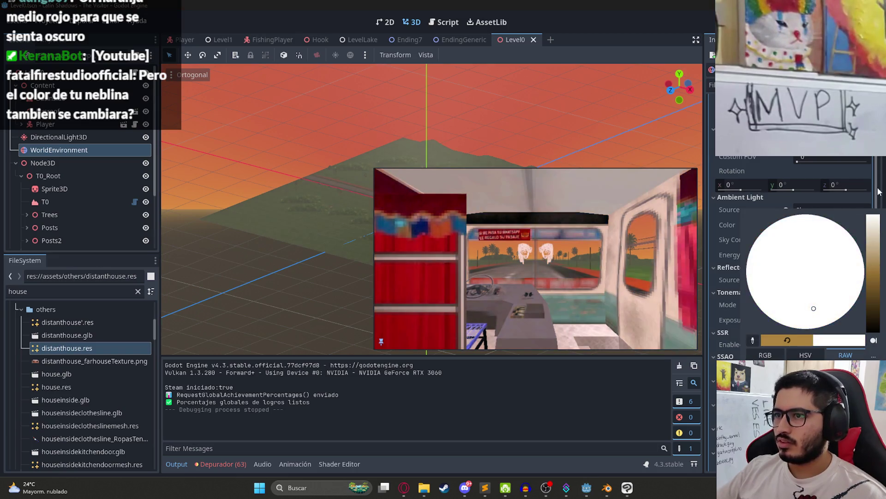
pyautogui.moveTo(878, 234)
pyautogui.mouseDown()
pyautogui.moveTo(879, 259)
pyautogui.moveTo(881, 203)
pyautogui.moveTo(881, 248)
pyautogui.mouseUp()
pyautogui.moveTo(820, 313); pyautogui.dragTo(854, 297)
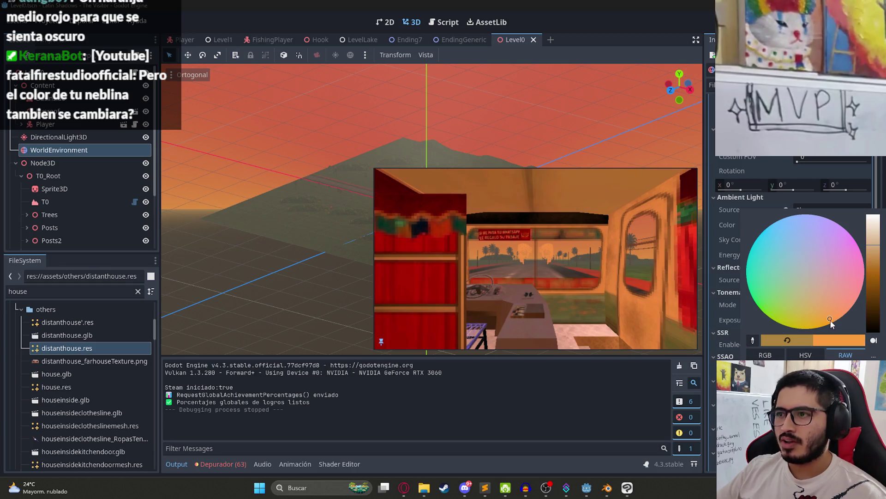
pyautogui.moveTo(875, 266)
pyautogui.mouseDown()
pyautogui.moveTo(875, 252)
pyautogui.moveTo(877, 339)
pyautogui.moveTo(882, 290)
pyautogui.moveTo(883, 302)
pyautogui.mouseUp()
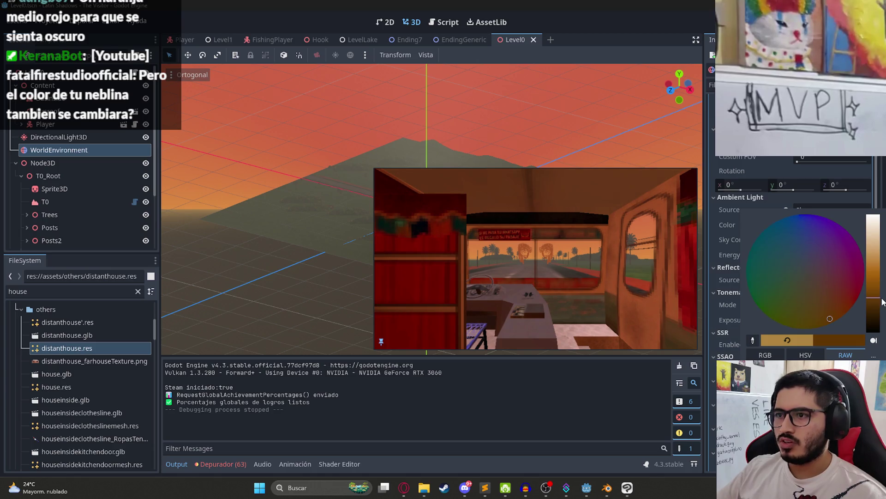
pyautogui.moveTo(883, 293)
pyautogui.mouseDown()
pyautogui.moveTo(882, 305)
pyautogui.moveTo(882, 292)
pyautogui.mouseUp()
pyautogui.press('Escape')
# - Turn the Volumetric Fog Albedo orange by lowering its brightness and shifting its hue toward red
pyautogui.scroll(-5, 834, 318)
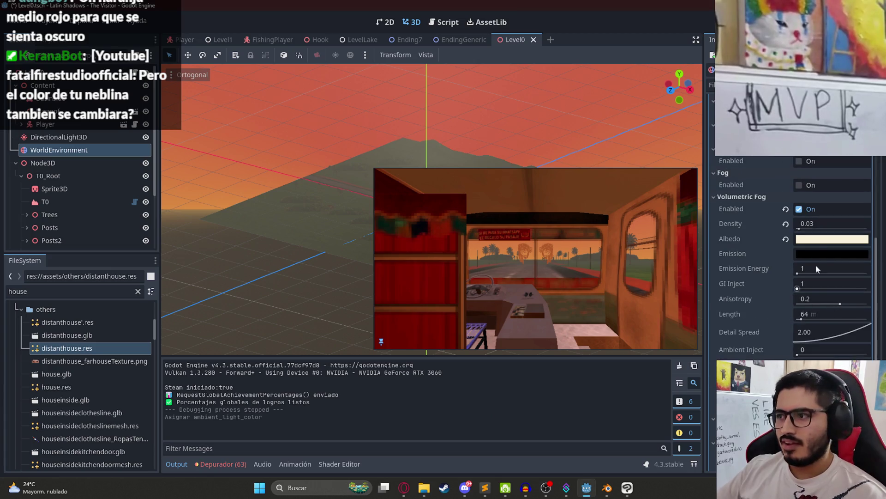
pyautogui.click(822, 238)
pyautogui.moveTo(874, 254); pyautogui.dragTo(877, 266)
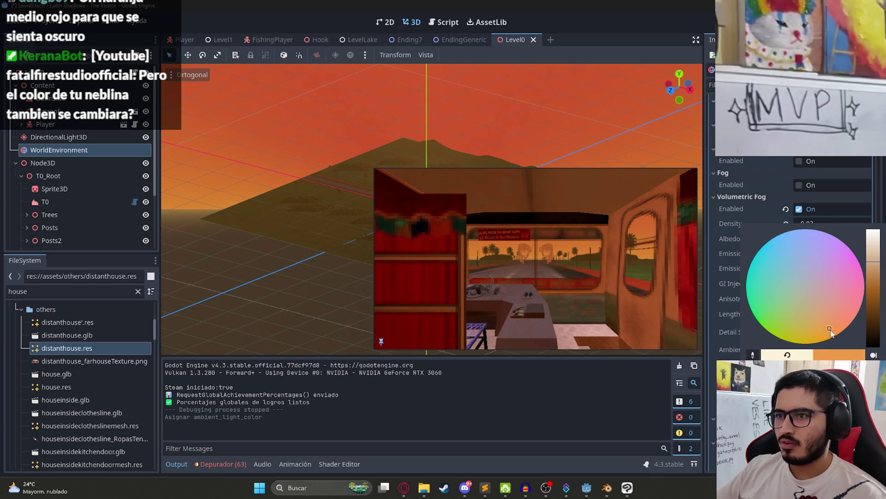
pyautogui.moveTo(842, 325)
pyautogui.mouseDown()
pyautogui.moveTo(856, 316)
pyautogui.moveTo(817, 339)
pyautogui.moveTo(843, 322)
pyautogui.mouseUp()
pyautogui.moveTo(874, 272)
pyautogui.mouseDown()
pyautogui.moveTo(874, 234)
pyautogui.moveTo(877, 256)
pyautogui.mouseUp()
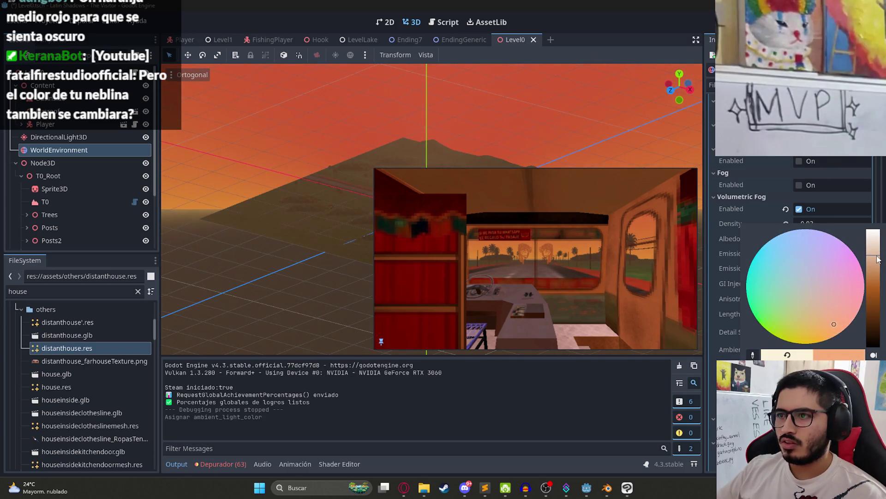
pyautogui.rightClick(507, 41)
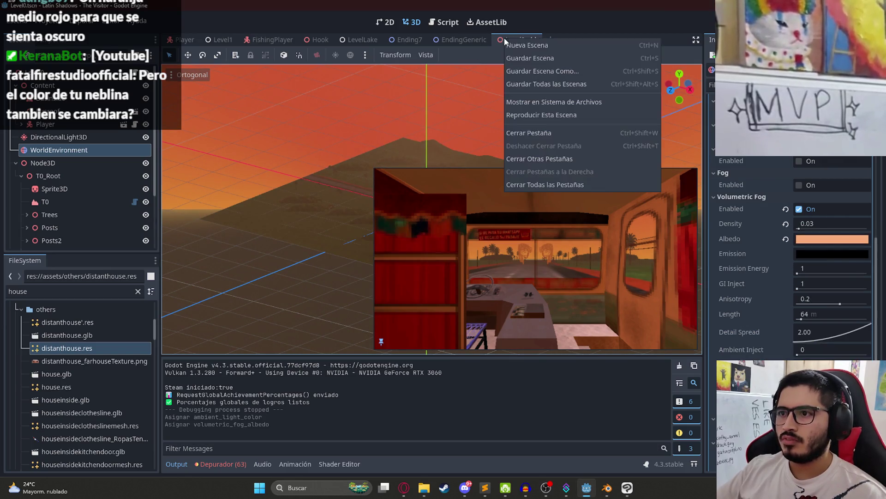
# - Play the Level0 scene to check the orange fog, then quit the game
pyautogui.click(541, 117)
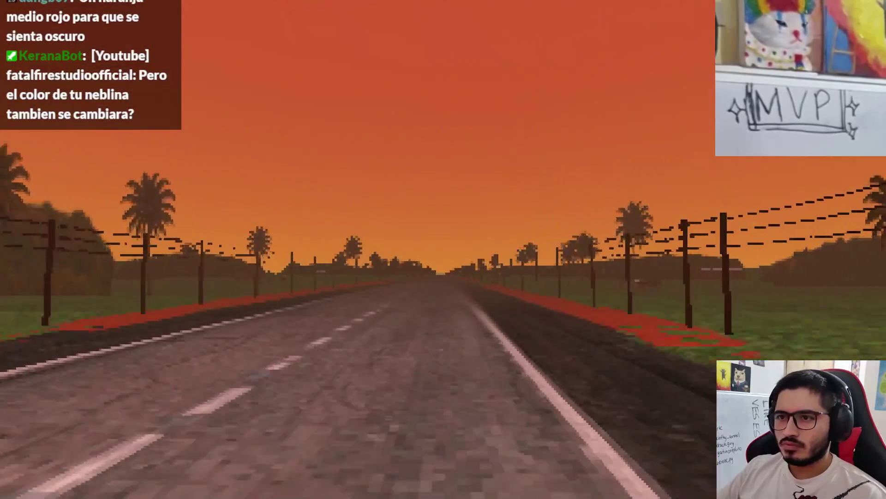
pyautogui.press('Escape')
pyautogui.click(467, 352)
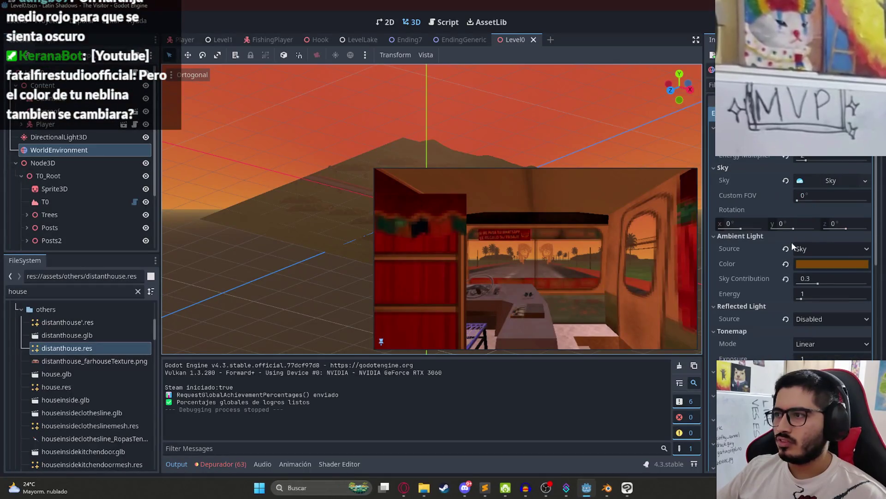
# - Expand Sky > ProceduralSkyMaterial in the Inspector to show the ground colour settings
pyautogui.click(822, 181)
pyautogui.click(827, 196)
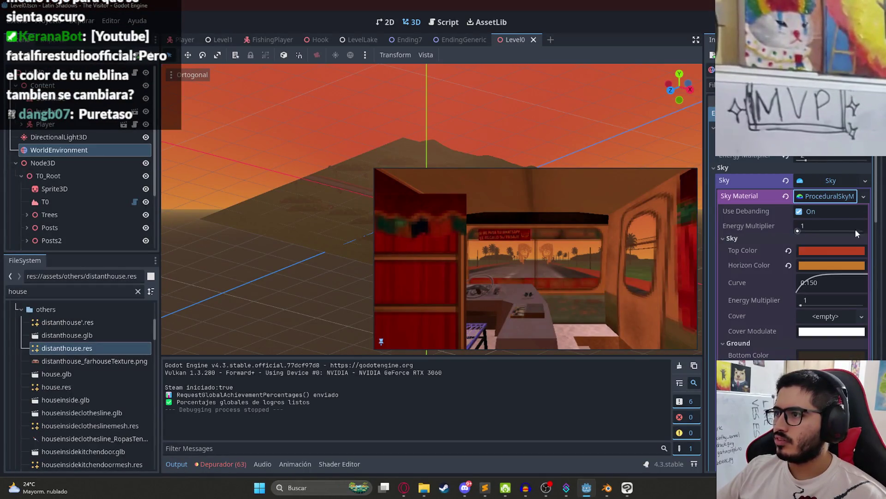
pyautogui.scroll(-3, 824, 265)
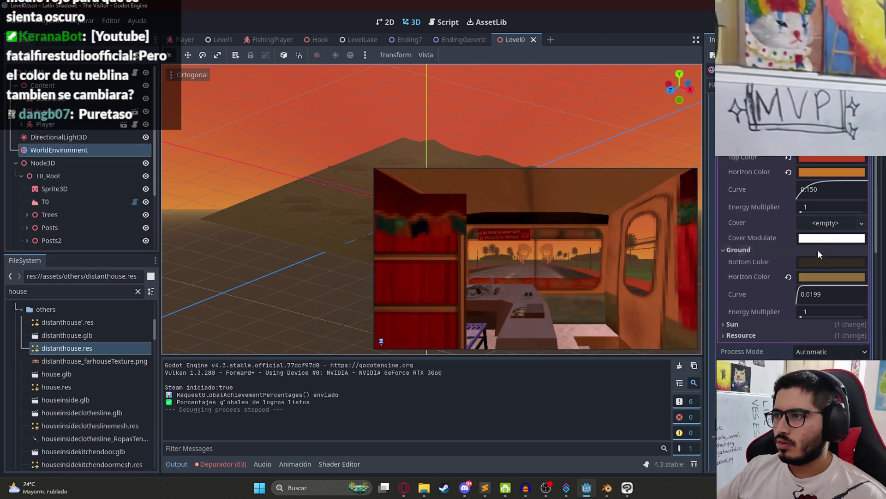
# - Set the sky's Ground Horizon Color to orange d47800 and run the level again
pyautogui.click(815, 277)
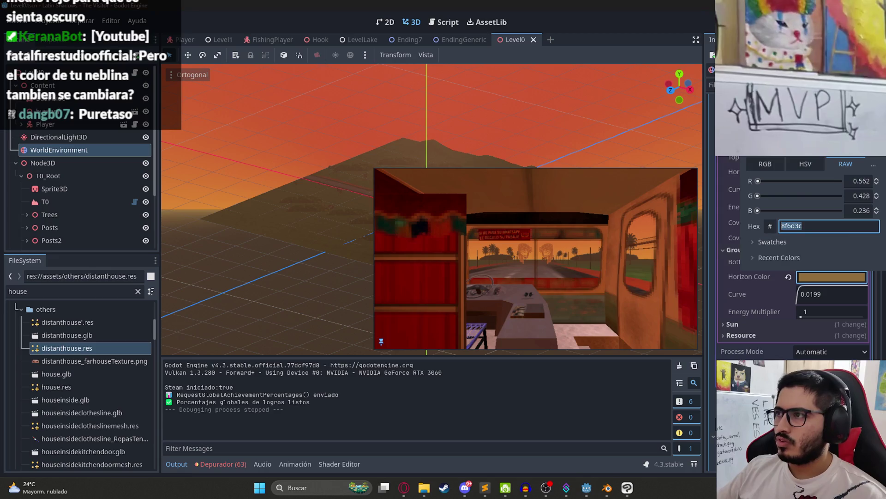
pyautogui.write('795b31')
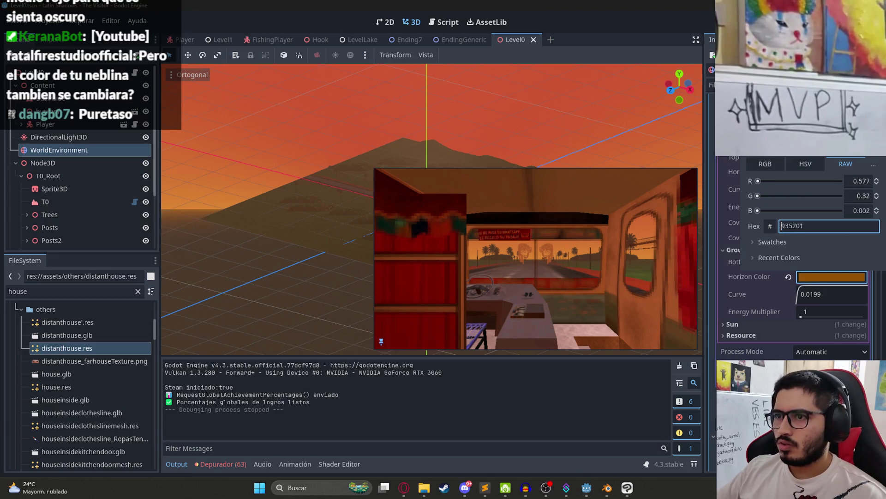
pyautogui.write('cc7200')
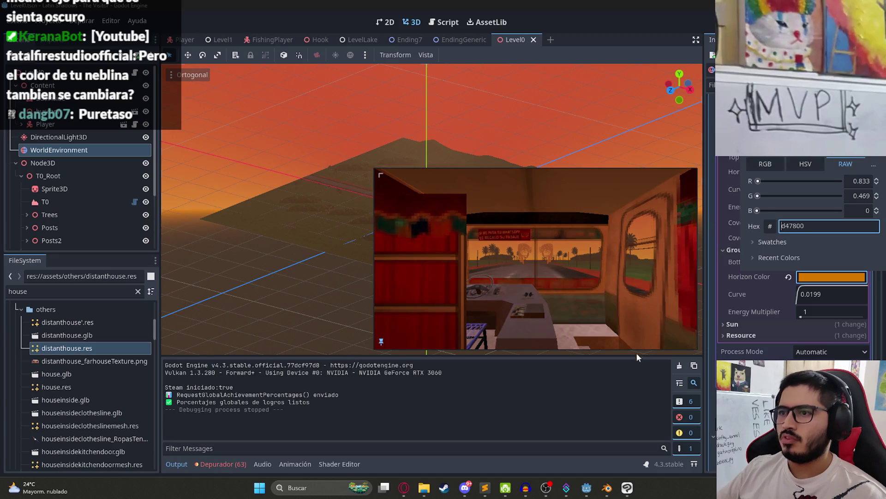
pyautogui.click(529, 87)
pyautogui.rightClick(516, 39)
pyautogui.click(592, 121)
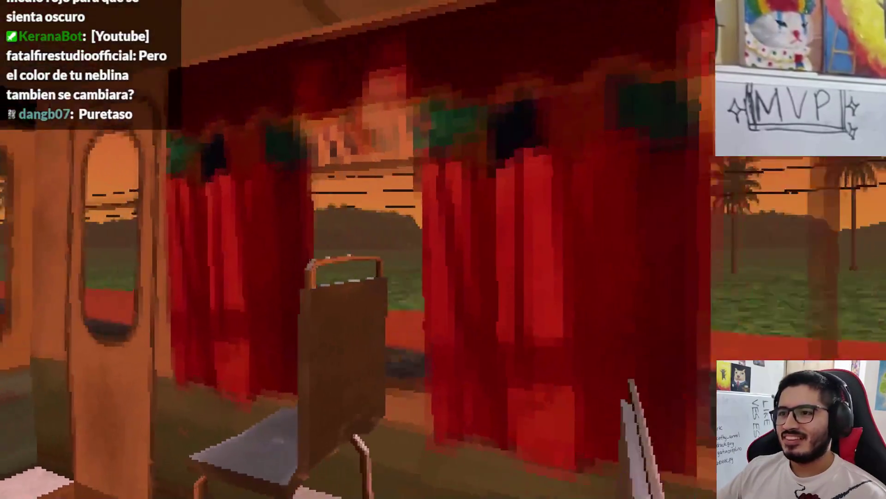
pyautogui.press('w')
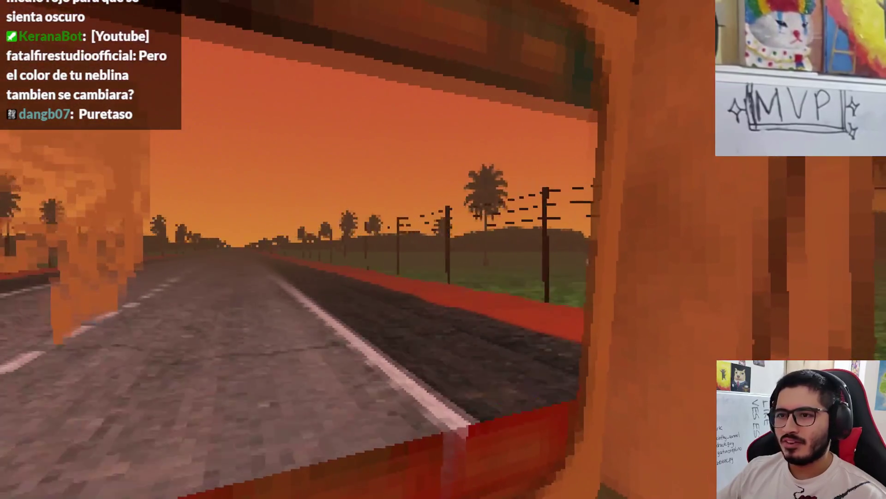
pyautogui.press('Escape')
pyautogui.click(421, 365)
pyautogui.click(69, 136)
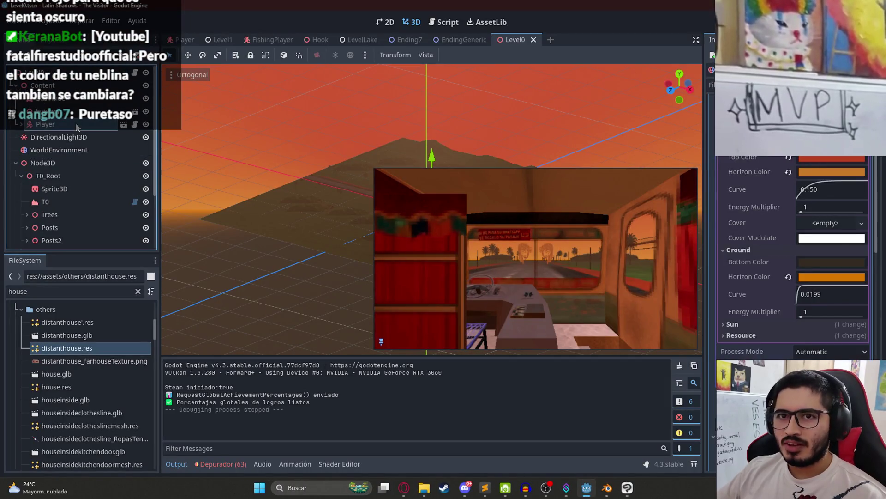
# - Frame the Player and switch to a top-down view of the road
pyautogui.click(69, 150)
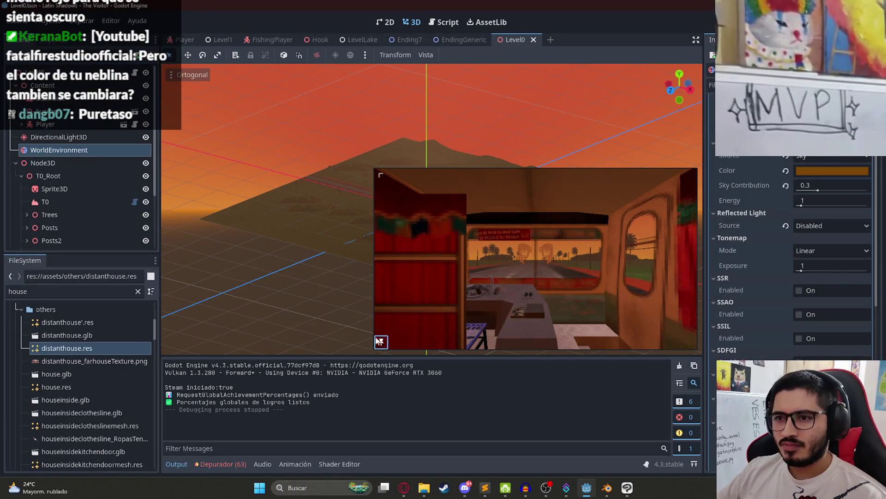
pyautogui.click(381, 342)
pyautogui.press('f')
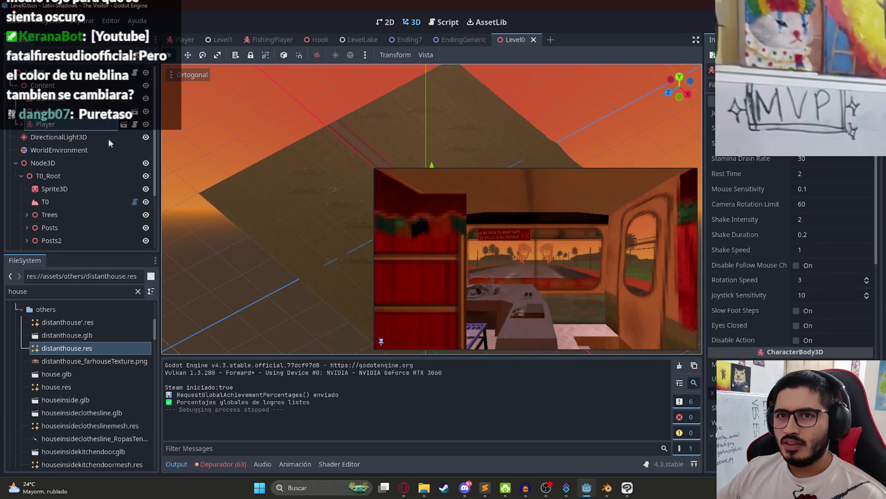
pyautogui.click(338, 292)
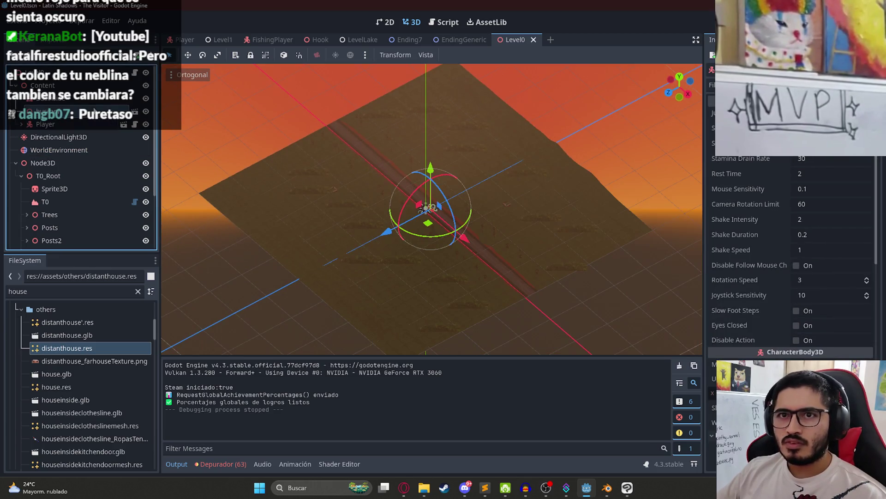
pyautogui.press('KP_7')
pyautogui.scroll(3, 453, 262)
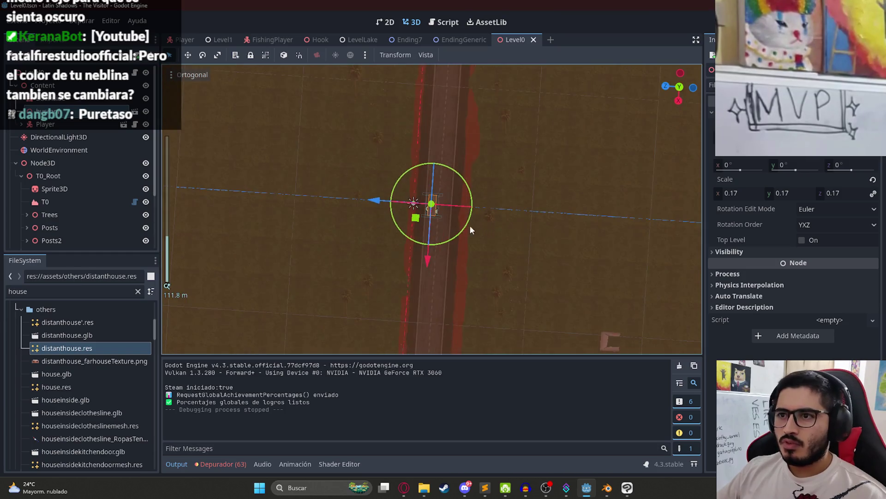
pyautogui.click(71, 150)
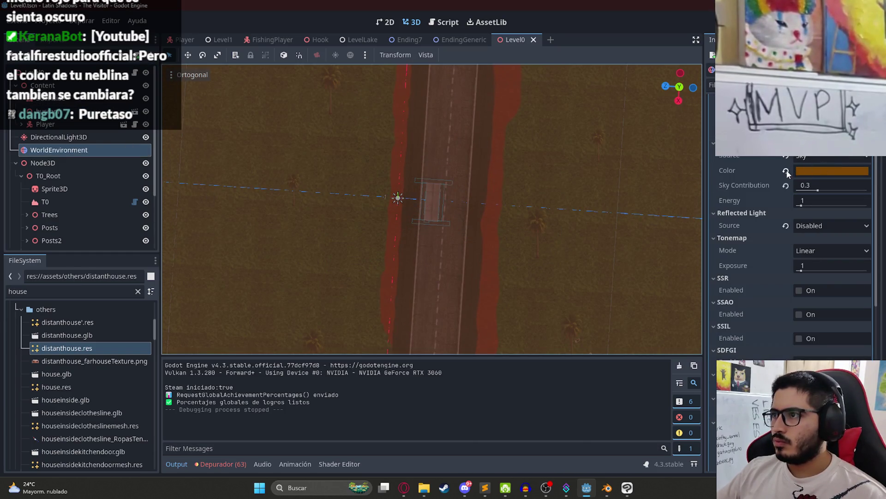
pyautogui.scroll(5, 787, 172)
pyautogui.scroll(-10, 450, 190)
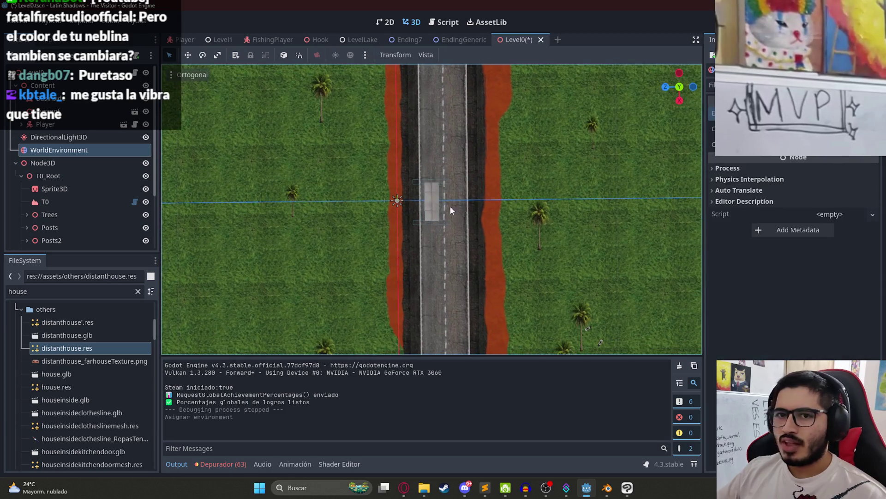
pyautogui.scroll(-3, 61, 151)
# - Select the T0 terrain and paint faint dirt strokes with brush size 3 and opacity 11
pyautogui.click(45, 126)
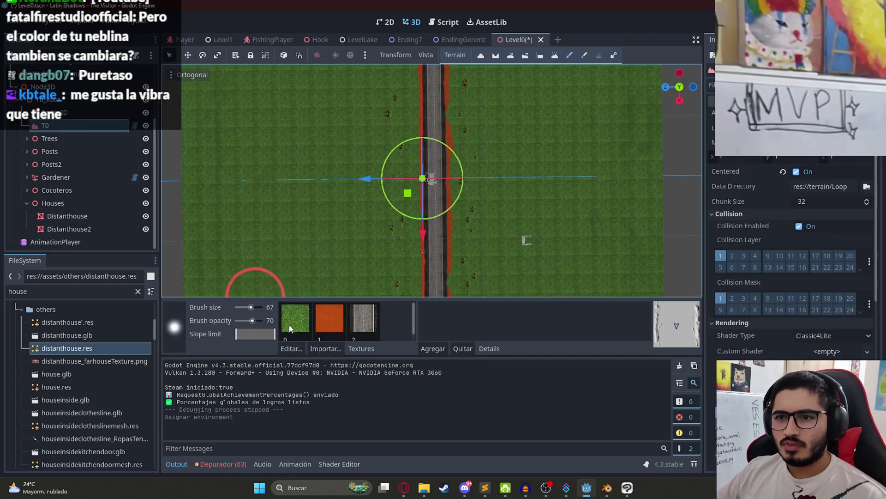
pyautogui.click(240, 308)
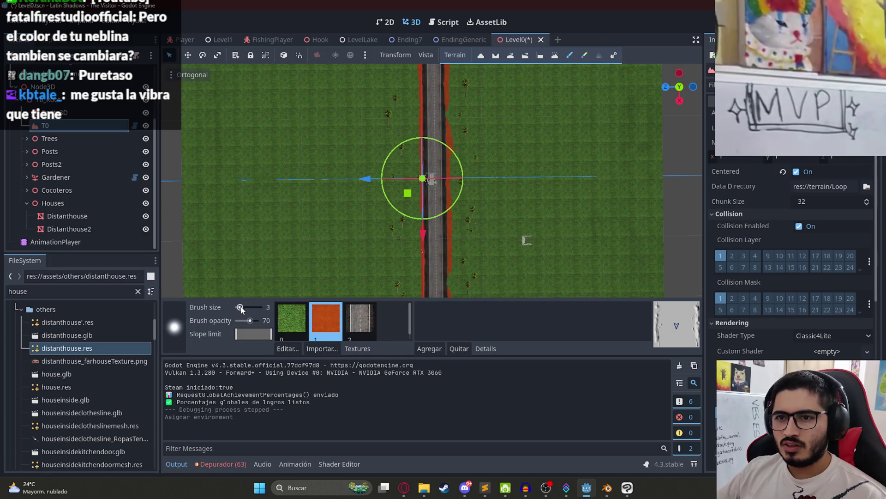
pyautogui.scroll(5, 522, 193)
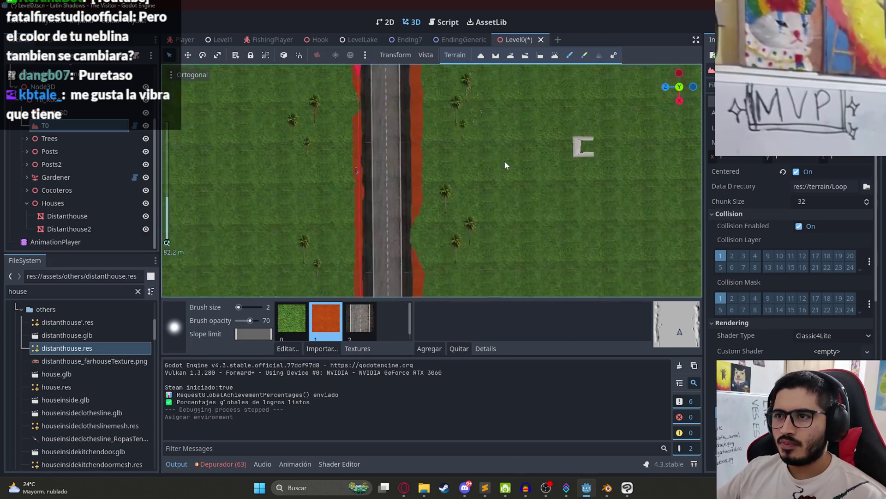
pyautogui.scroll(3, 605, 127)
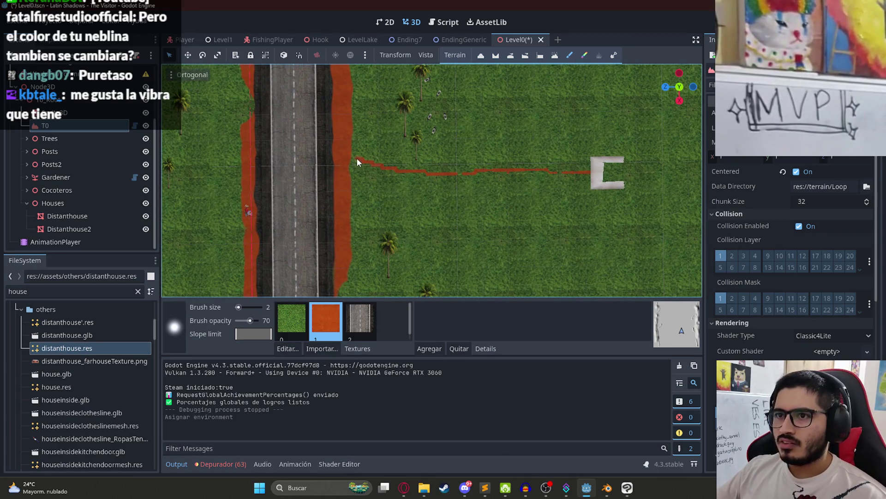
pyautogui.hotkey('ctrl', 'z')
pyautogui.hotkey('ctrl', 'z')
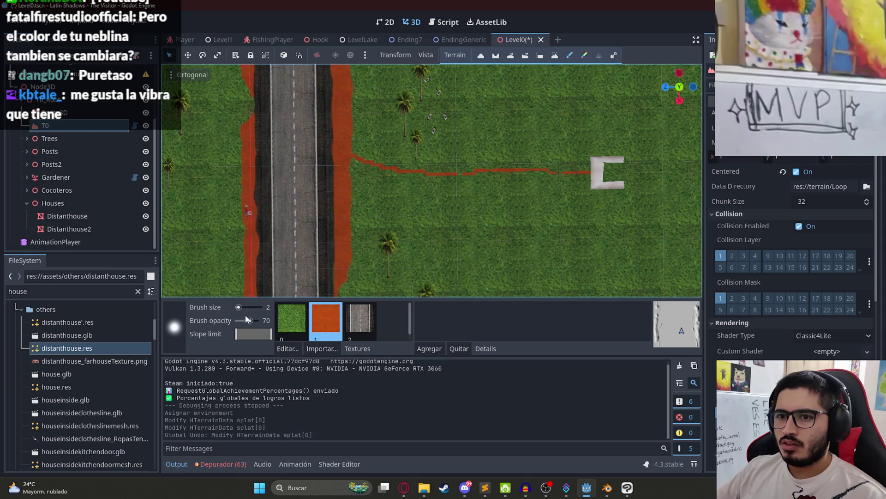
pyautogui.click(240, 321)
pyautogui.click(520, 169)
pyautogui.click(524, 184)
# - With brush size 4, paint three small orange dirt patches on the grass
pyautogui.click(241, 307)
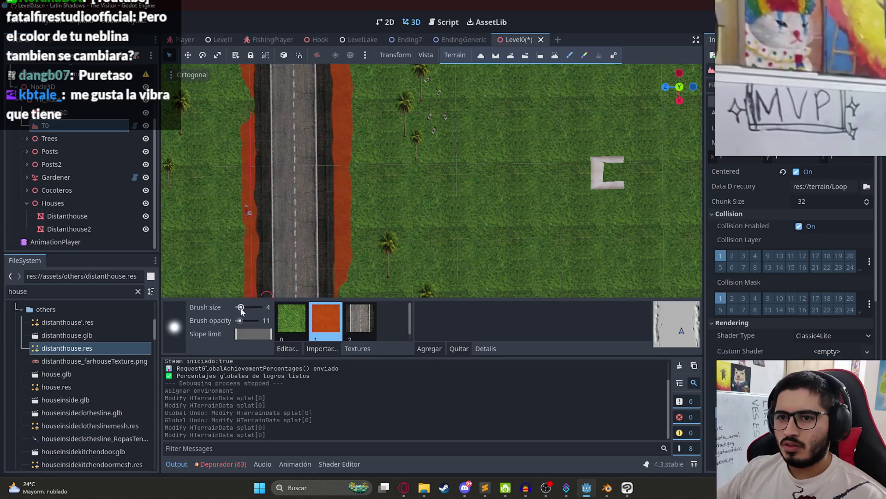
pyautogui.scroll(3, 644, 174)
pyautogui.click(674, 166)
pyautogui.click(623, 166)
pyautogui.click(579, 159)
# - Set brush size 8 and opacity 34, paint the path from road to house, and save
pyautogui.moveTo(242, 309); pyautogui.dragTo(245, 308)
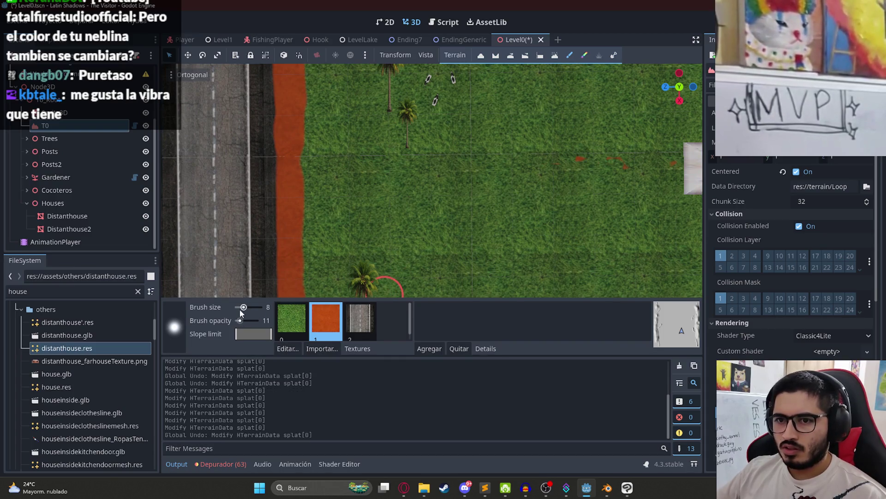
pyautogui.moveTo(246, 325); pyautogui.dragTo(247, 325)
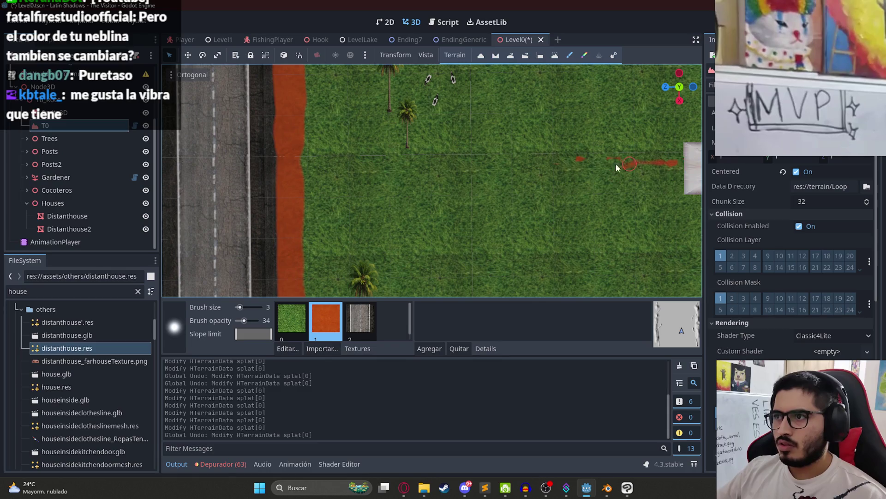
pyautogui.moveTo(352, 161)
pyautogui.mouseDown()
pyautogui.moveTo(325, 155)
pyautogui.moveTo(307, 130)
pyautogui.moveTo(302, 142)
pyautogui.mouseUp()
pyautogui.moveTo(302, 185); pyautogui.dragTo(326, 167)
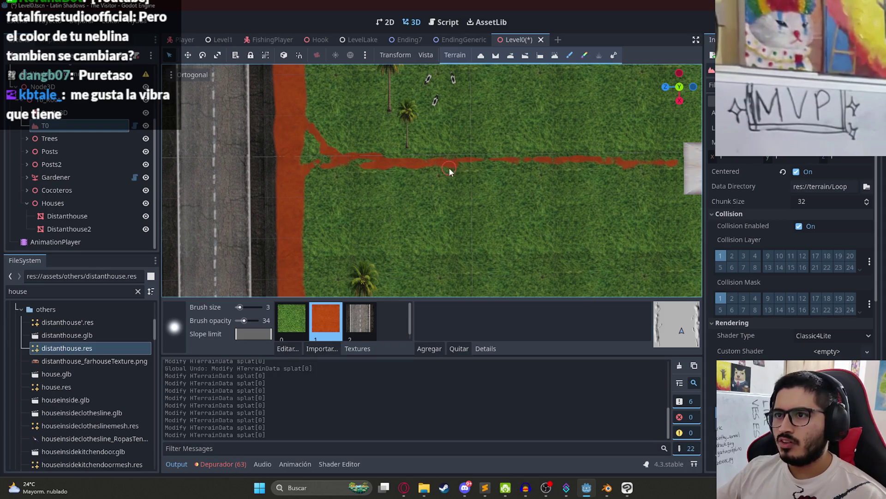
pyautogui.moveTo(483, 173)
pyautogui.mouseDown()
pyautogui.moveTo(383, 174)
pyautogui.moveTo(637, 174)
pyautogui.mouseUp()
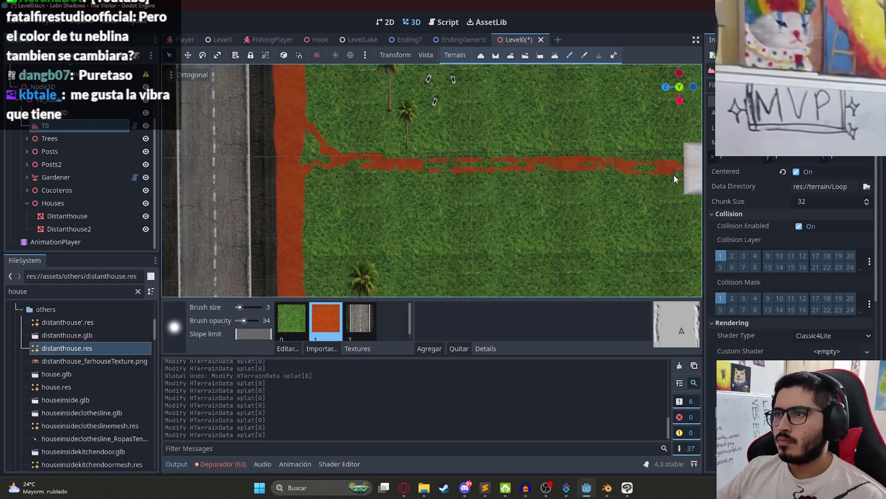
pyautogui.scroll(-5, 618, 181)
pyautogui.scroll(-8, 529, 170)
pyautogui.hotkey('ctrl', 's')
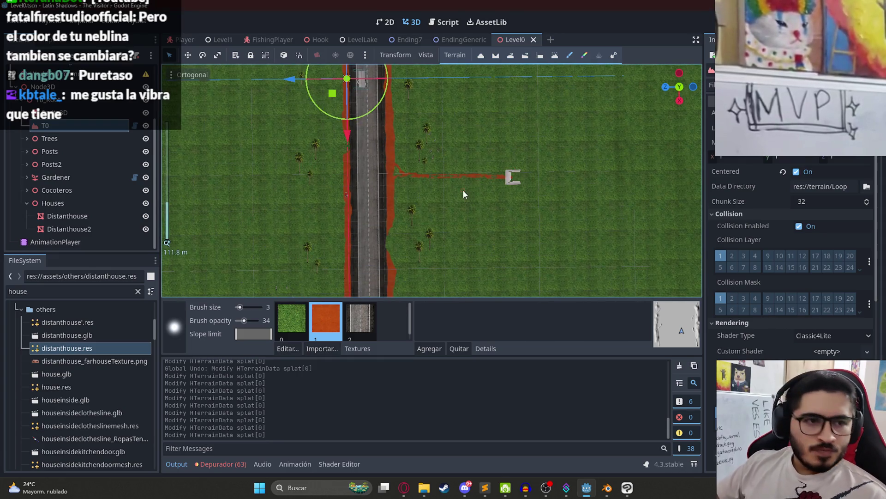
# - Undo the uneven strokes by the house and repaint the path lower down
pyautogui.scroll(-4, 413, 155)
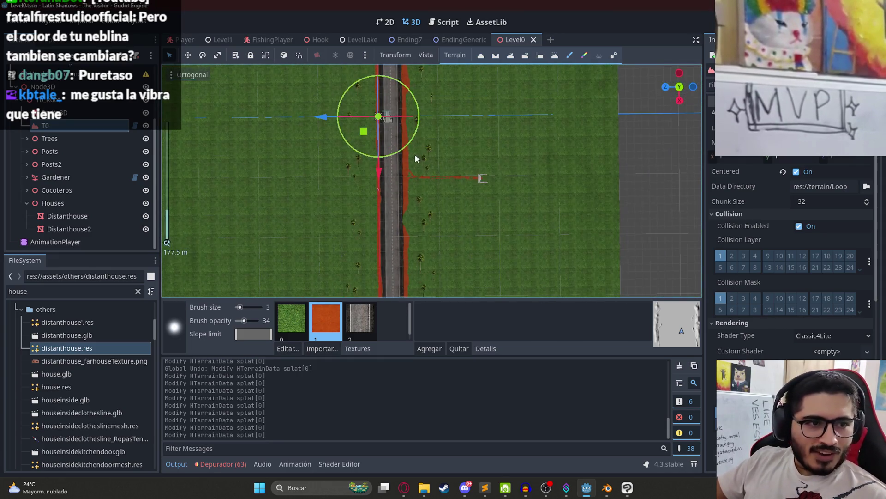
pyautogui.scroll(7, 392, 114)
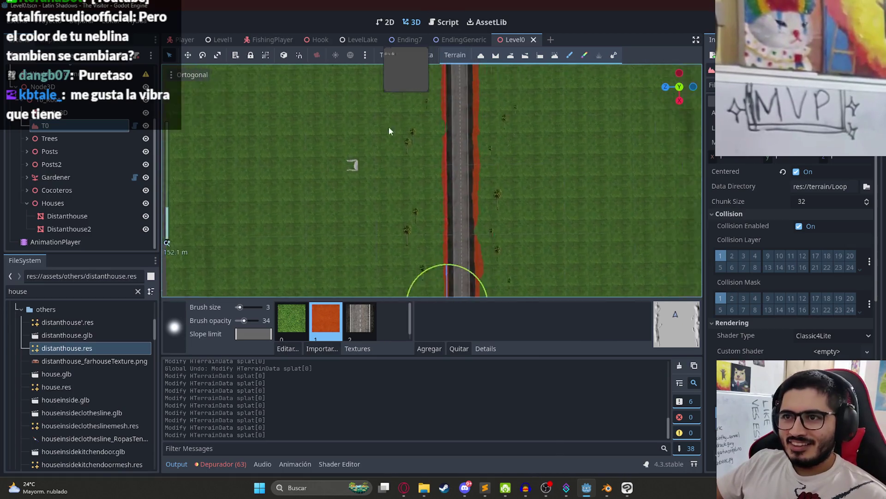
pyautogui.scroll(4, 367, 166)
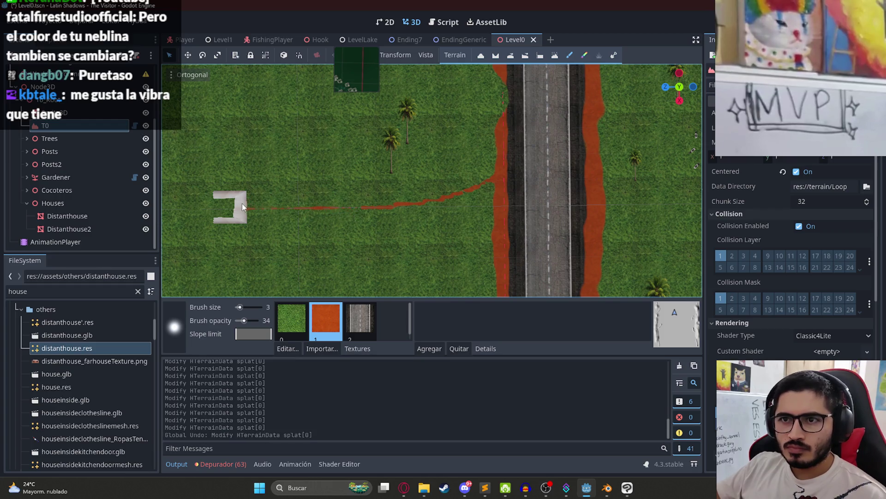
pyautogui.hotkey('ctrl', 'z')
pyautogui.hotkey('ctrl', 'z')
pyautogui.hotkey('ctrl', 'z')
pyautogui.moveTo(248, 215); pyautogui.dragTo(300, 212)
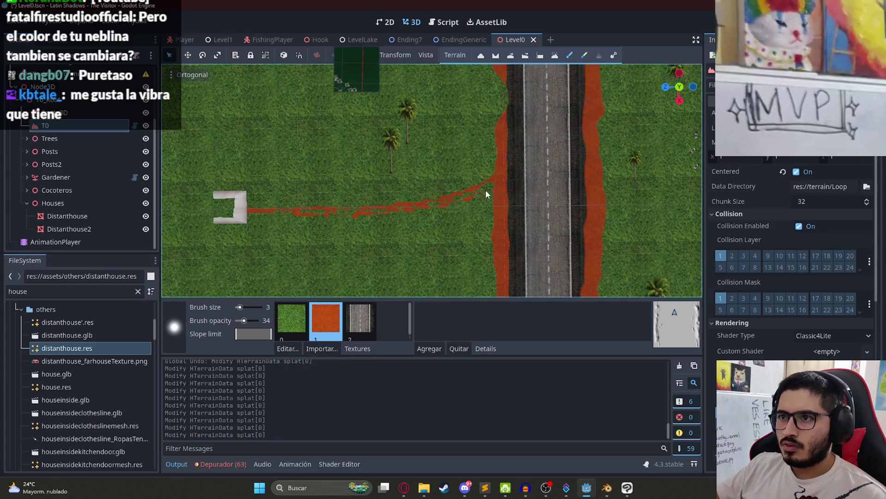
# - Enlarge the brush to size 19 and orbit to an angled view of road and house
pyautogui.scroll(-5, 493, 185)
pyautogui.scroll(-3, 413, 134)
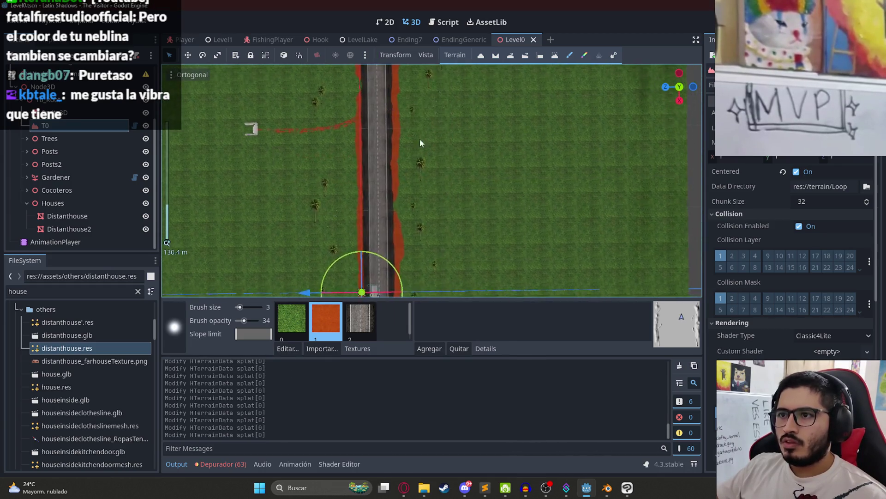
pyautogui.scroll(5, 444, 172)
pyautogui.click(248, 307)
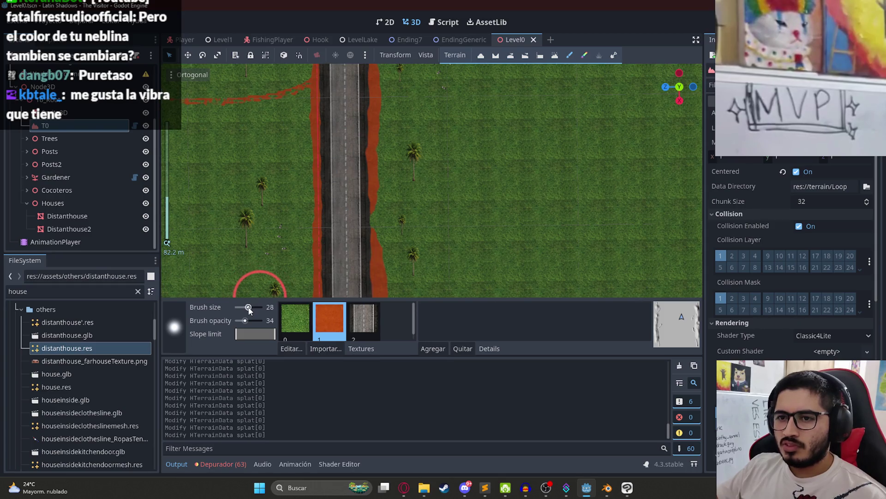
pyautogui.scroll(-5, 421, 184)
pyautogui.moveTo(457, 106)
pyautogui.mouseDown()
pyautogui.moveTo(462, 200)
pyautogui.moveTo(503, 109)
pyautogui.moveTo(514, 149)
pyautogui.mouseUp()
pyautogui.scroll(4, 516, 153)
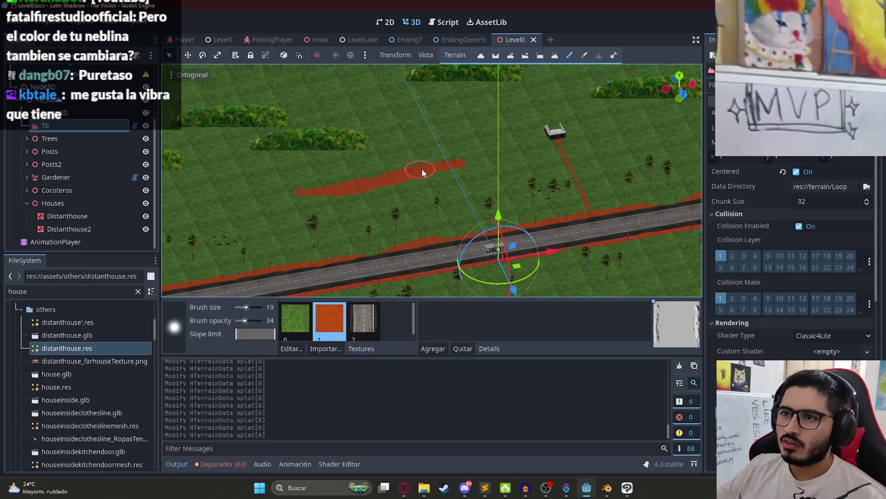
# - Shrink the brush, undo the last stroke, and paint orange dirt patches on the grass below the road
pyautogui.moveTo(246, 307); pyautogui.dragTo(240, 320)
pyautogui.hotkey('ctrl', 'z')
pyautogui.hotkey('ctrl', 'z')
pyautogui.hotkey('ctrl', 'z')
pyautogui.hotkey('ctrl', 'z')
pyautogui.hotkey('ctrl', 'z')
pyautogui.hotkey('ctrl', 'z')
pyautogui.hotkey('ctrl', 'z')
pyautogui.hotkey('ctrl', 'z')
pyautogui.hotkey('ctrl', 'z')
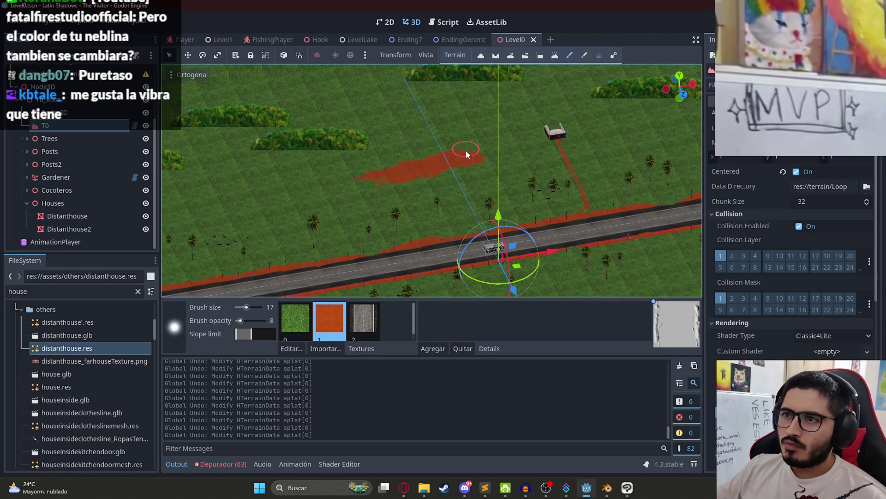
pyautogui.click(453, 171)
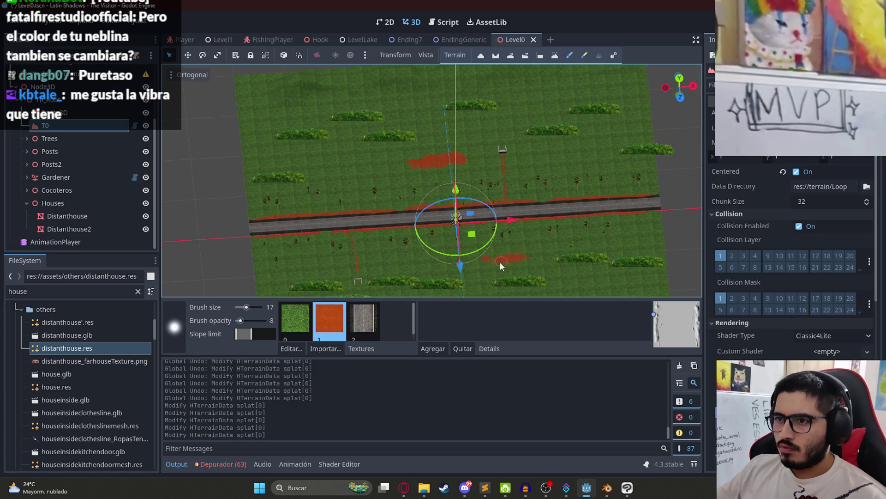
pyautogui.moveTo(464, 267); pyautogui.dragTo(499, 260)
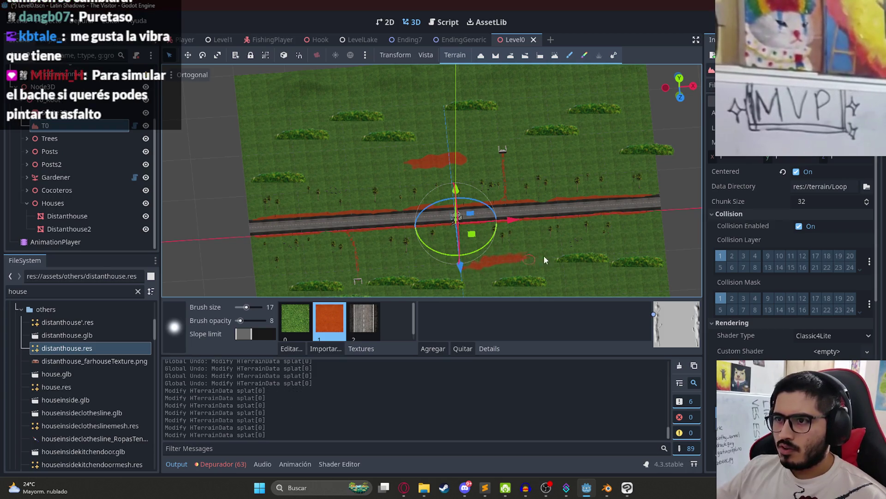
pyautogui.moveTo(409, 154); pyautogui.dragTo(342, 170)
pyautogui.click(51, 74)
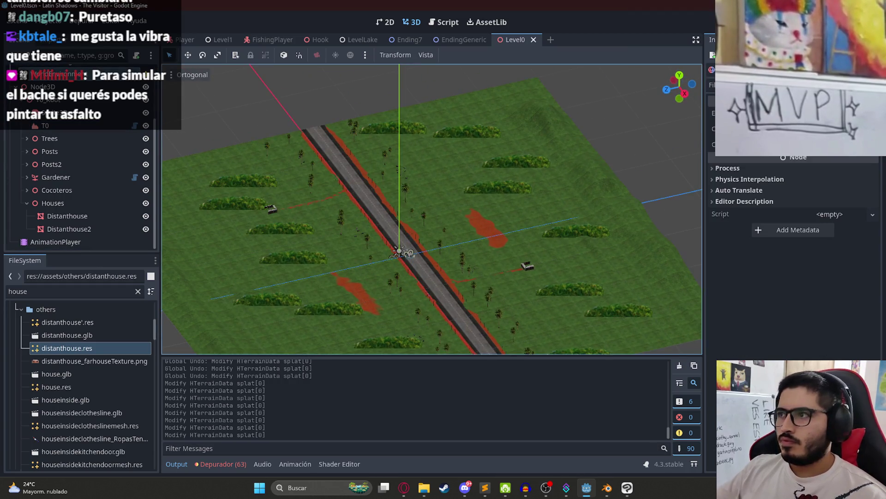
# - Quick-load DayIntro.tres as the environment and playtest the game with F5
pyautogui.click(868, 115)
pyautogui.click(822, 138)
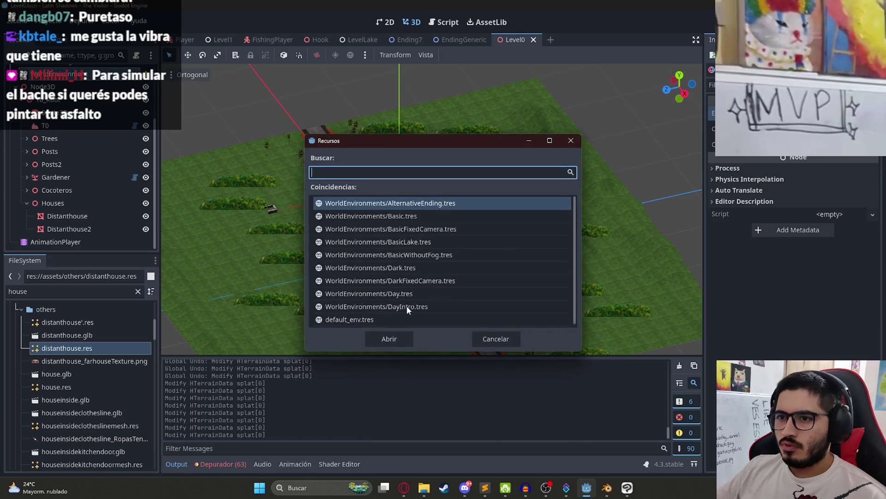
pyautogui.doubleClick(407, 306)
pyautogui.rightClick(515, 39)
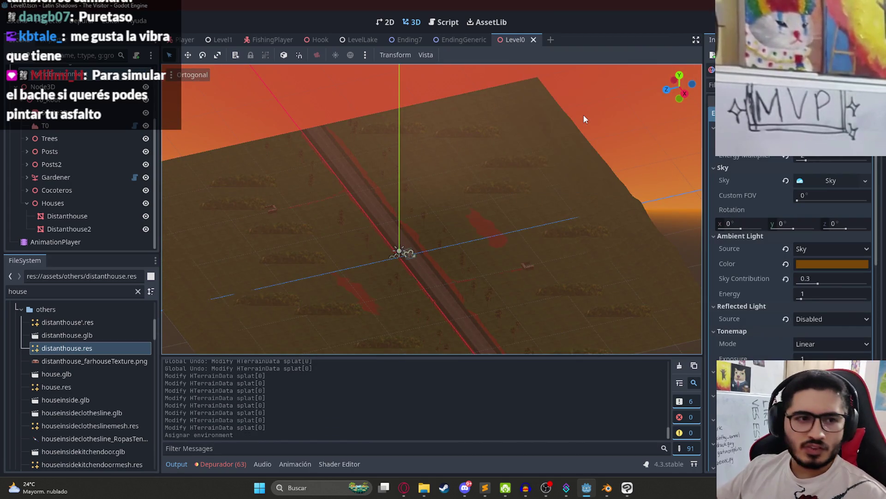
pyautogui.press('F5')
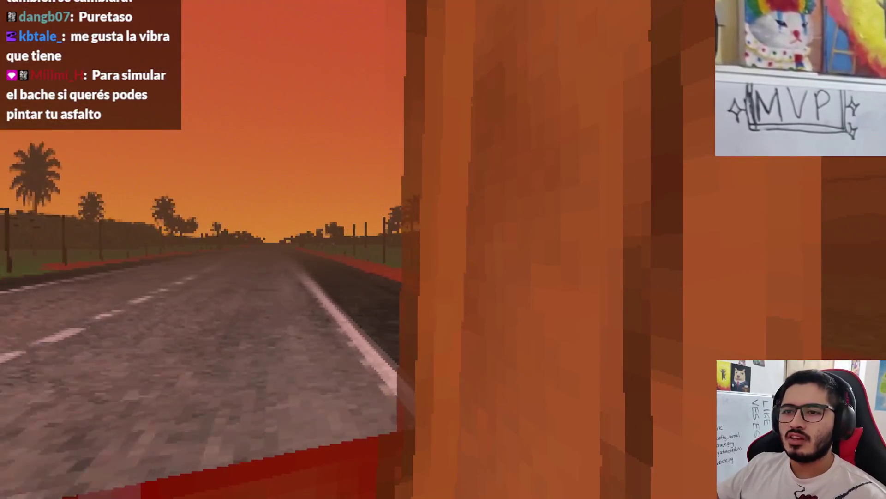
pyautogui.press('Escape')
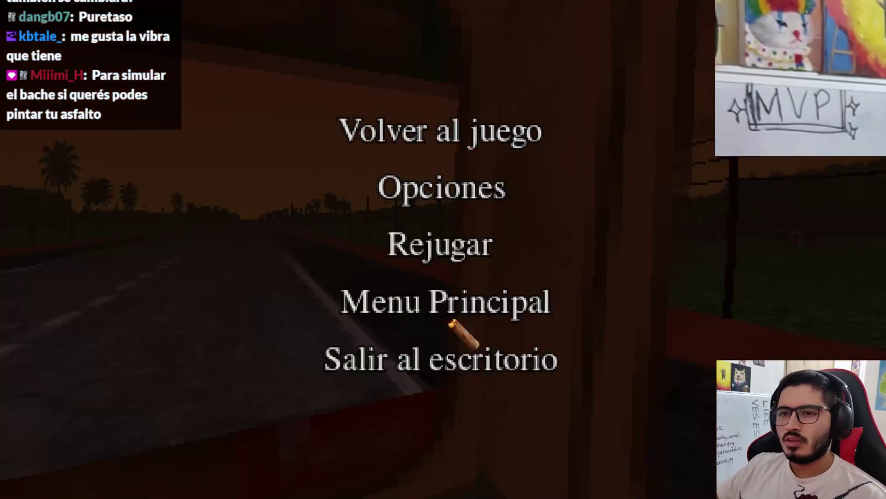
pyautogui.click(462, 360)
# - Run only the Level0 scene from its tab's context menu
pyautogui.rightClick(514, 39)
pyautogui.click(551, 57)
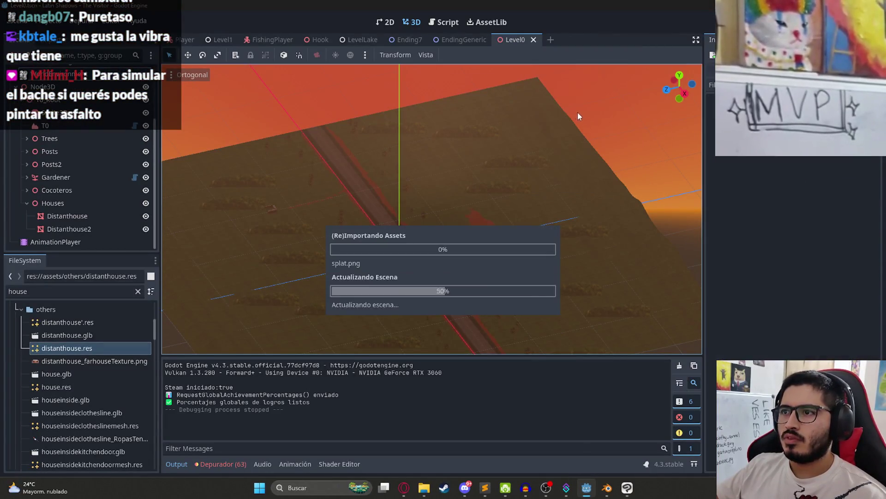
pyautogui.rightClick(520, 43)
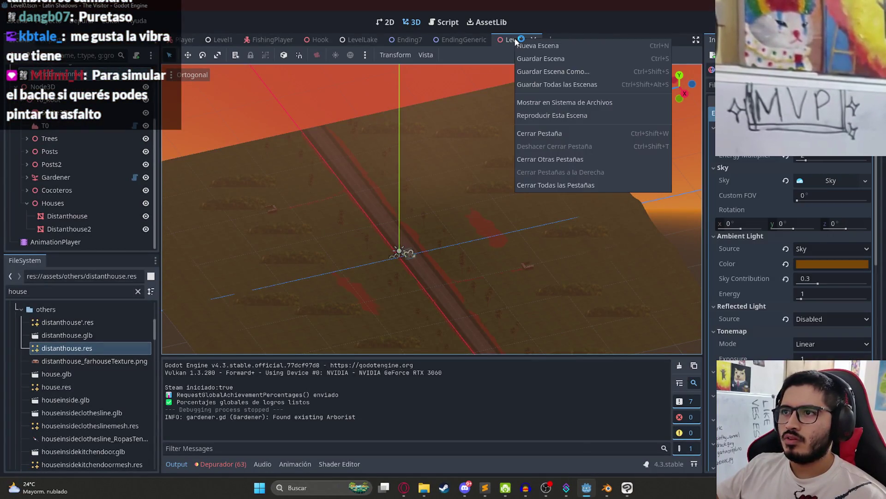
pyautogui.click(555, 115)
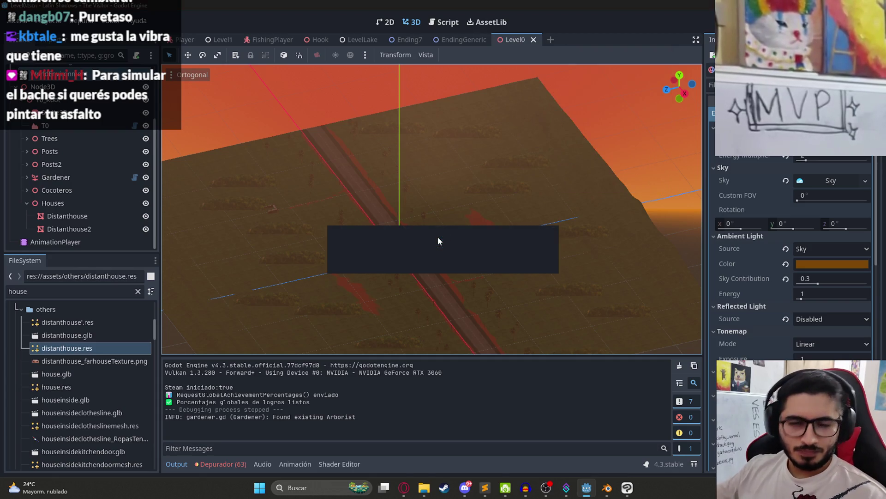
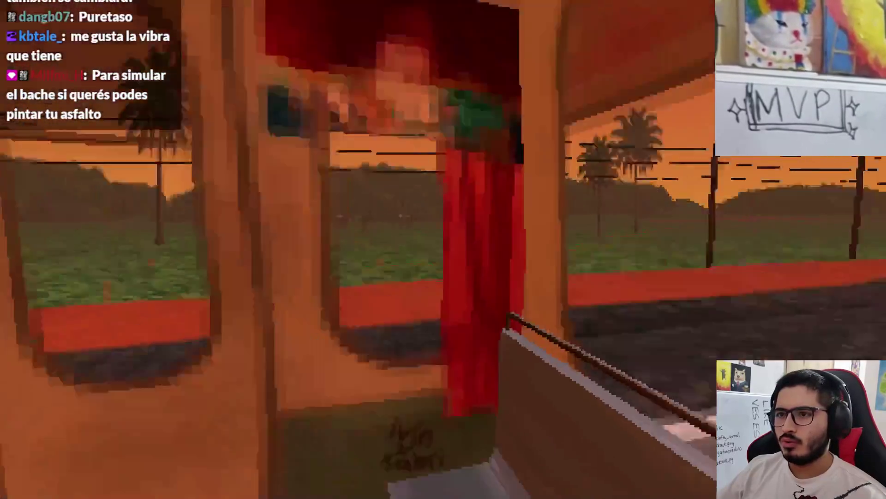
# - Pause and quit the running bus game to return to the editor
pyautogui.press('Escape')
pyautogui.click(457, 359)
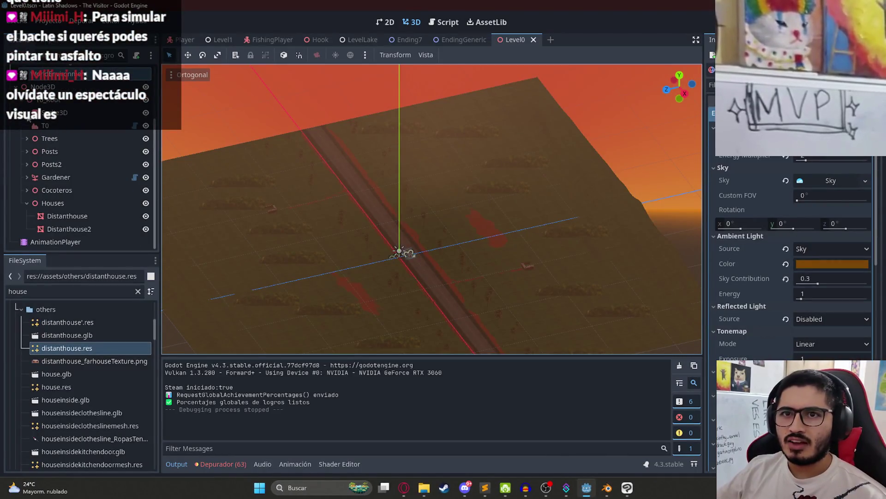
pyautogui.scroll(3, 31, 121)
pyautogui.scroll(-3, 46, 139)
# - Preview the Camera3D view, collapse the Player node, and open the Content node's options
pyautogui.click(58, 163)
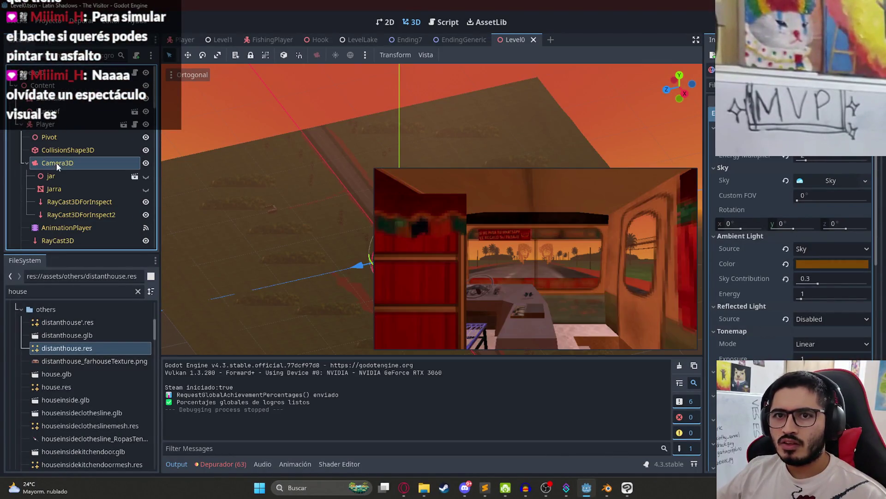
pyautogui.click(21, 125)
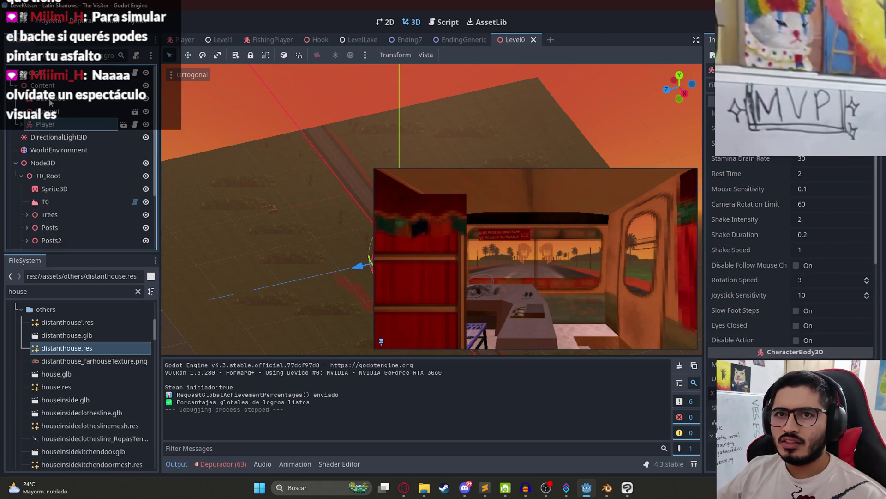
pyautogui.rightClick(55, 87)
# - Add a SpotLight3D child found by searching 'light', then move it along Z
pyautogui.click(77, 101)
pyautogui.write('light')
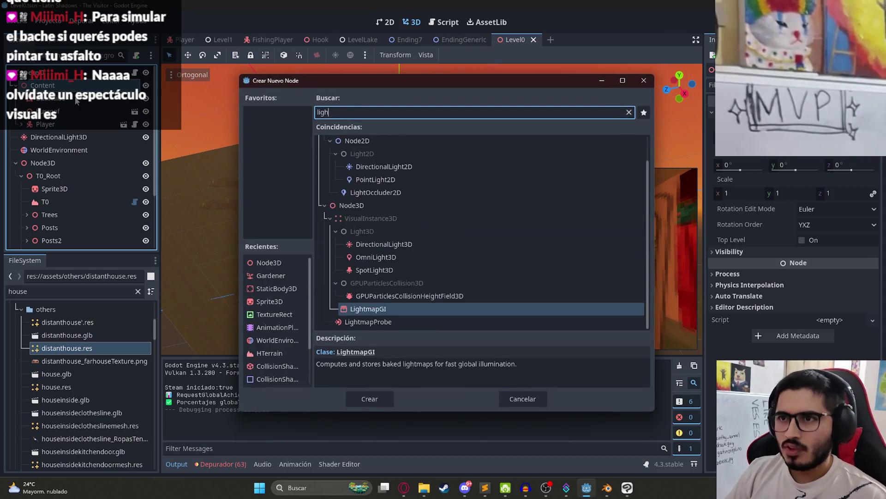
pyautogui.doubleClick(397, 268)
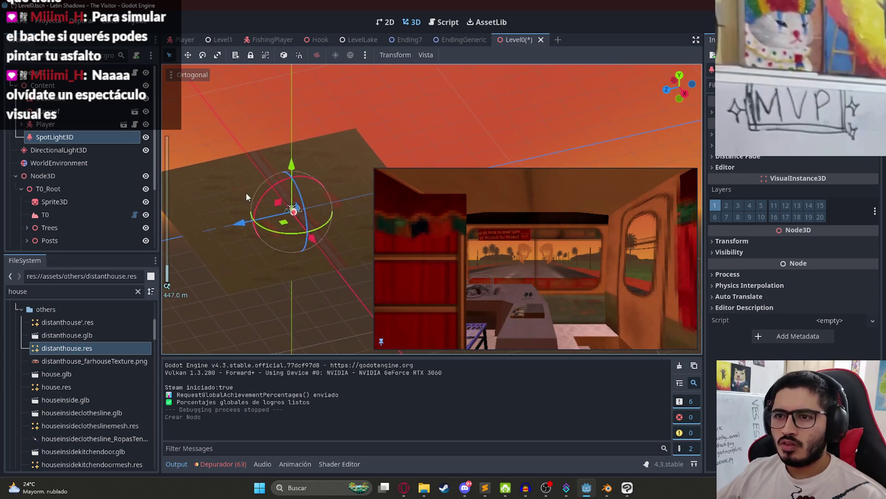
pyautogui.scroll(3, 309, 173)
pyautogui.scroll(5, 310, 172)
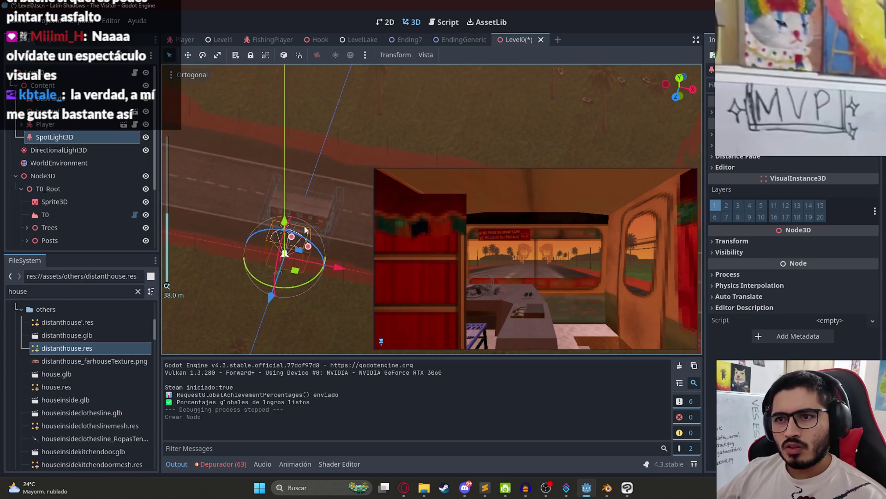
pyautogui.moveTo(273, 293); pyautogui.dragTo(291, 267)
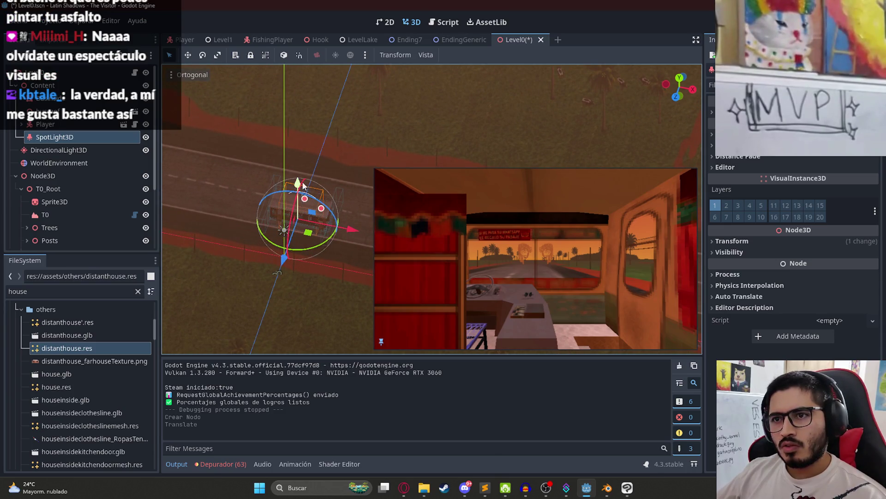
# - Rotate the spotlight to point downward, raise it along Y and widen its cone
pyautogui.scroll(3, 277, 184)
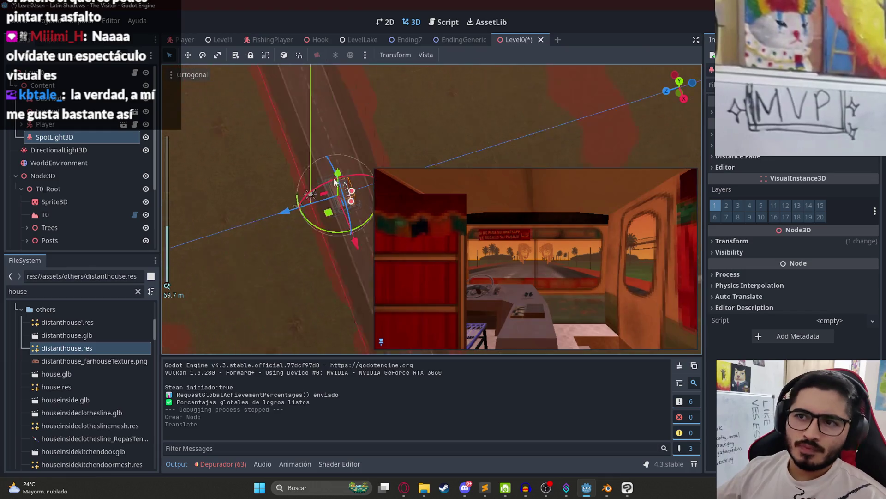
pyautogui.moveTo(323, 166); pyautogui.dragTo(340, 181)
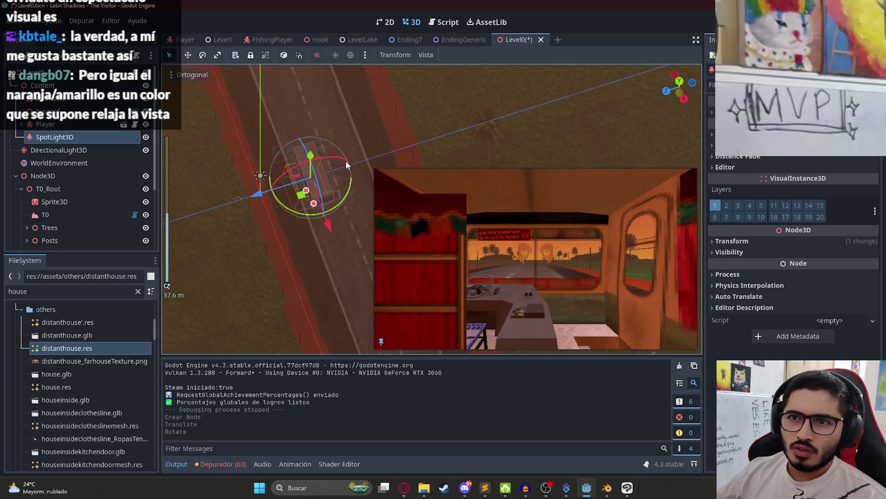
pyautogui.scroll(2, 266, 214)
pyautogui.moveTo(281, 211); pyautogui.dragTo(297, 205)
pyautogui.moveTo(286, 252)
pyautogui.mouseDown()
pyautogui.moveTo(311, 323)
pyautogui.moveTo(295, 259)
pyautogui.moveTo(305, 270)
pyautogui.moveTo(303, 260)
pyautogui.moveTo(308, 288)
pyautogui.moveTo(234, 304)
pyautogui.moveTo(157, 255)
pyautogui.moveTo(206, 282)
pyautogui.moveTo(198, 279)
pyautogui.mouseUp()
pyautogui.scroll(5, 275, 212)
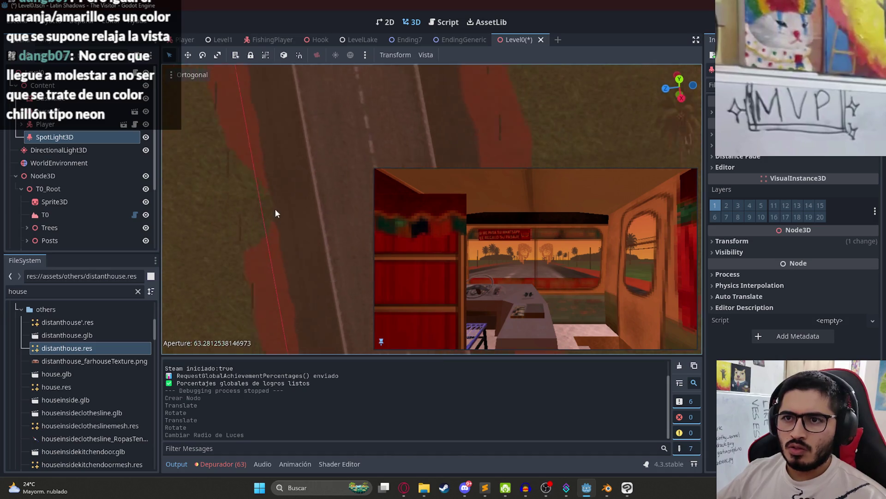
pyautogui.scroll(-3, 278, 199)
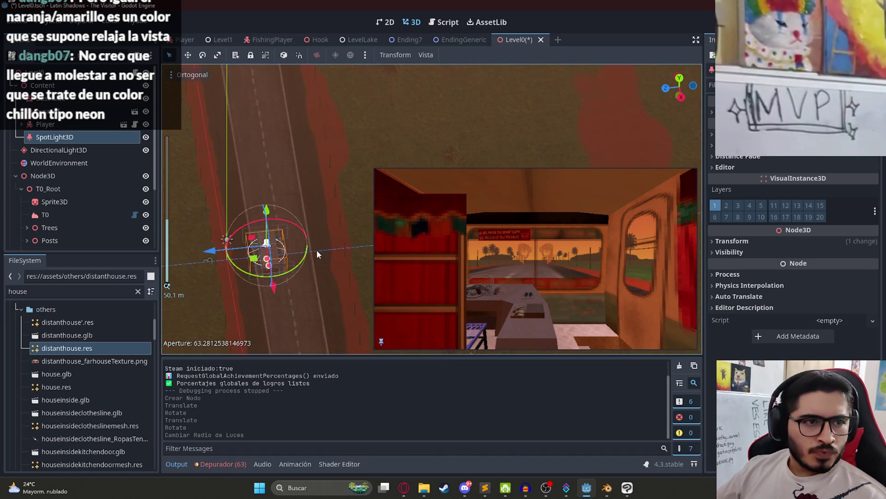
# - Narrow the spotlight's cone, raise it above the bus, shift it along X, and increase Energy
pyautogui.moveTo(300, 182)
pyautogui.mouseDown()
pyautogui.moveTo(328, 281)
pyautogui.moveTo(334, 263)
pyautogui.moveTo(307, 169)
pyautogui.moveTo(322, 130)
pyautogui.moveTo(335, 179)
pyautogui.mouseUp()
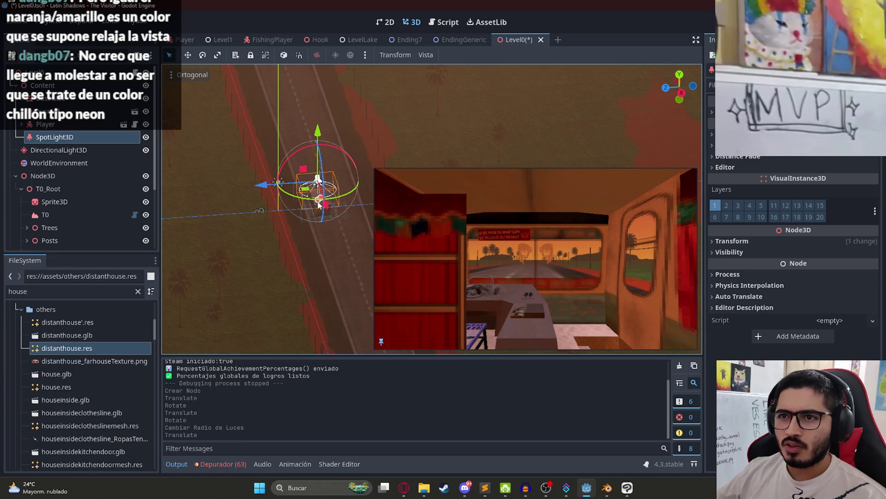
pyautogui.moveTo(318, 214); pyautogui.dragTo(322, 230)
pyautogui.scroll(5, 281, 210)
pyautogui.scroll(3, 283, 213)
pyautogui.moveTo(275, 123)
pyautogui.mouseDown()
pyautogui.moveTo(284, 85)
pyautogui.moveTo(286, 134)
pyautogui.mouseUp()
pyautogui.moveTo(284, 212)
pyautogui.mouseDown()
pyautogui.moveTo(291, 234)
pyautogui.moveTo(289, 220)
pyautogui.mouseUp()
pyautogui.moveTo(273, 141); pyautogui.dragTo(266, 134)
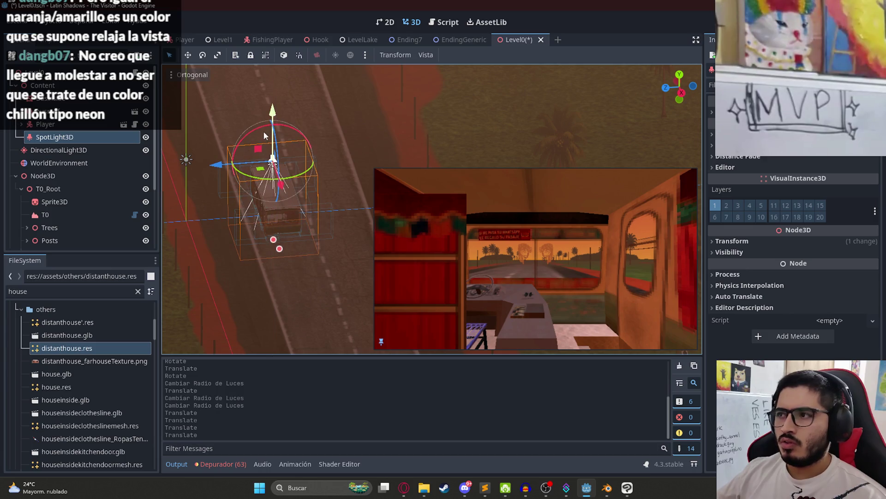
pyautogui.moveTo(795, 163)
pyautogui.mouseDown()
pyautogui.moveTo(843, 166)
pyautogui.moveTo(840, 179)
pyautogui.mouseUp()
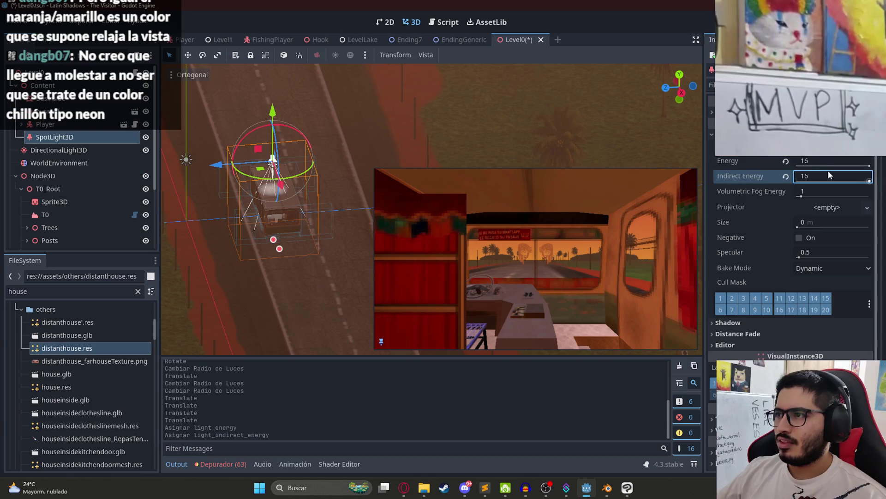
# - Retune the spotlight's range, cone angle and height above the bus
pyautogui.scroll(3, 790, 231)
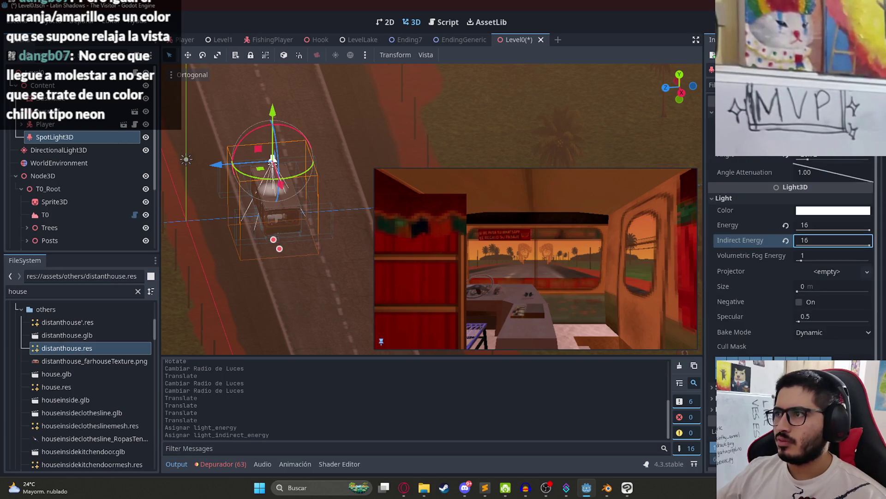
pyautogui.moveTo(831, 127); pyautogui.dragTo(812, 126)
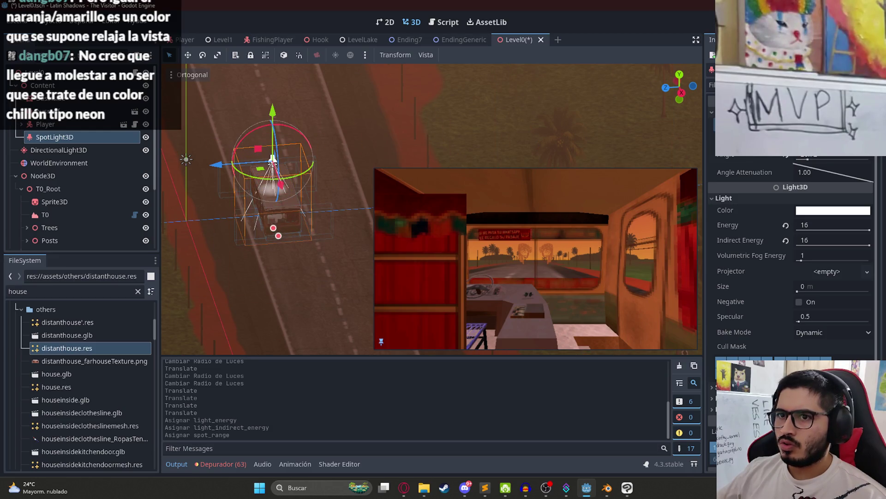
pyautogui.moveTo(278, 119)
pyautogui.mouseDown()
pyautogui.moveTo(278, 94)
pyautogui.moveTo(278, 105)
pyautogui.mouseUp()
pyautogui.moveTo(278, 222); pyautogui.dragTo(295, 243)
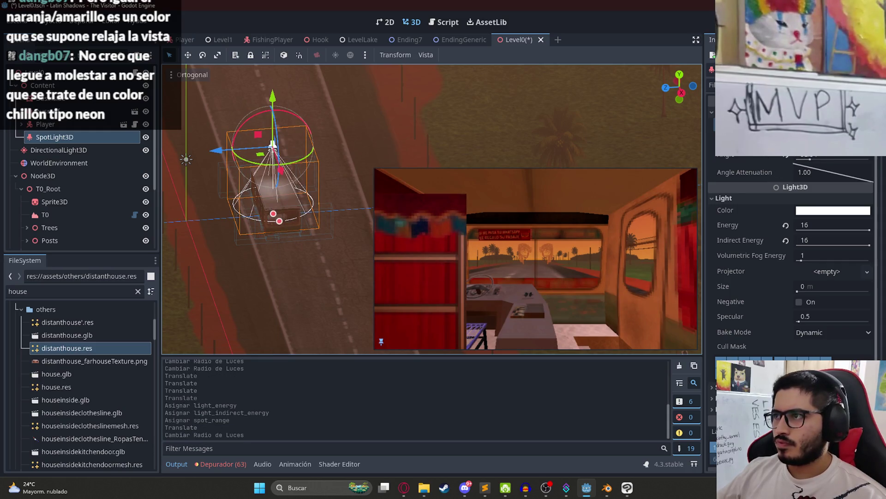
pyautogui.moveTo(826, 139)
pyautogui.mouseDown()
pyautogui.moveTo(854, 138)
pyautogui.moveTo(813, 140)
pyautogui.moveTo(833, 141)
pyautogui.moveTo(807, 158)
pyautogui.moveTo(821, 158)
pyautogui.mouseUp()
pyautogui.moveTo(280, 102)
pyautogui.mouseDown()
pyautogui.moveTo(297, 135)
pyautogui.moveTo(301, 123)
pyautogui.mouseUp()
pyautogui.moveTo(303, 116)
pyautogui.mouseDown()
pyautogui.moveTo(304, 99)
pyautogui.moveTo(309, 110)
pyautogui.mouseUp()
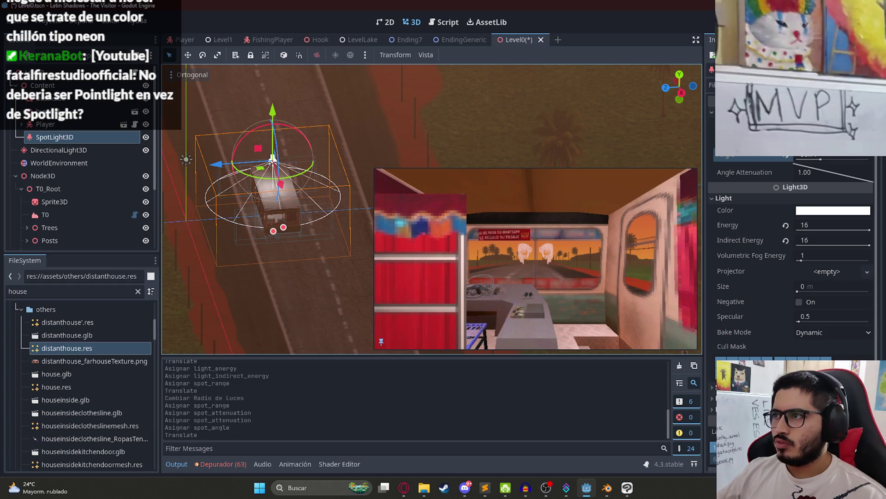
pyautogui.moveTo(273, 160); pyautogui.dragTo(273, 159)
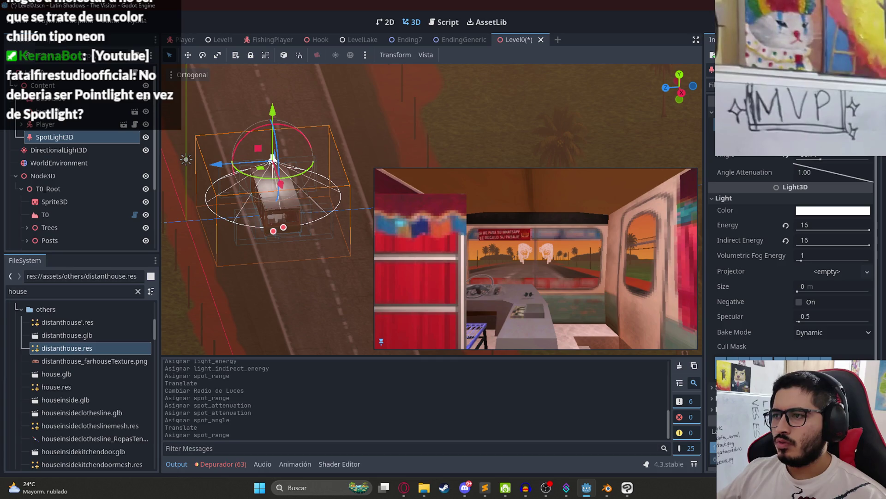
pyautogui.click(51, 124)
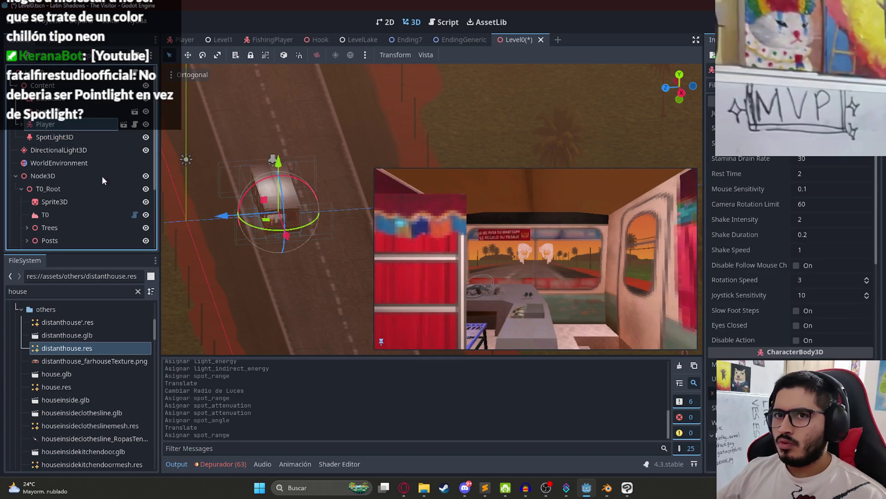
# - Check the camera view down the aisle, reselect the SpotLight3D and open its node options
pyautogui.scroll(-4, 792, 259)
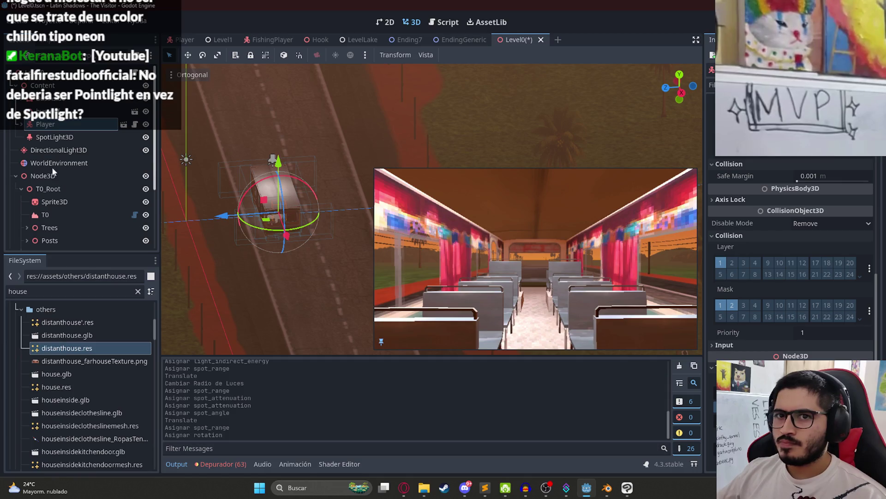
pyautogui.scroll(-4, 16, 178)
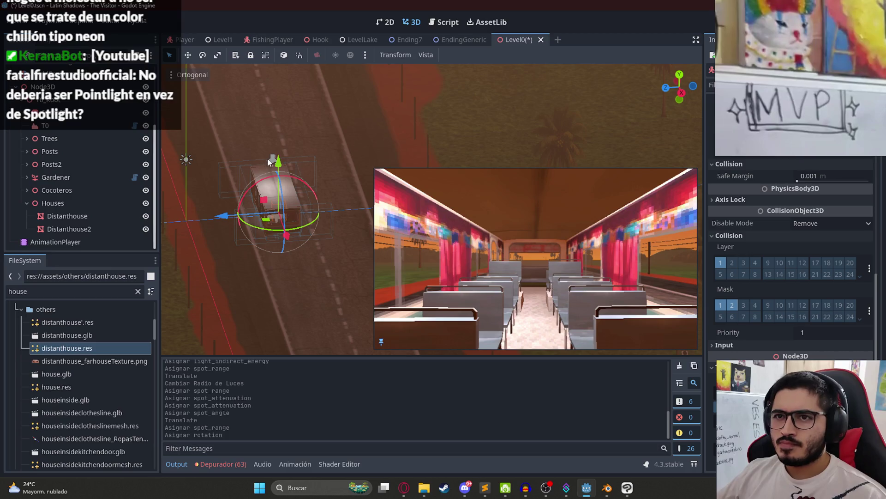
pyautogui.click(282, 114)
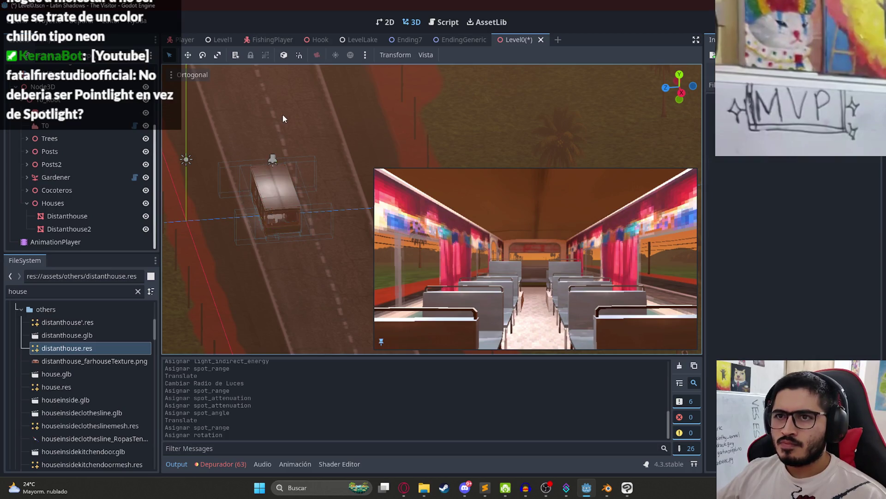
pyautogui.click(273, 159)
pyautogui.scroll(1, 80, 120)
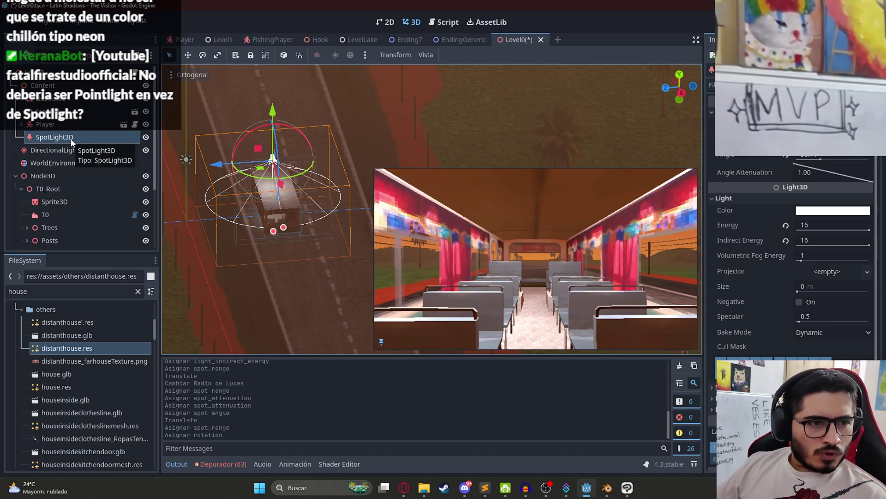
pyautogui.rightClick(71, 138)
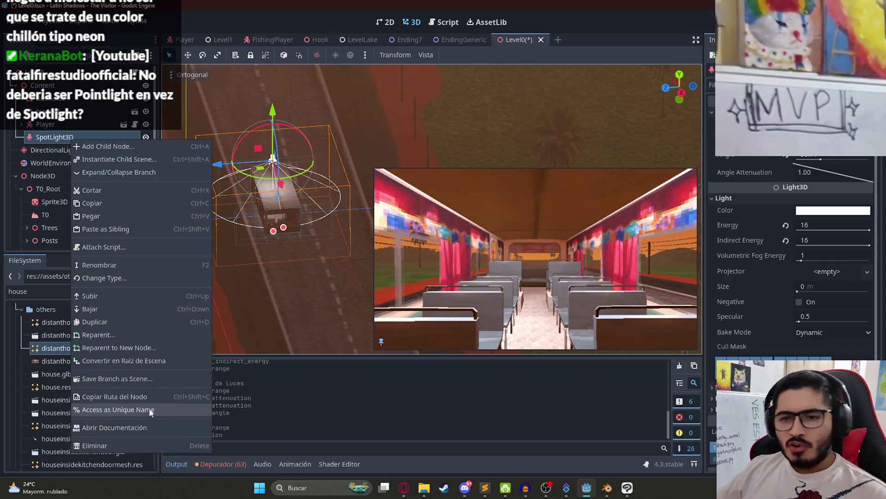
# - Delete the SpotLight3D and undo a PointLight2D accidentally added via a 'pointlight' search
pyautogui.click(130, 445)
pyautogui.rightClick(51, 121)
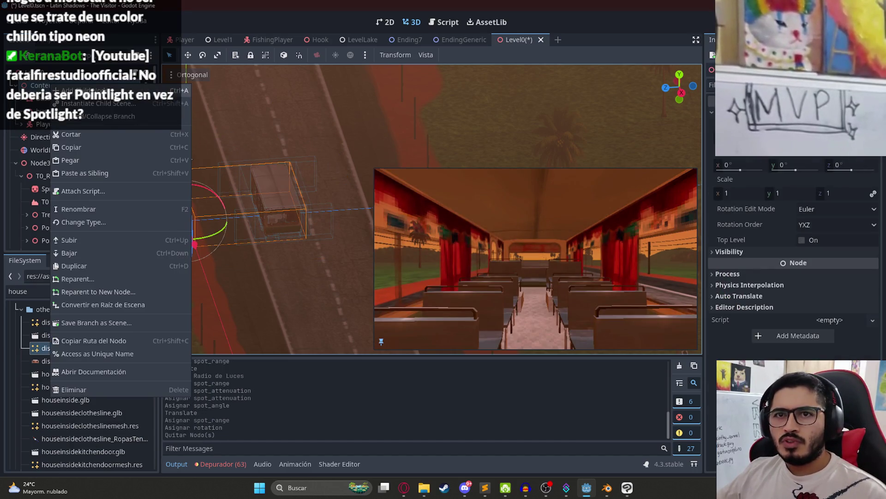
pyautogui.click(65, 125)
pyautogui.write('pointlight')
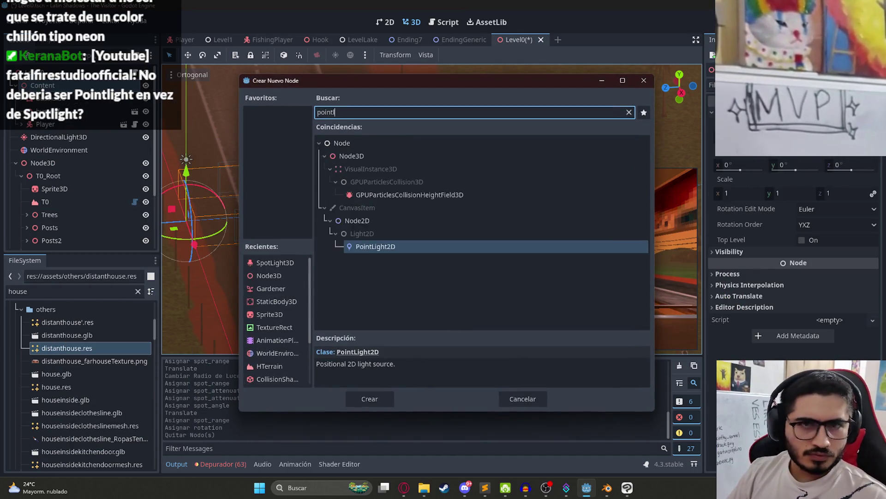
pyautogui.press('Return')
pyautogui.hotkey('ctrl', 'z')
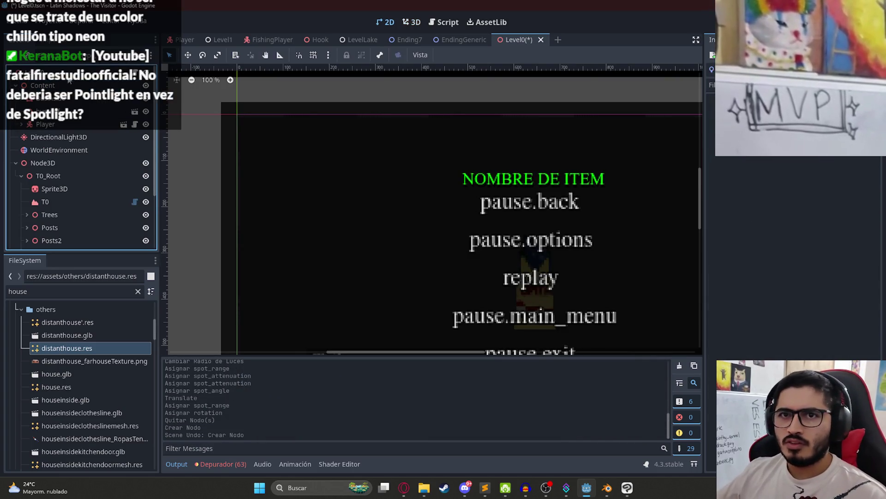
# - In the 3D view, add an OmniLight3D child found by searching 'light'
pyautogui.click(416, 22)
pyautogui.rightClick(59, 86)
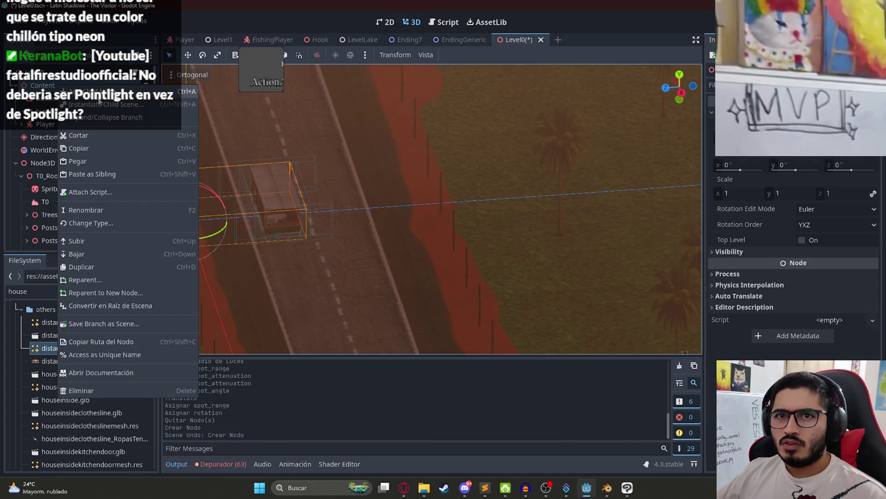
pyautogui.click(79, 91)
pyautogui.write('light')
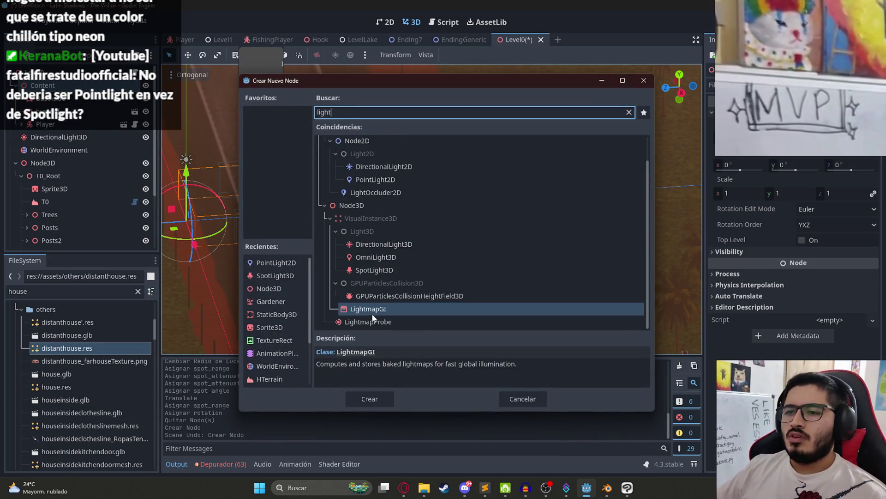
pyautogui.doubleClick(376, 258)
pyautogui.moveTo(374, 201)
pyautogui.mouseDown()
pyautogui.moveTo(311, 193)
pyautogui.moveTo(290, 202)
pyautogui.moveTo(392, 242)
pyautogui.mouseUp()
# - Move the omni light along X and check it through the player camera preview
pyautogui.moveTo(283, 251); pyautogui.dragTo(344, 255)
pyautogui.click(21, 124)
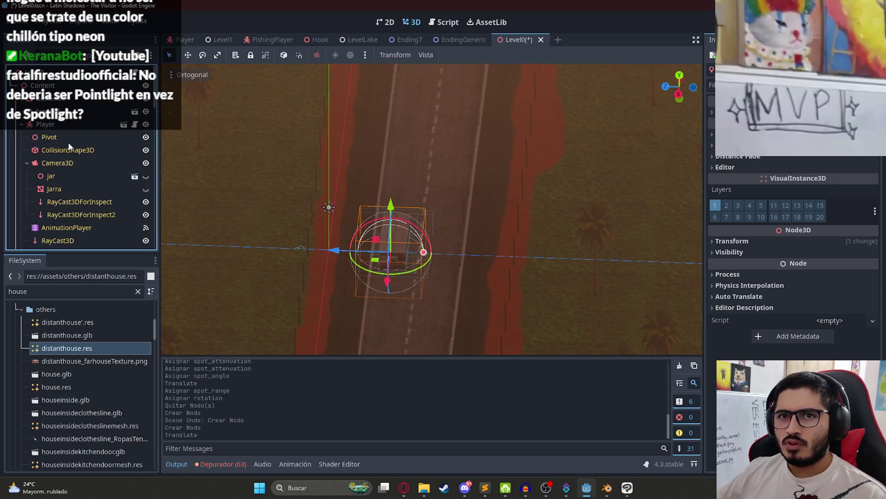
pyautogui.click(68, 162)
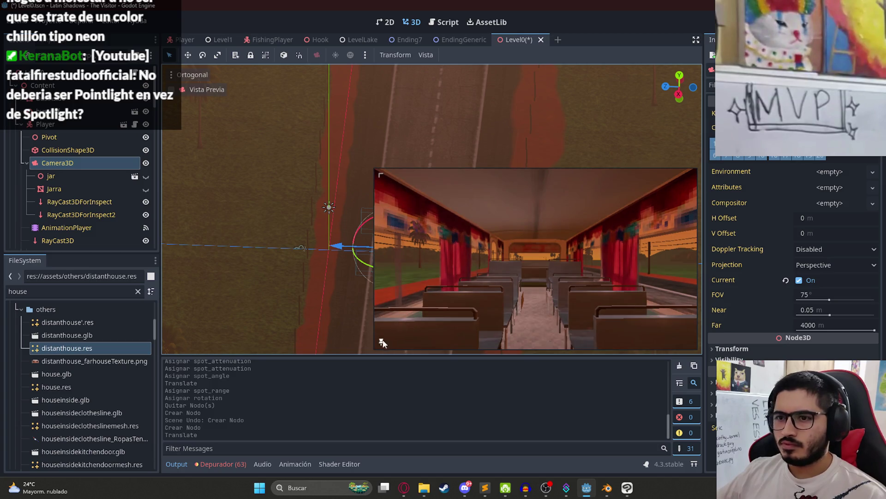
pyautogui.click(21, 125)
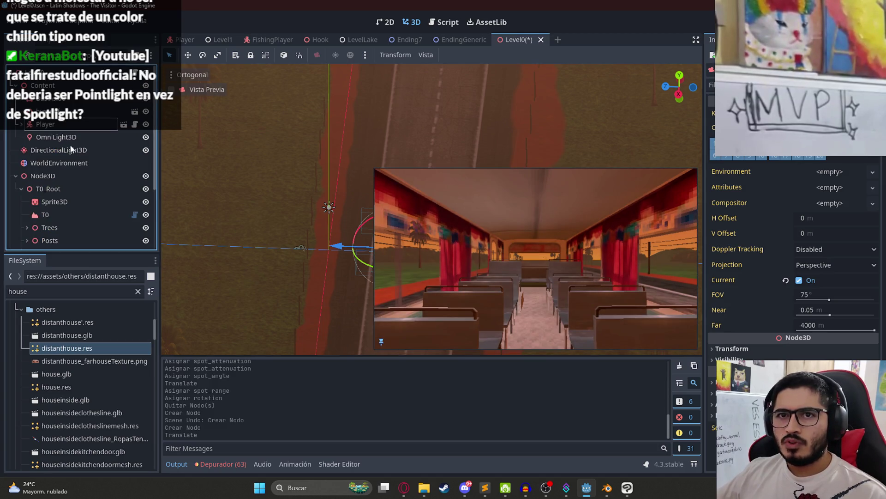
pyautogui.click(56, 137)
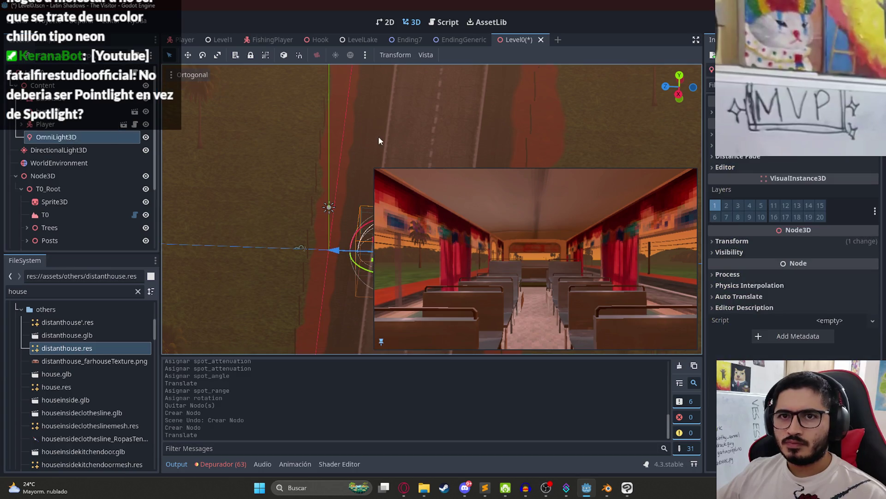
# - Lower the omni light, shift it along Z, adjust its radius and save the level
pyautogui.press('f')
pyautogui.moveTo(297, 171)
pyautogui.mouseDown()
pyautogui.moveTo(267, 180)
pyautogui.moveTo(270, 228)
pyautogui.moveTo(270, 153)
pyautogui.moveTo(270, 178)
pyautogui.moveTo(271, 167)
pyautogui.mouseUp()
pyautogui.moveTo(224, 211); pyautogui.dragTo(233, 211)
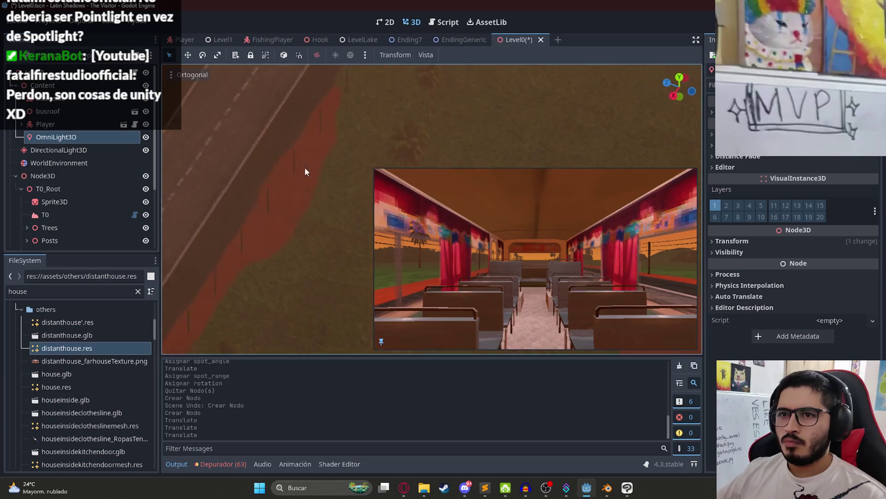
pyautogui.scroll(-3, 307, 168)
pyautogui.scroll(5, 273, 219)
pyautogui.moveTo(257, 199)
pyautogui.mouseDown()
pyautogui.moveTo(297, 198)
pyautogui.moveTo(271, 203)
pyautogui.mouseUp()
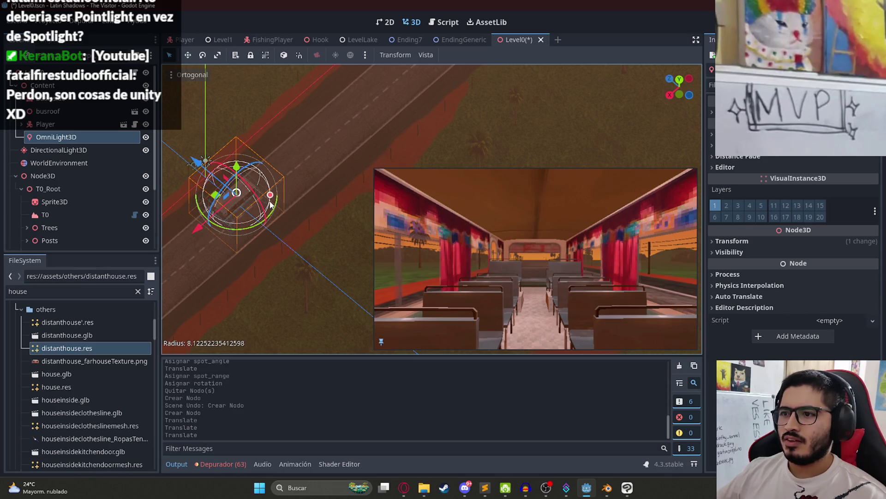
pyautogui.hotkey('ctrl', 's')
# - Toggle the light to compare, adjust its attenuation, save, and set Shadow Mode to Cube
pyautogui.click(60, 127)
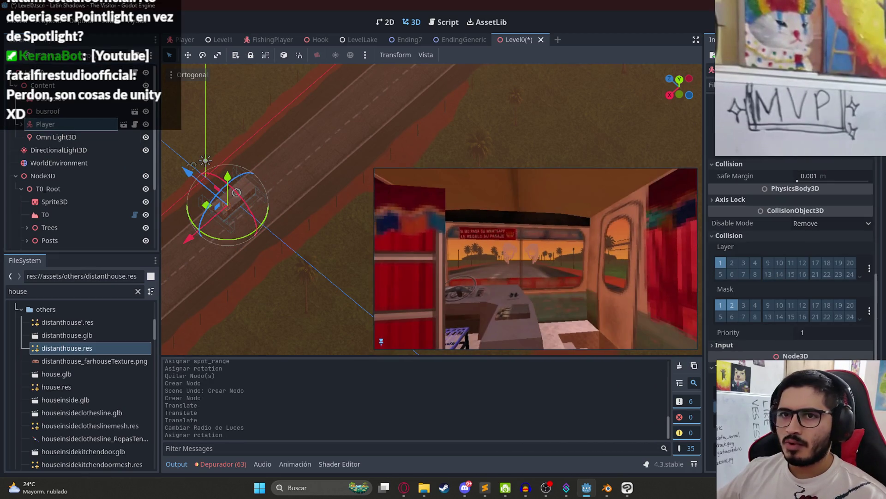
pyautogui.click(102, 137)
pyautogui.click(146, 138)
pyautogui.click(146, 138)
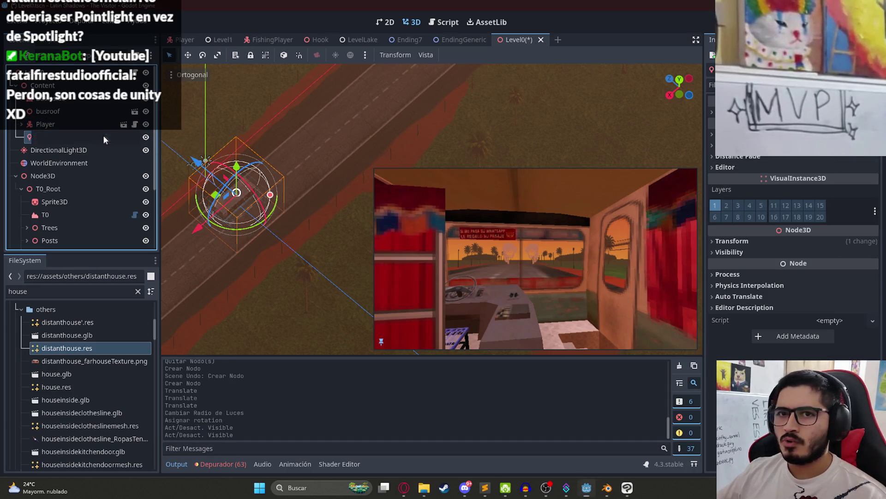
pyautogui.scroll(2, 794, 231)
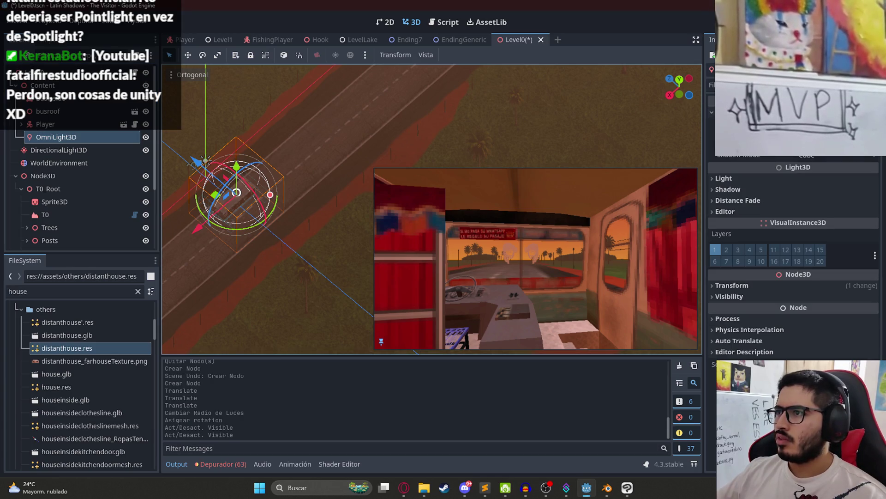
pyautogui.moveTo(813, 141)
pyautogui.mouseDown()
pyautogui.moveTo(831, 141)
pyautogui.moveTo(821, 141)
pyautogui.mouseUp()
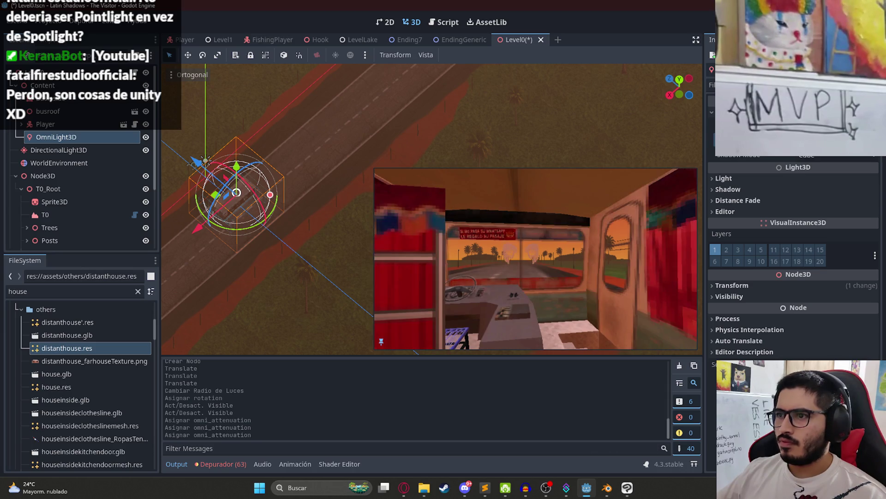
pyautogui.hotkey('ctrl', 's')
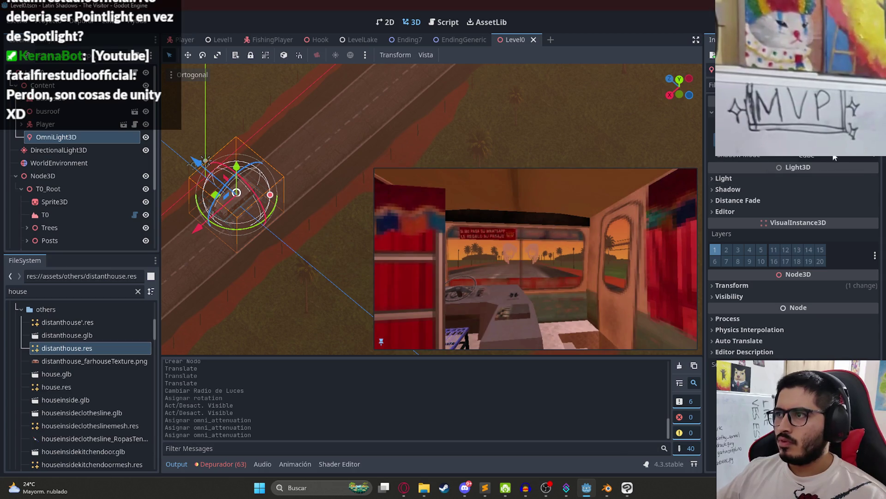
pyautogui.click(832, 169)
pyautogui.click(817, 182)
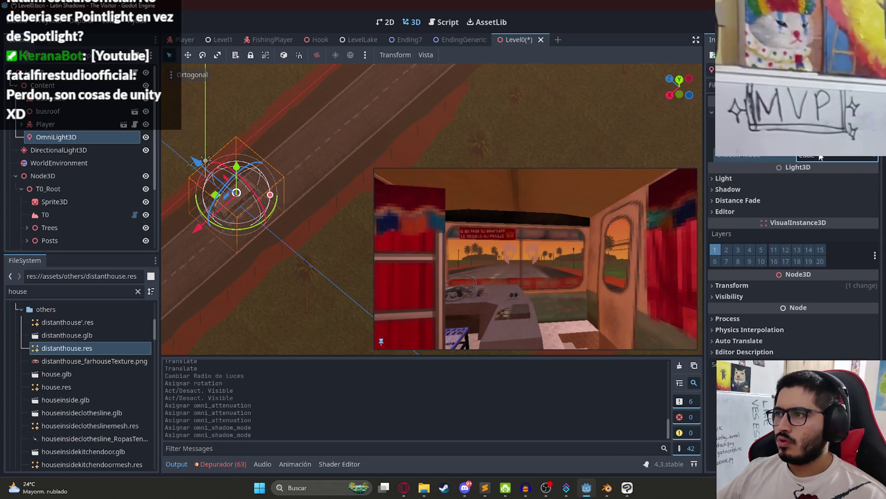
# - Shrink the omni light's range and save Level0 from the scene tab menu
pyautogui.moveTo(270, 195)
pyautogui.mouseDown()
pyautogui.moveTo(307, 193)
pyautogui.moveTo(250, 194)
pyautogui.moveTo(306, 195)
pyautogui.moveTo(261, 194)
pyautogui.mouseUp()
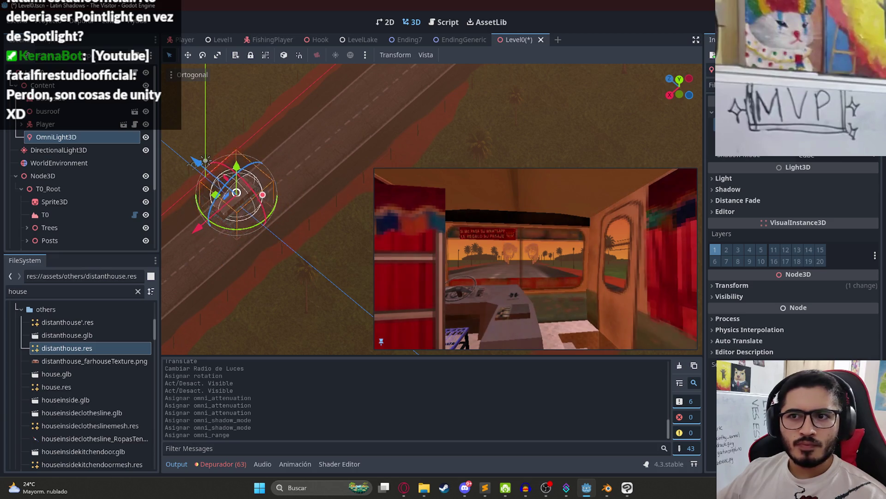
pyautogui.rightClick(515, 40)
pyautogui.click(559, 115)
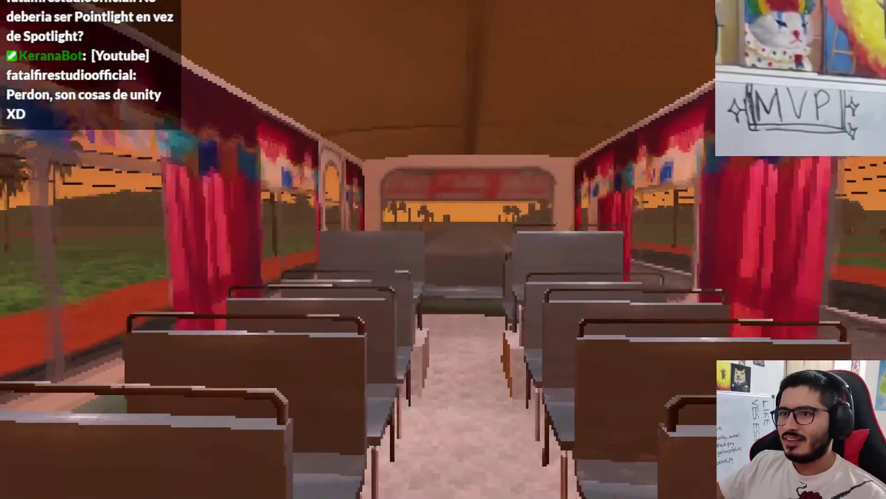
# - Walk down the bus aisle in the running game, stop it, and lower the light
pyautogui.press('w')
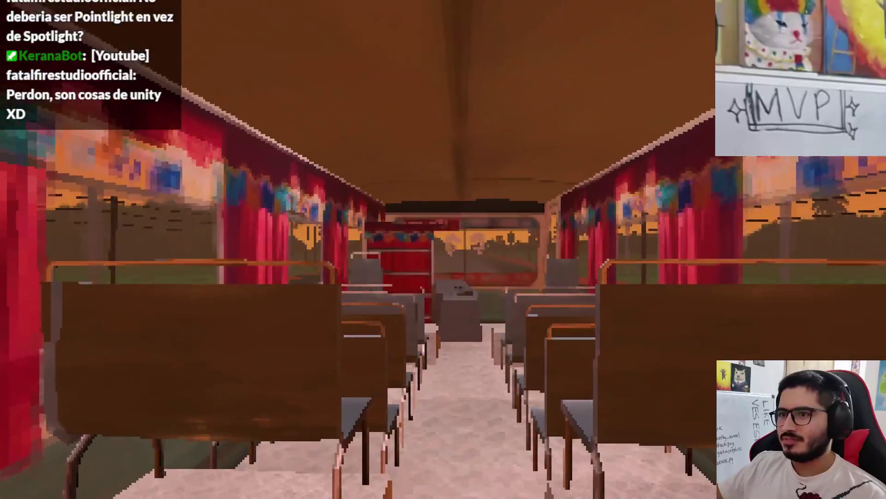
pyautogui.press('w')
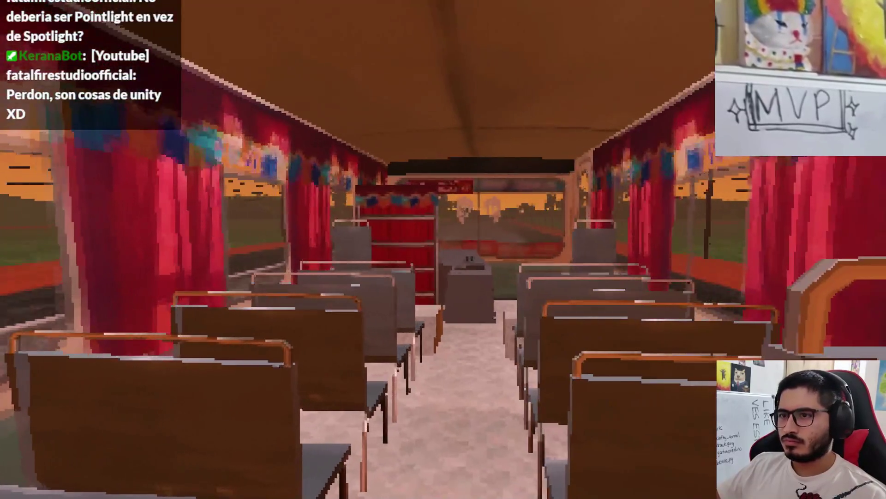
pyautogui.press('F8')
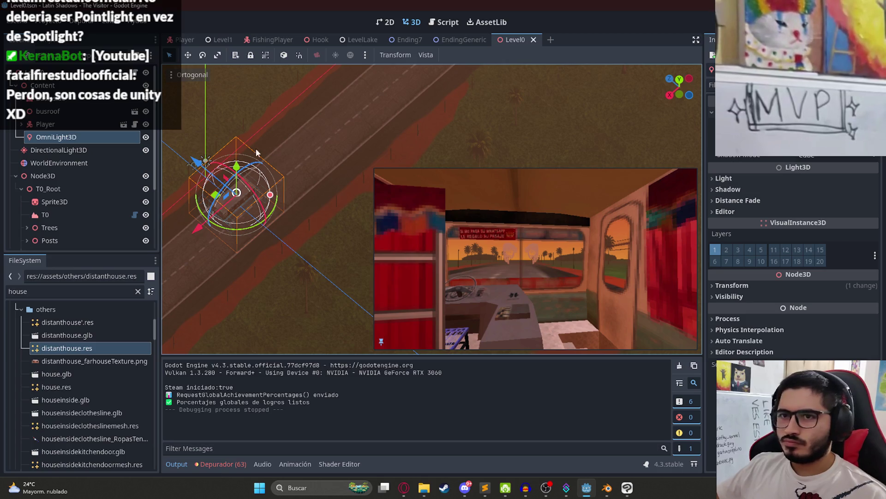
pyautogui.moveTo(238, 168)
pyautogui.mouseDown()
pyautogui.moveTo(238, 208)
pyautogui.moveTo(243, 169)
pyautogui.moveTo(251, 164)
pyautogui.moveTo(251, 171)
pyautogui.mouseUp()
# - Save and play Level0 from its tab menu, then pause and quit the test run
pyautogui.hotkey('ctrl', 's')
pyautogui.rightClick(513, 41)
pyautogui.click(553, 116)
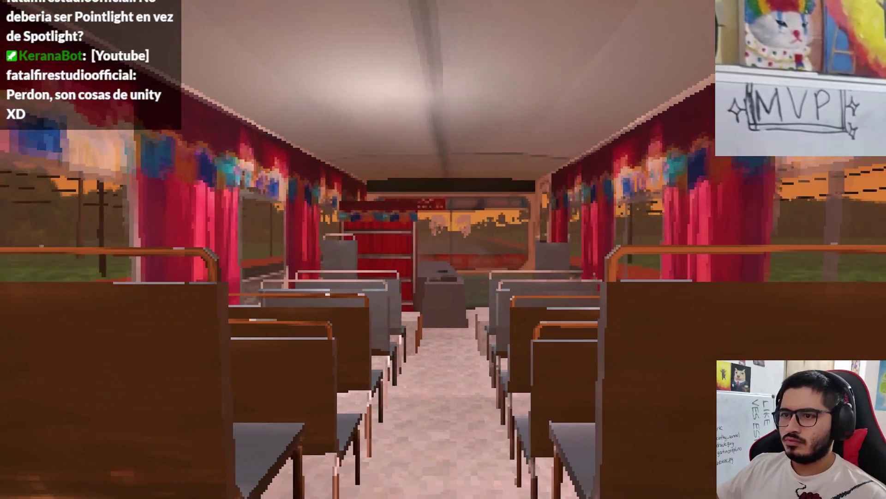
pyautogui.press('Escape')
pyautogui.click(471, 355)
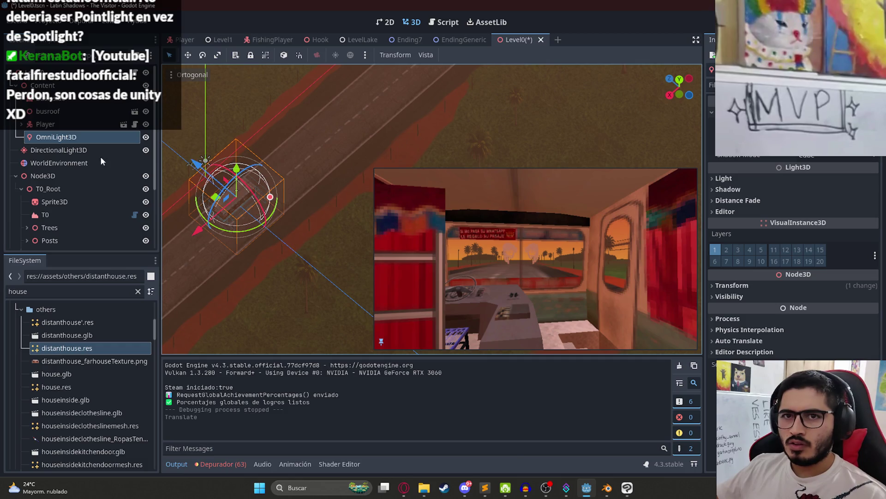
# - Nudge the omni light's X and Z positions in the Inspector, undoing an overshoot
pyautogui.click(96, 124)
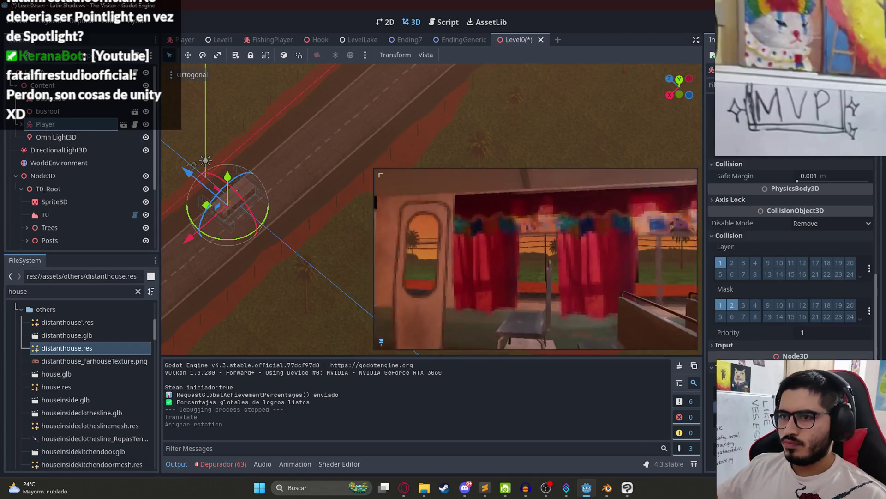
pyautogui.click(84, 137)
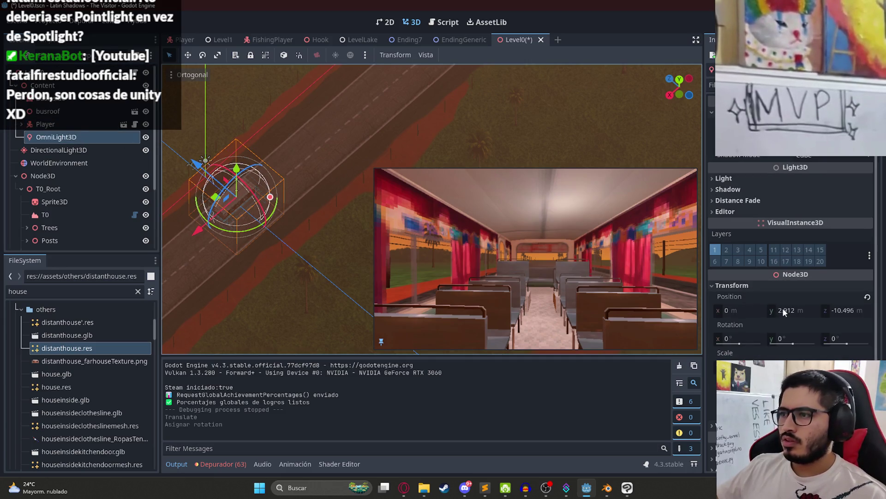
pyautogui.moveTo(784, 310)
pyautogui.mouseDown()
pyautogui.moveTo(791, 311)
pyautogui.moveTo(732, 311)
pyautogui.mouseUp()
pyautogui.hotkey('ctrl', 'z')
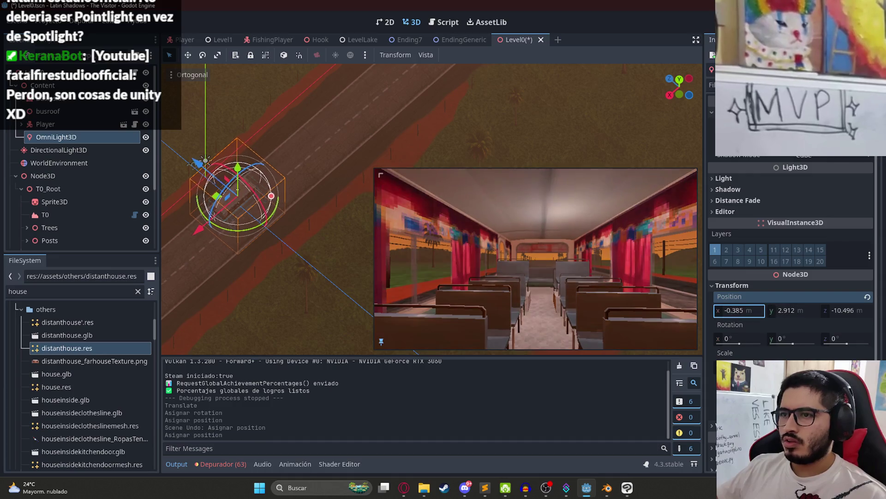
pyautogui.hotkey('ctrl', 'z')
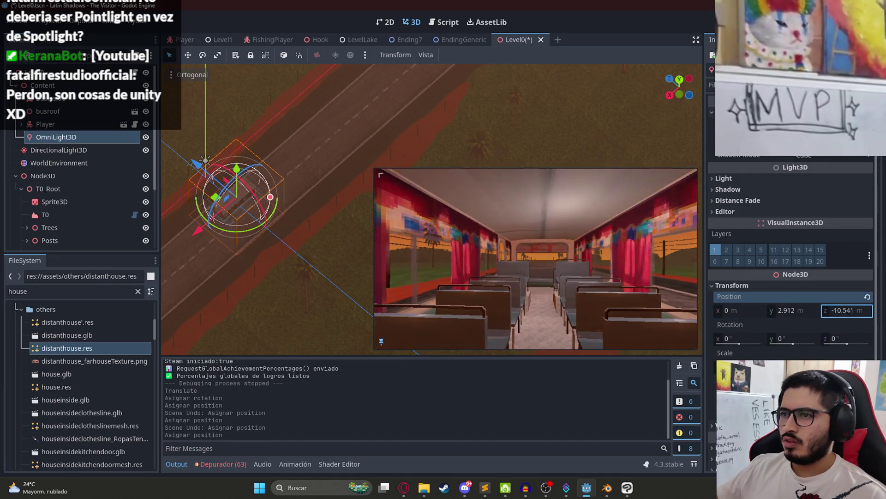
pyautogui.moveTo(845, 311); pyautogui.dragTo(854, 310)
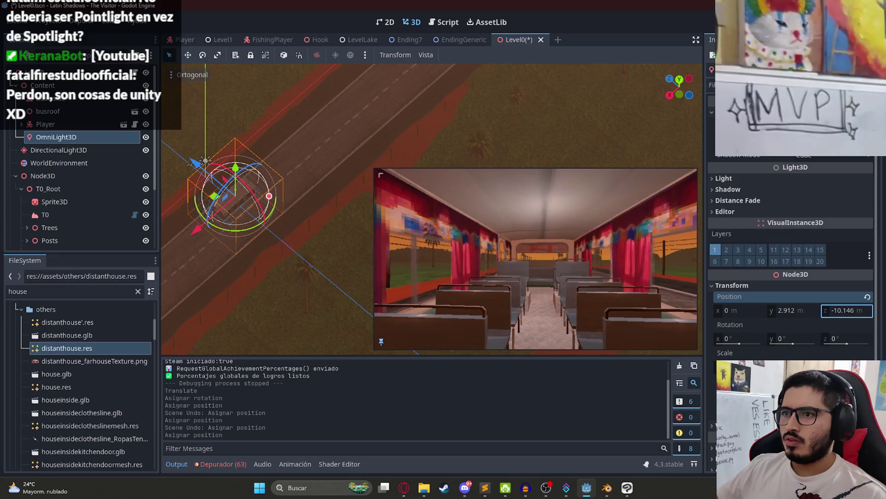
pyautogui.moveTo(737, 308); pyautogui.dragTo(787, 308)
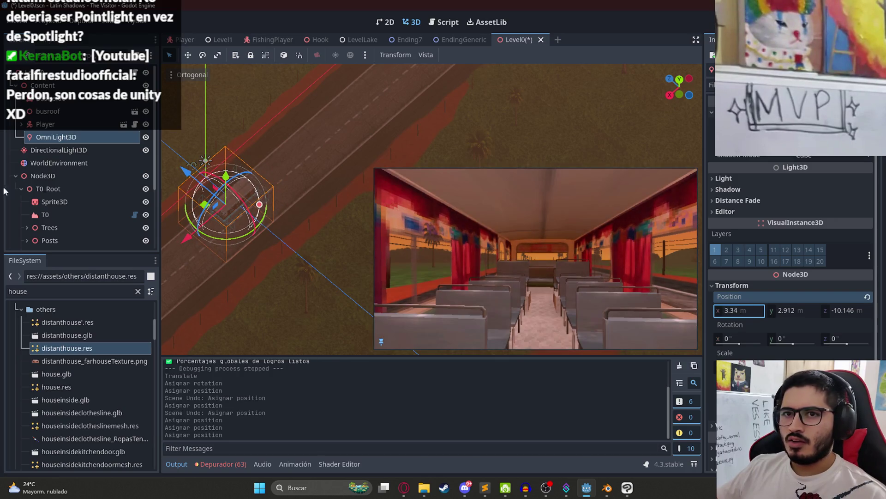
# - Check the camera view, fine-tune the light's Y and X positions, and save Level0
pyautogui.click(46, 124)
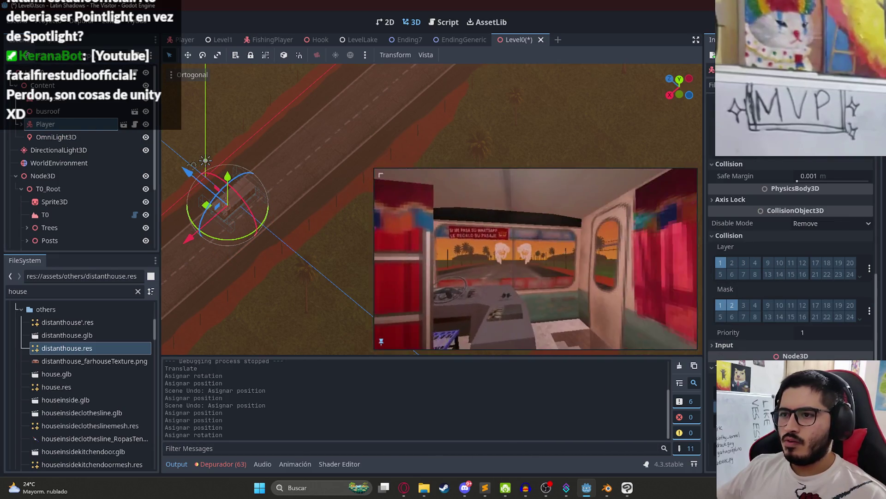
pyautogui.click(83, 134)
pyautogui.moveTo(793, 310); pyautogui.dragTo(853, 316)
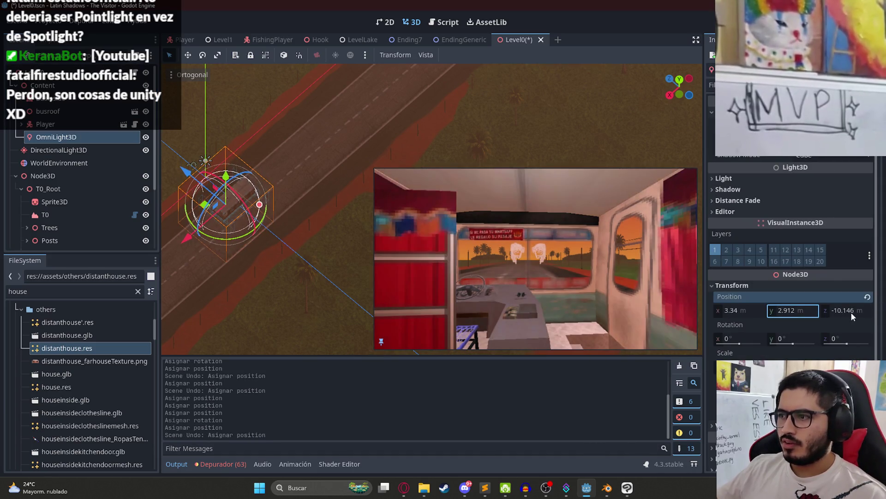
pyautogui.moveTo(739, 310)
pyautogui.mouseDown()
pyautogui.moveTo(787, 311)
pyautogui.moveTo(766, 311)
pyautogui.mouseUp()
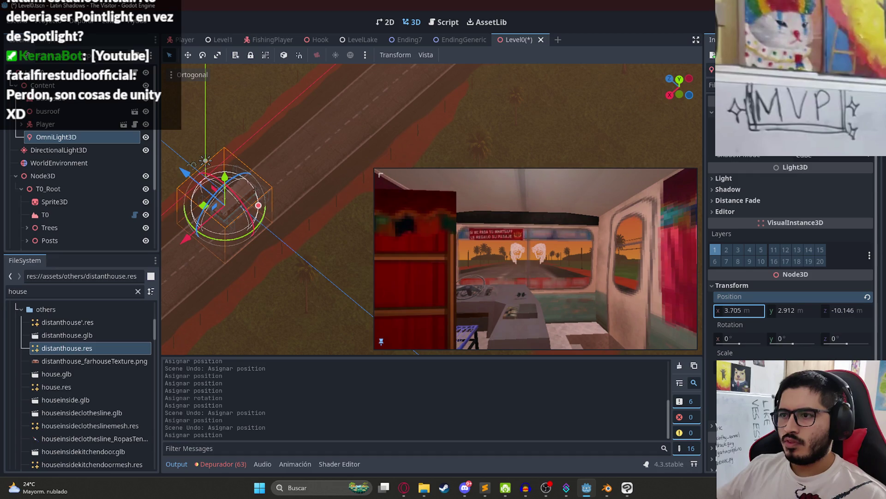
pyautogui.hotkey('ctrl', 's')
pyautogui.rightClick(511, 37)
pyautogui.click(555, 142)
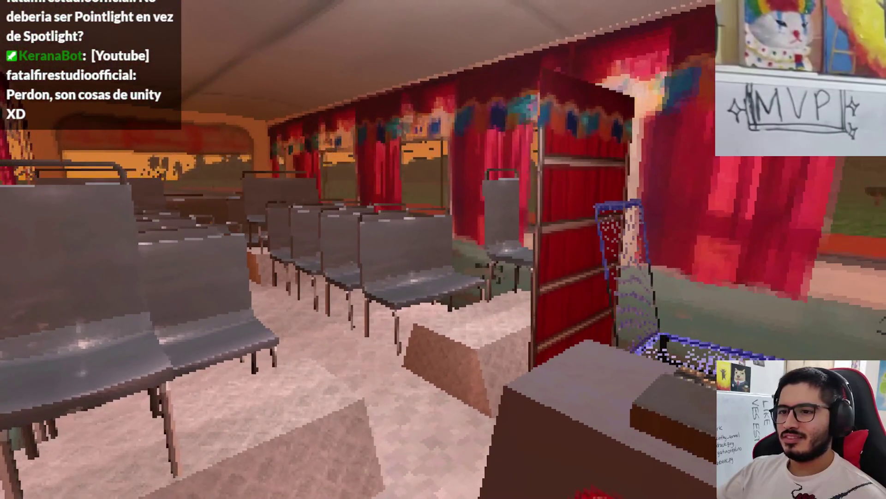
# - Open the pause menu with Esc and exit the game back to the editor
pyautogui.press('Escape')
pyautogui.click(439, 366)
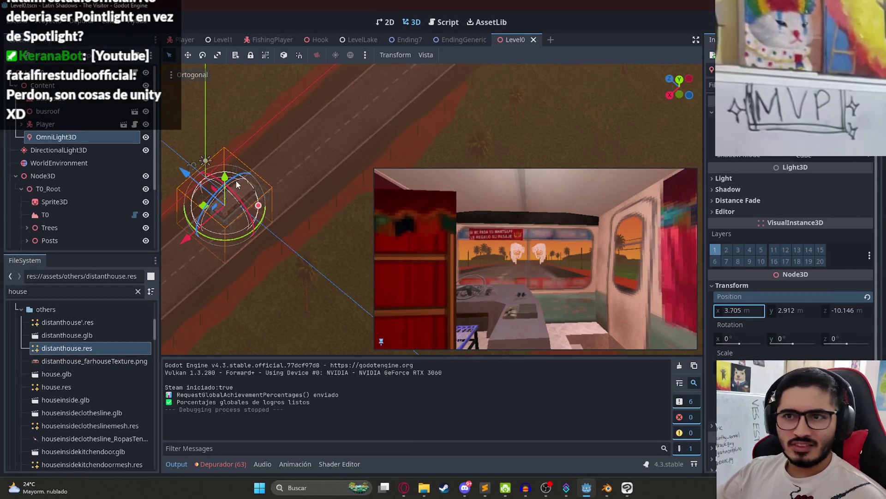
# - Widen the omni light's radius to about 14 m, playtest the Level0 scene, then quit the game
pyautogui.scroll(3, 277, 171)
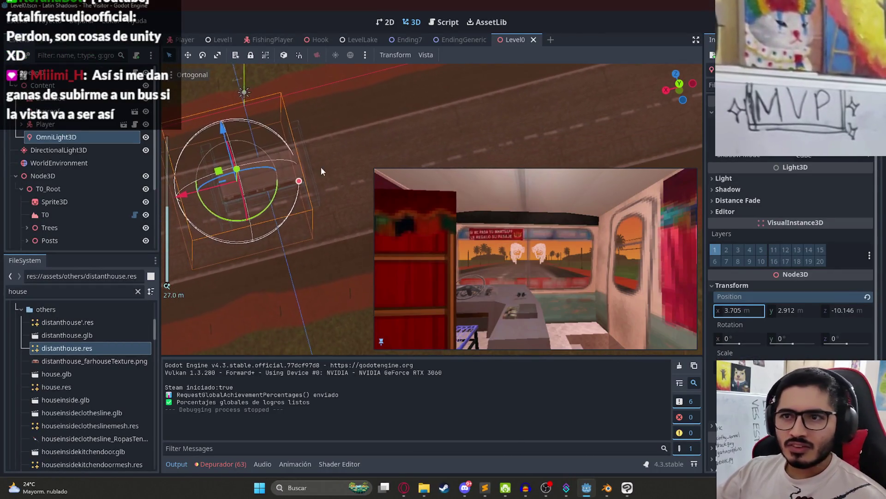
pyautogui.moveTo(300, 181); pyautogui.dragTo(346, 180)
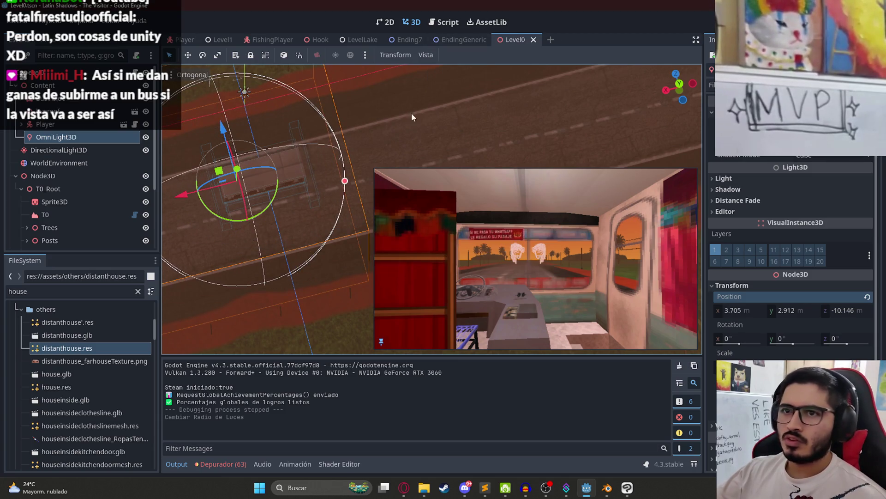
pyautogui.rightClick(516, 40)
pyautogui.click(545, 115)
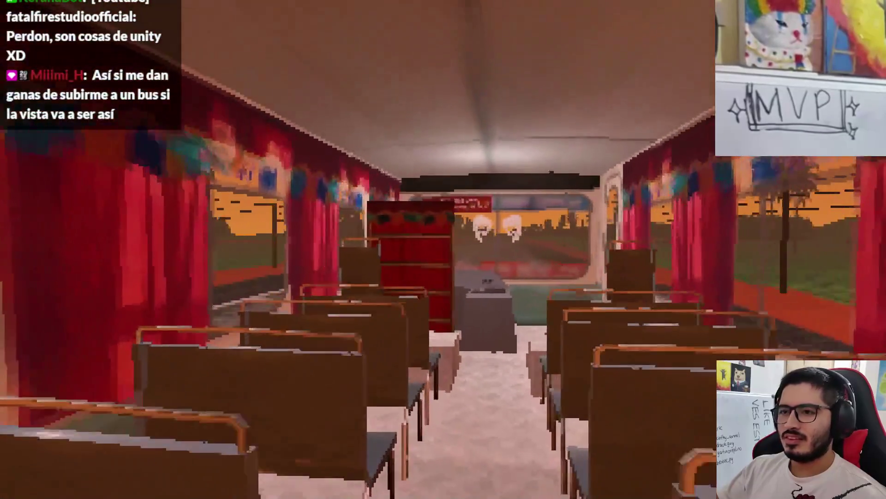
pyautogui.press('Escape')
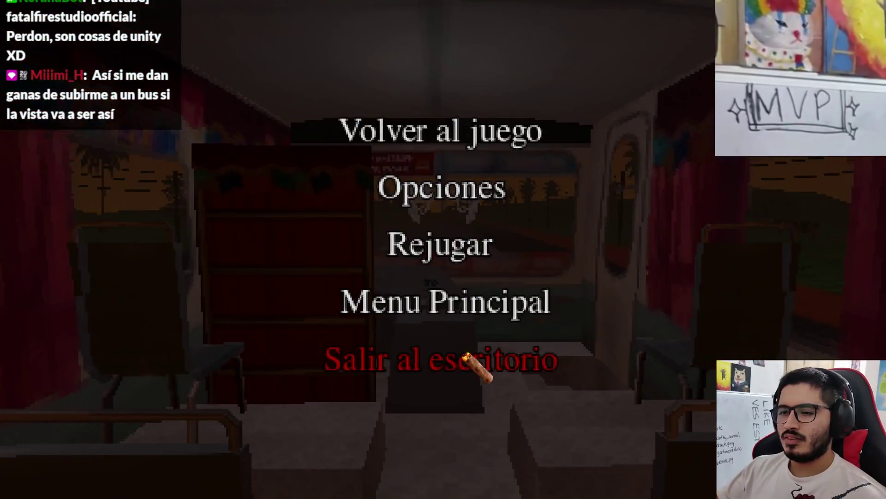
pyautogui.click(461, 360)
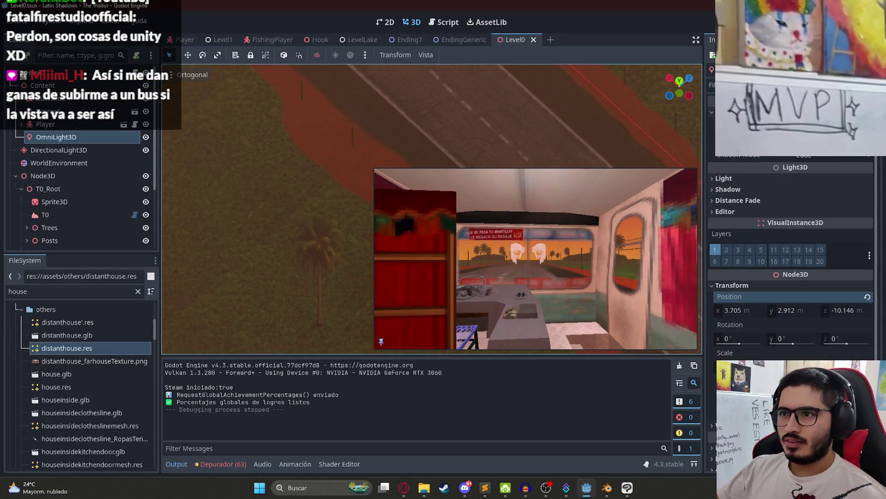
# - Shrink the omni light's radius to about 1.8 m, revert Energy to 1, and adjust Indirect Energy
pyautogui.scroll(-5, 332, 150)
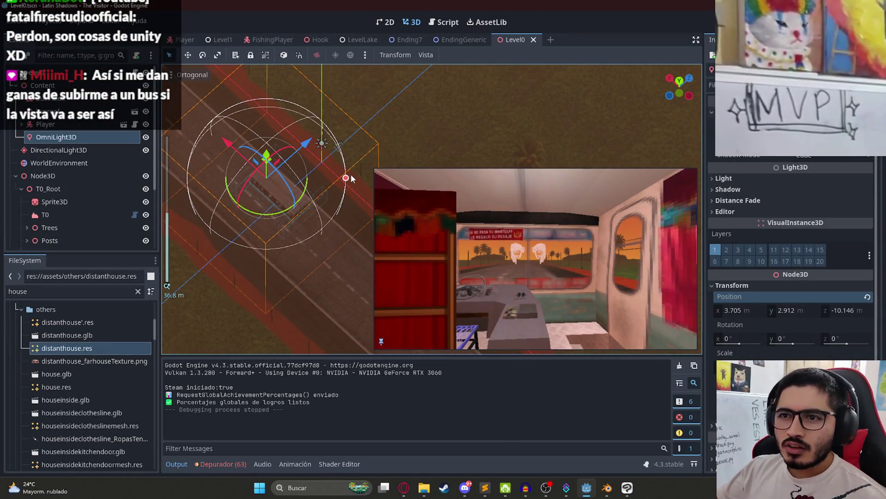
pyautogui.moveTo(344, 176)
pyautogui.mouseDown()
pyautogui.moveTo(270, 172)
pyautogui.moveTo(287, 177)
pyautogui.mouseUp()
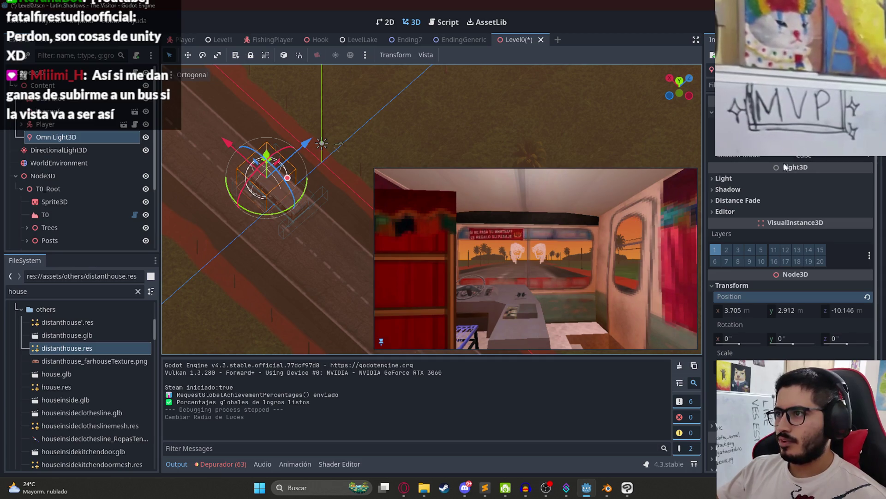
pyautogui.click(786, 178)
pyautogui.moveTo(801, 210); pyautogui.dragTo(800, 210)
pyautogui.hotkey('ctrl', 'z')
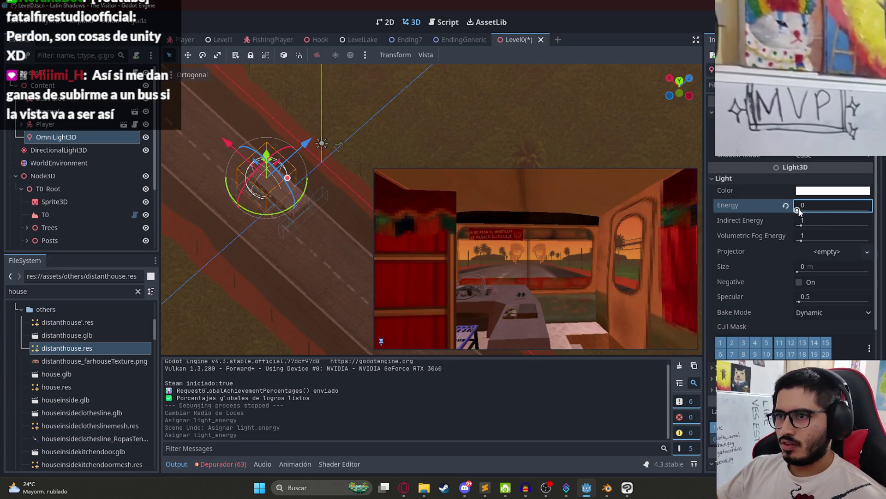
pyautogui.hotkey('ctrl', 'z')
pyautogui.moveTo(801, 225)
pyautogui.mouseDown()
pyautogui.moveTo(869, 226)
pyautogui.moveTo(703, 231)
pyautogui.mouseUp()
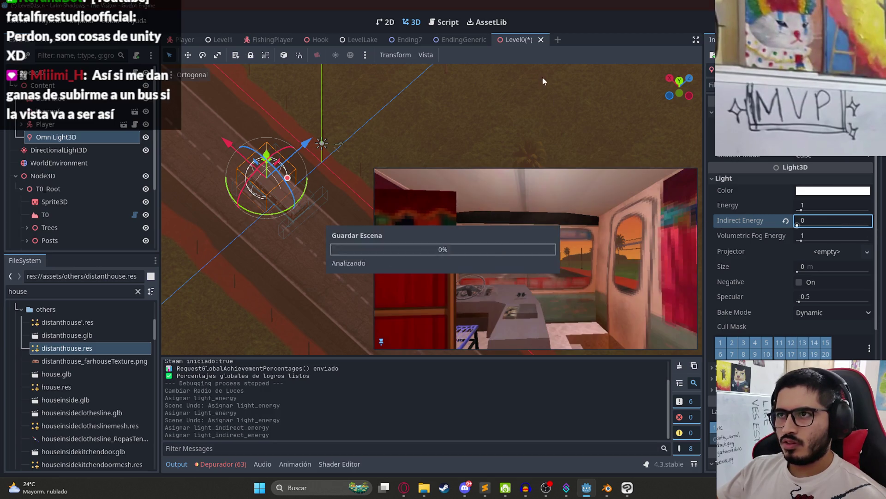
pyautogui.rightClick(517, 39)
# - Save and playtest Level0 to check the new lighting, then quit and switch to the browser
pyautogui.click(561, 116)
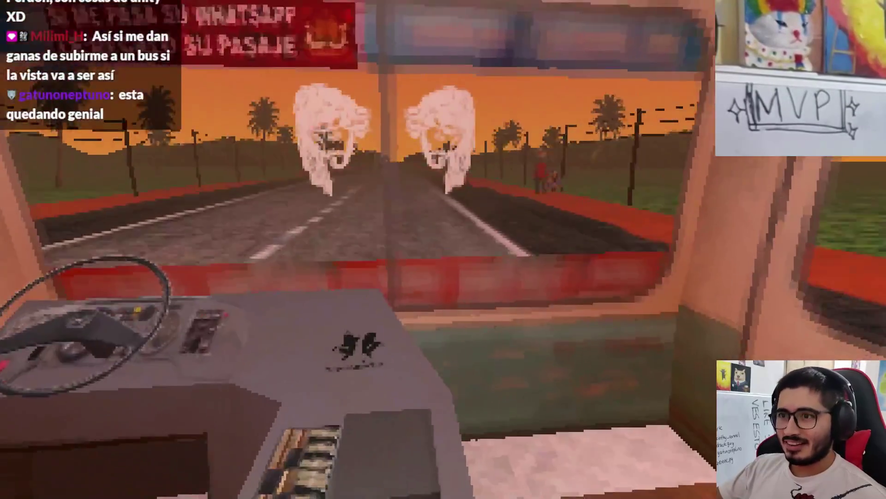
pyautogui.press('Escape')
pyautogui.press('F8')
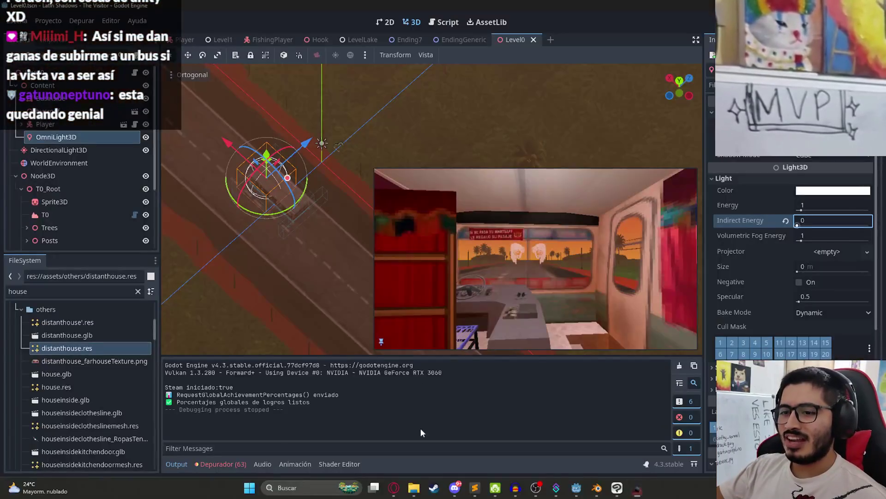
pyautogui.click(401, 489)
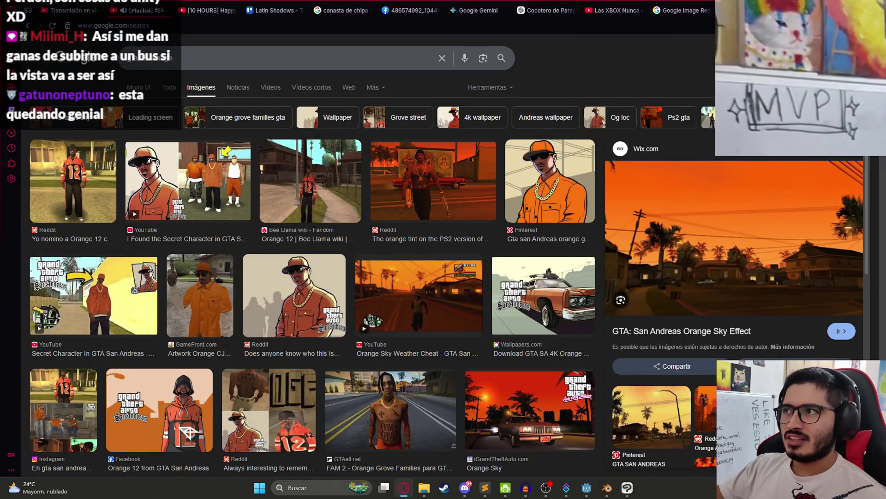
# - Search Google for pixabay in a new tab, visit the Pixabay site, and return to the results
pyautogui.hotkey('ctrl', 't')
pyautogui.write('pixa')
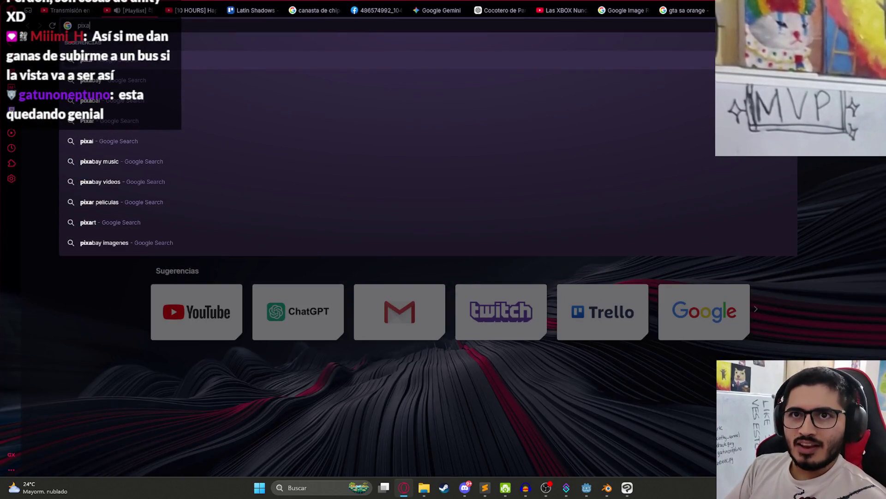
pyautogui.write('y')
pyautogui.press('Return')
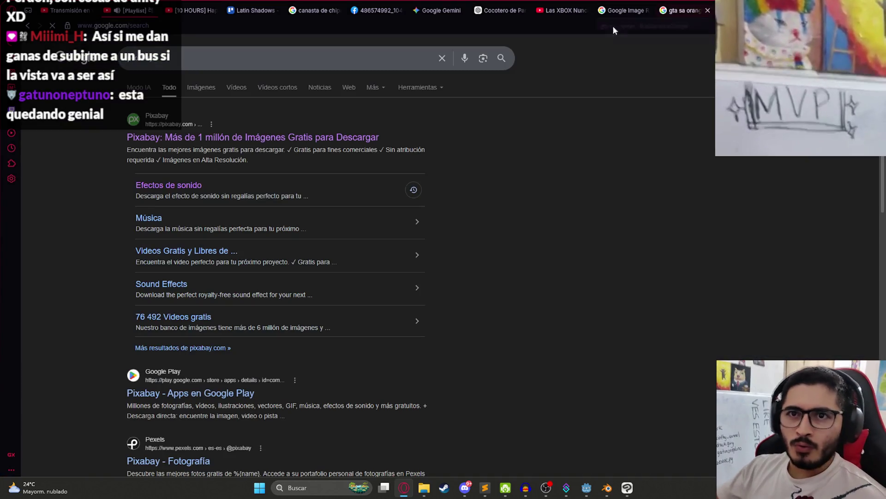
pyautogui.click(190, 144)
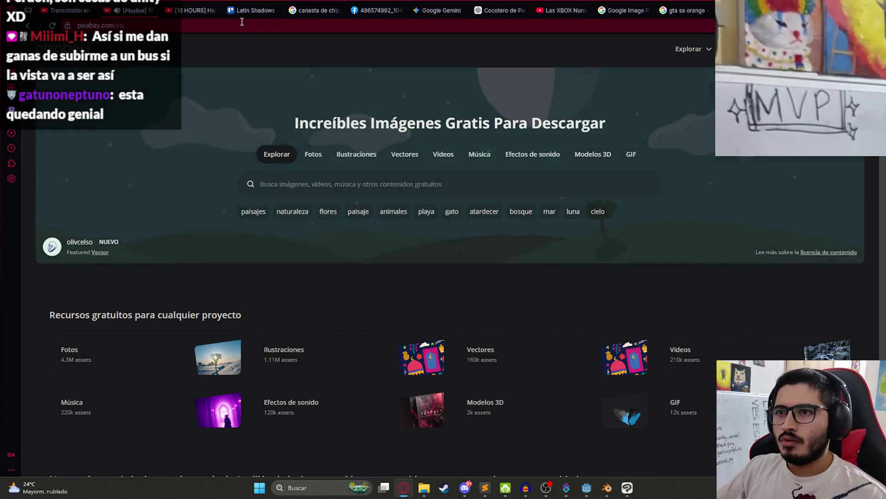
pyautogui.click(226, 25)
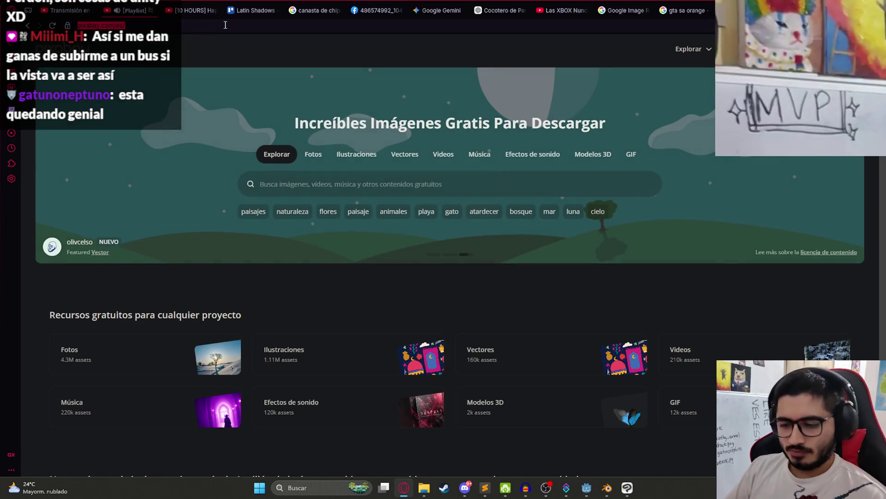
pyautogui.write('pixabay')
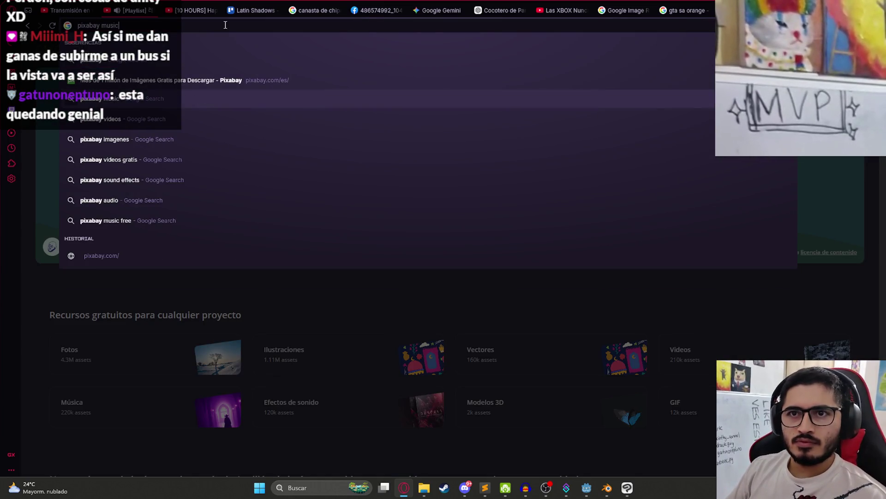
pyautogui.press('Return')
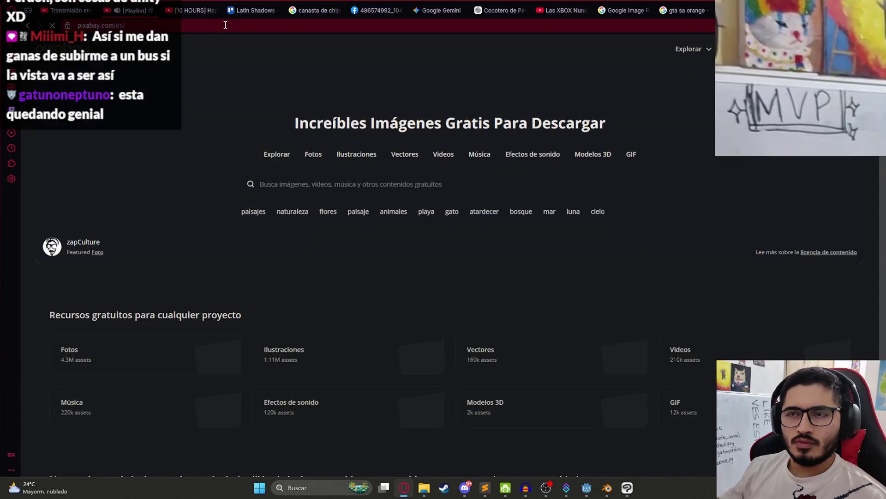
pyautogui.hotkey('alt', 'Left')
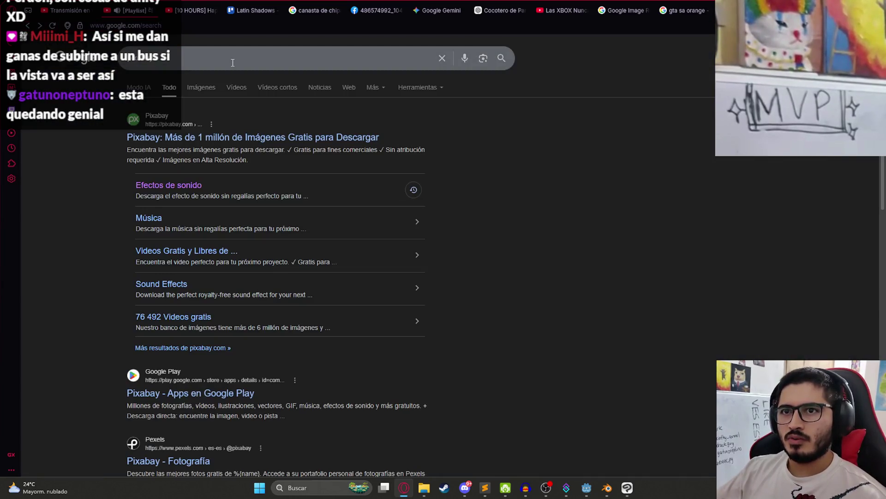
# - Refine the Google search to 'pixabay audio', then to 'pixabay sound effects'
pyautogui.click(231, 62)
pyautogui.write('audio')
pyautogui.press('Return')
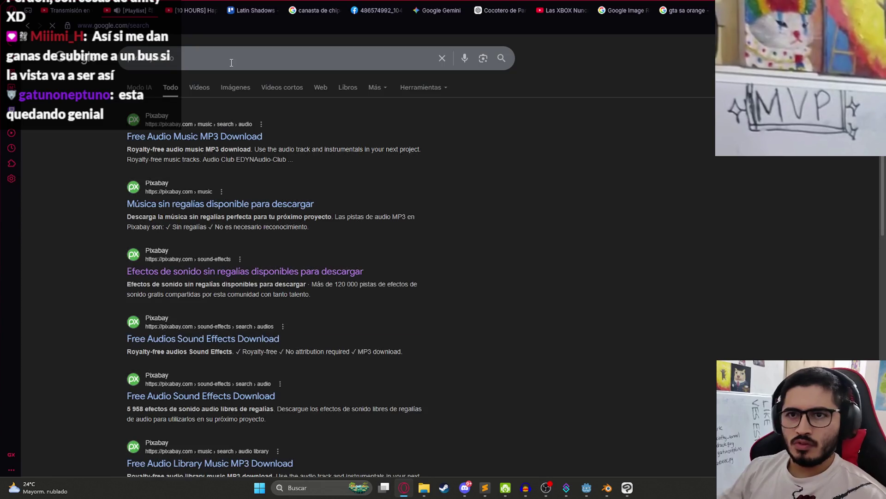
pyautogui.click(162, 63)
pyautogui.hotkey('ctrl', 'a')
pyautogui.press('BackSpace')
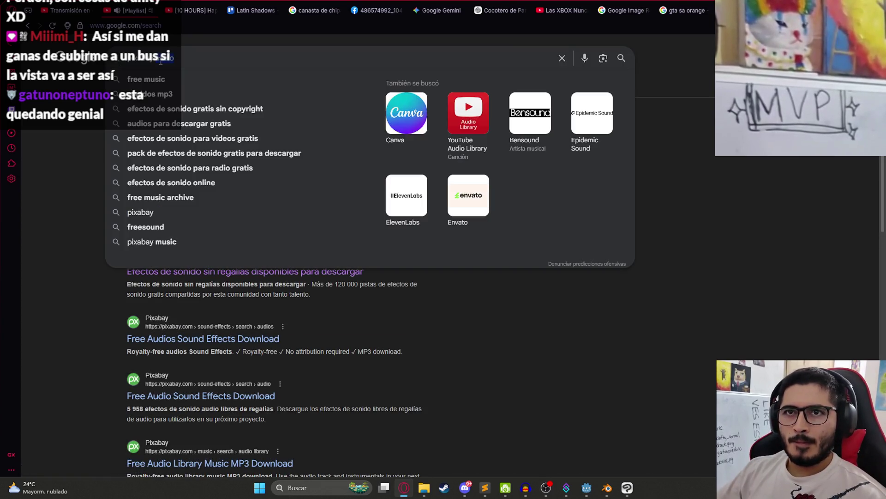
pyautogui.write('pixabay sound effects')
pyautogui.press('Return')
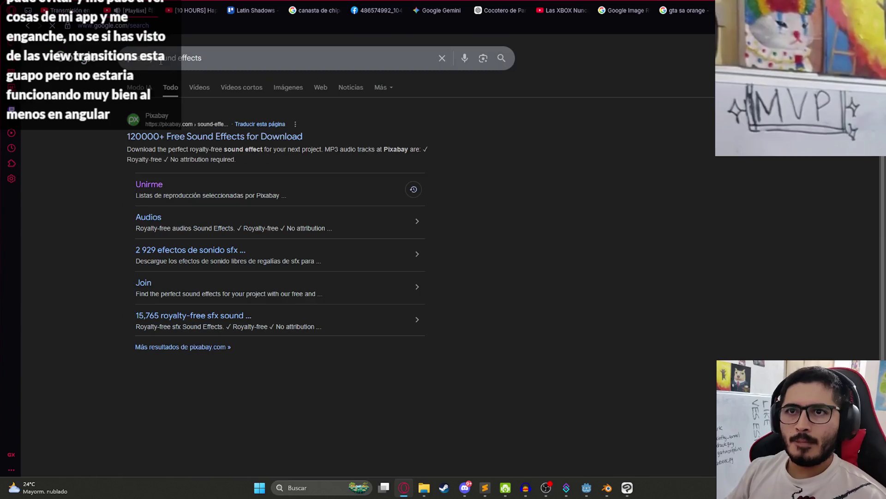
# - Open Pixabay's sound effects page and search it for 'bus'
pyautogui.click(252, 136)
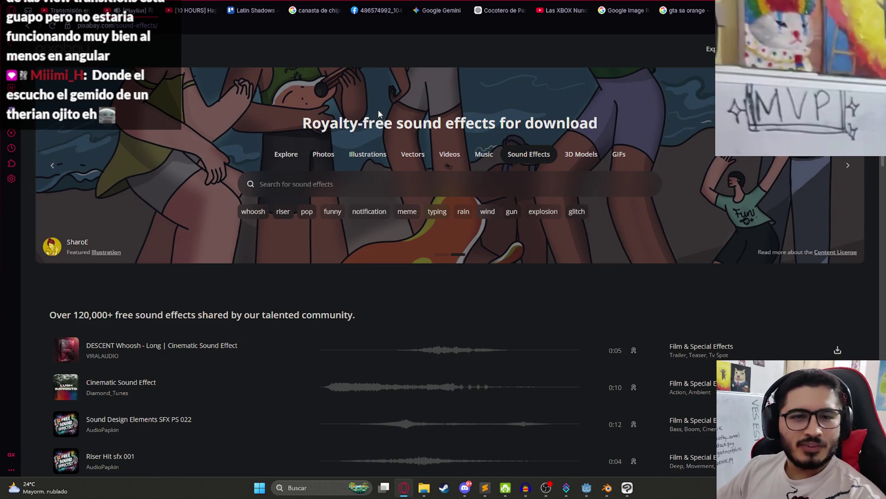
pyautogui.click(321, 185)
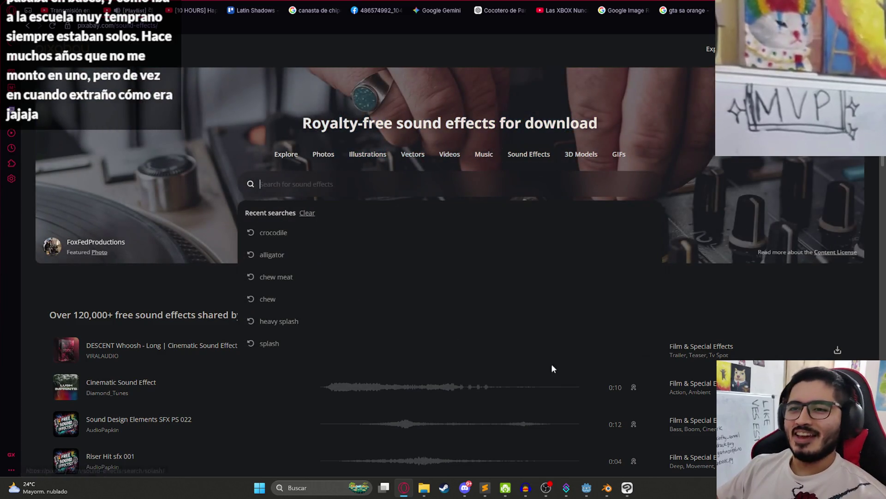
pyautogui.scroll(-1, 509, 364)
pyautogui.scroll(-3, 578, 370)
pyautogui.scroll(3, 578, 369)
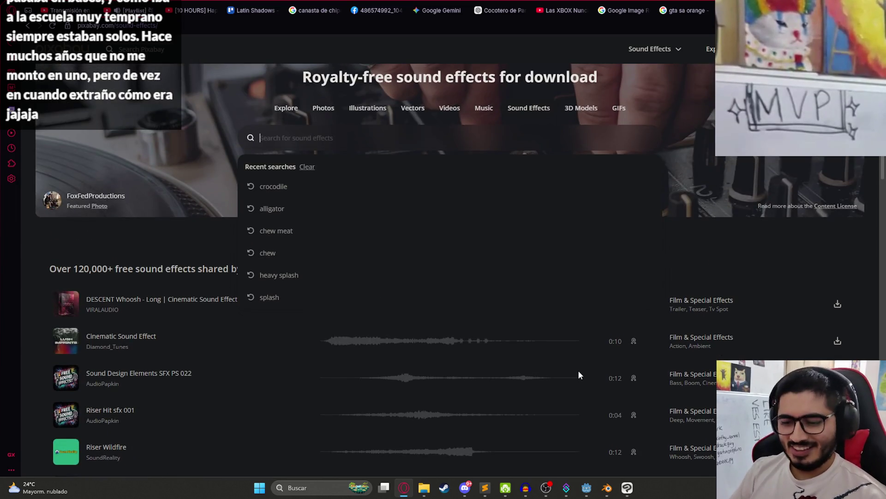
pyautogui.write('bus')
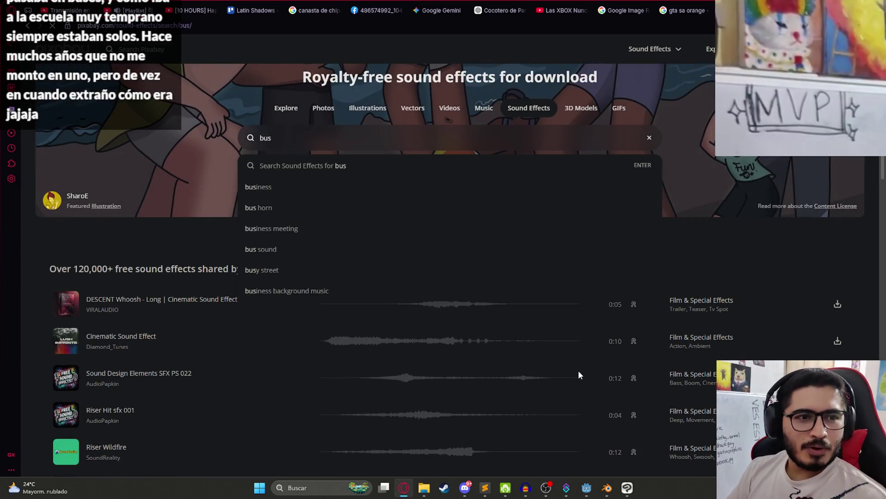
pyautogui.press('Return')
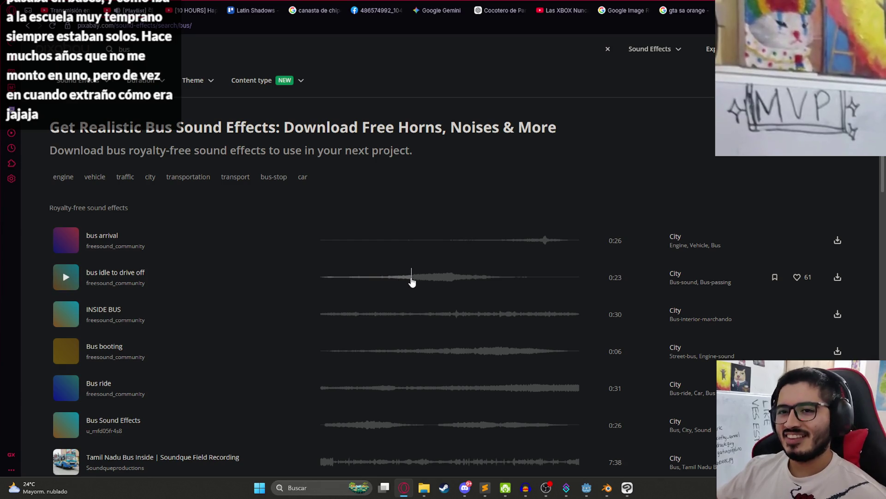
# - Preview several bus sounds, from INSIDE BUS to Tamil Nadu Bus Inside, and pause on 'bus engine'
pyautogui.click(348, 315)
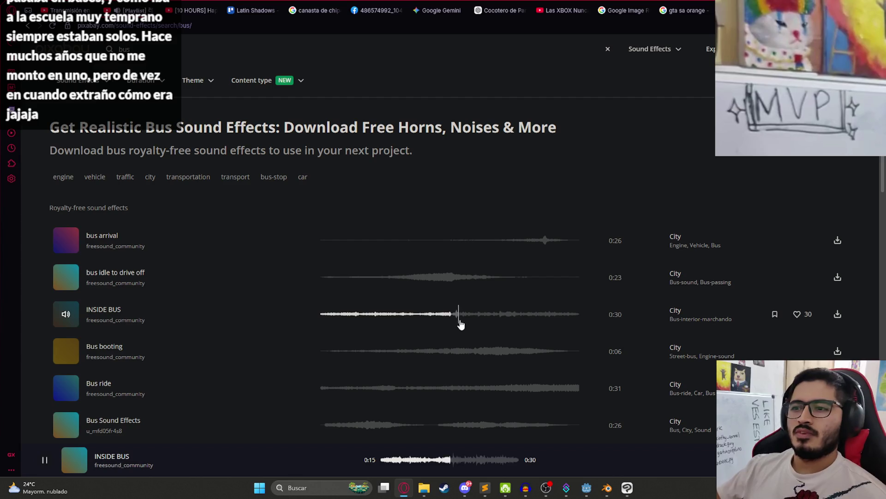
pyautogui.click(416, 355)
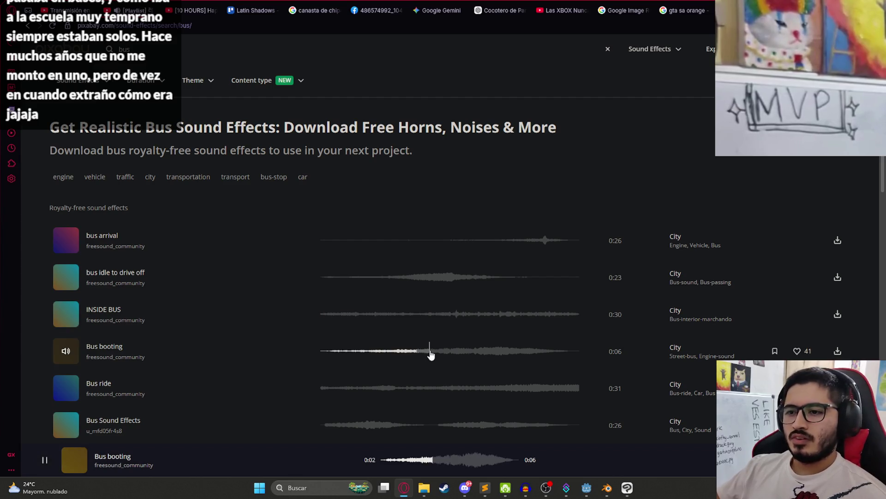
pyautogui.click(363, 395)
pyautogui.click(419, 284)
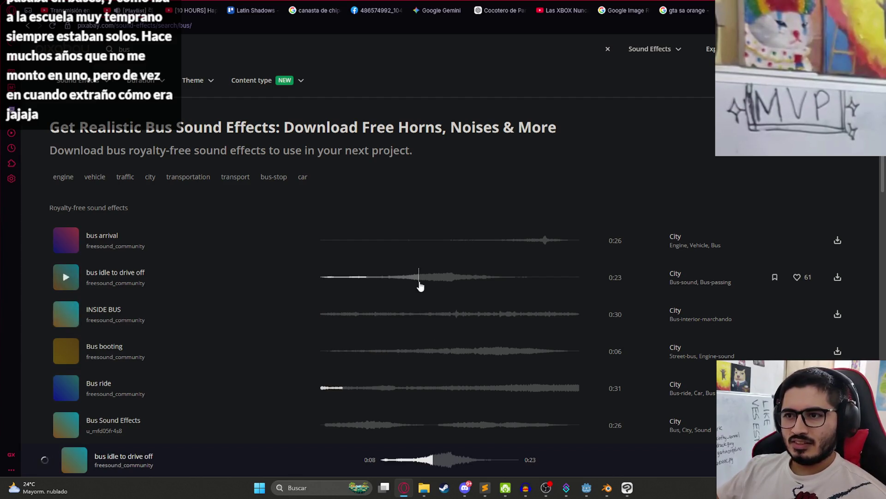
pyautogui.click(362, 424)
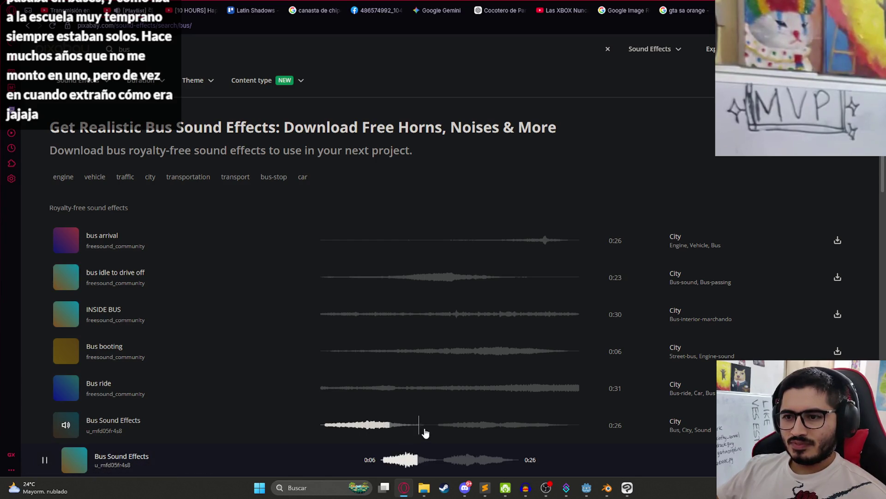
pyautogui.scroll(-3, 389, 414)
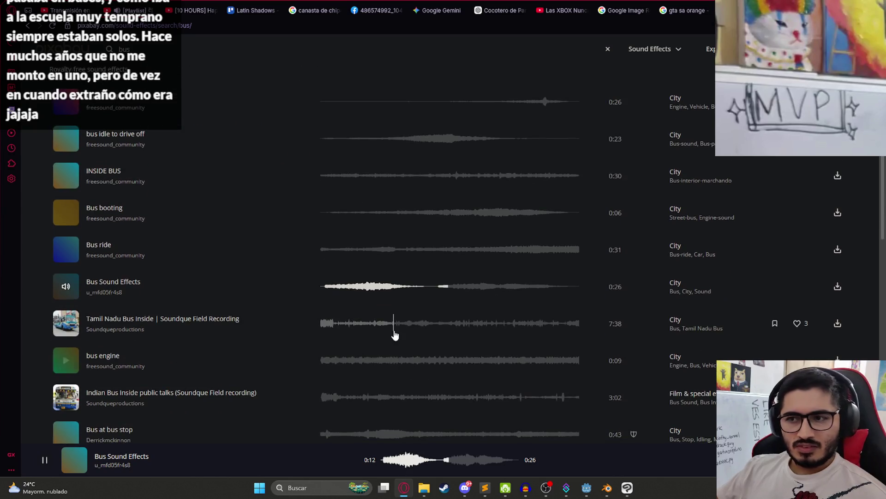
pyautogui.click(331, 325)
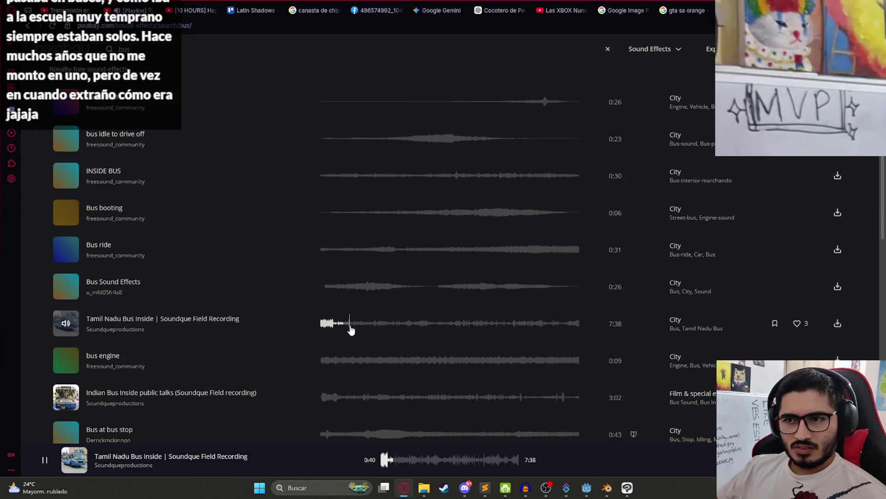
pyautogui.click(348, 366)
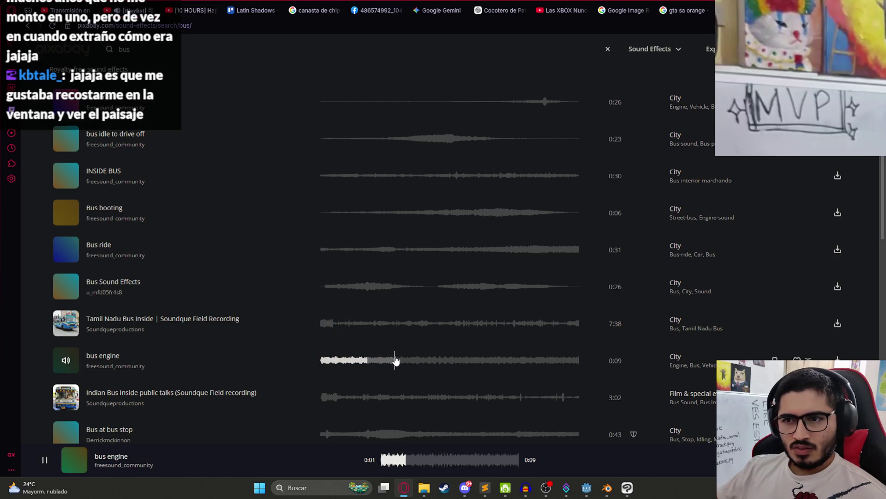
pyautogui.press('space')
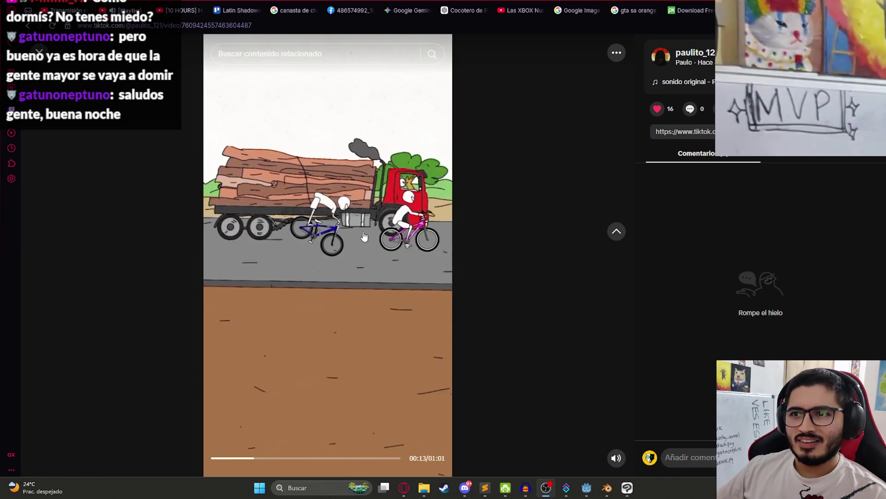
# - Select the TikTok truck video's address, pause the video, and search 'descargar tiktok mp3' in a new tab
pyautogui.click(248, 22)
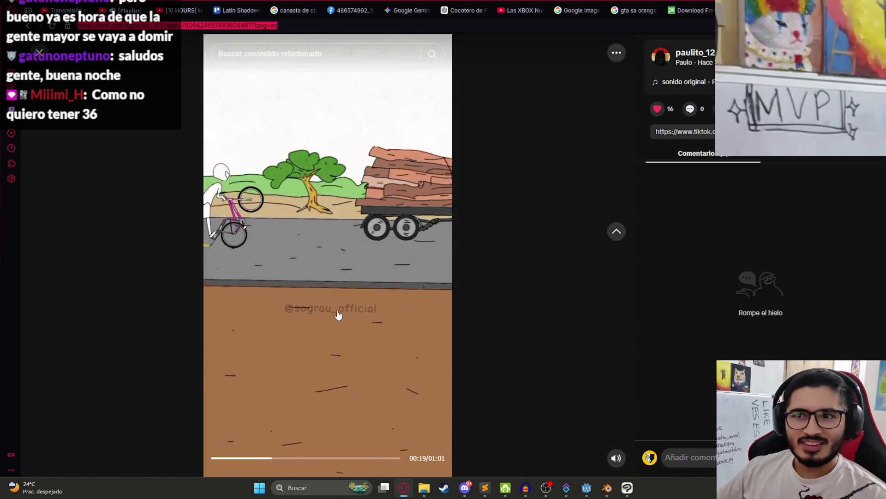
pyautogui.click(298, 334)
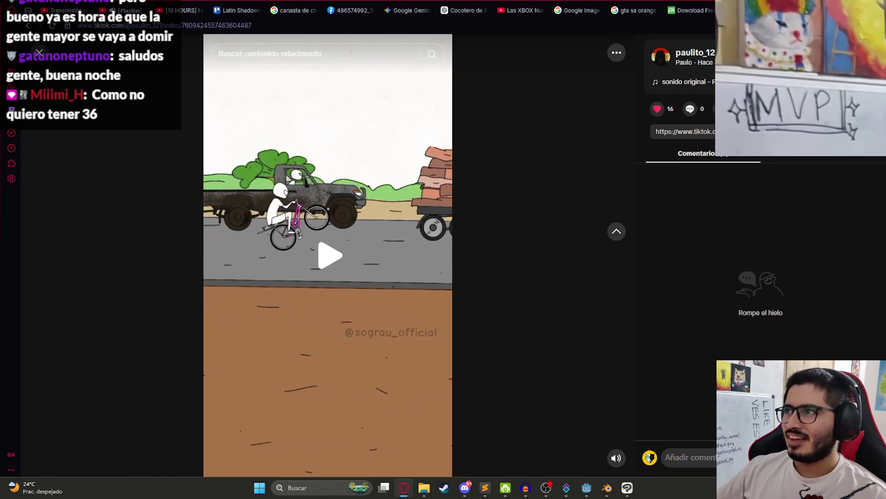
pyautogui.hotkey('ctrl', 't')
pyautogui.write('descargar')
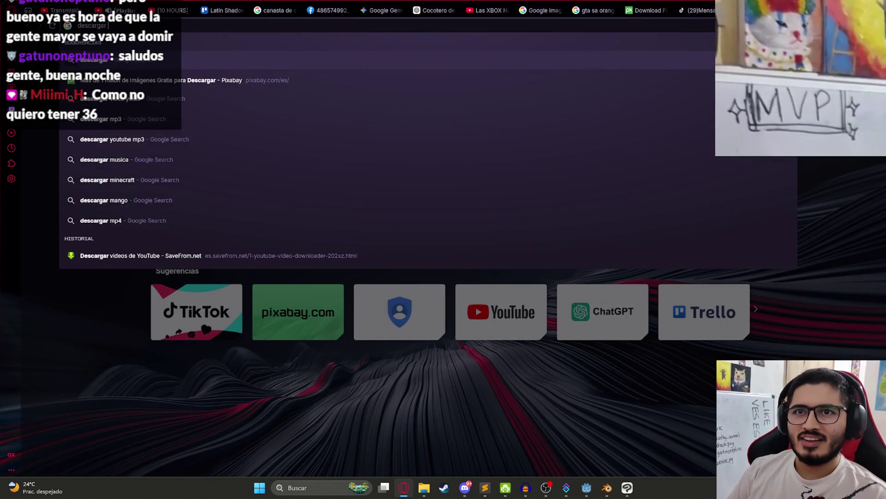
pyautogui.write(' tiktok mp3')
# - Convert the copied TikTok link to MP3 on SSSTik, download it, and drag it into Audacity
pyautogui.press('Return')
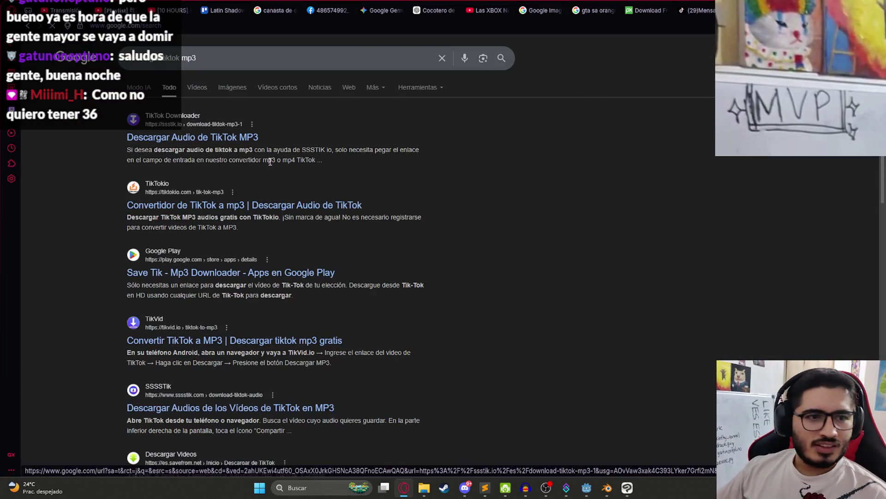
pyautogui.click(250, 151)
pyautogui.click(336, 134)
pyautogui.hotkey('ctrl', 'v')
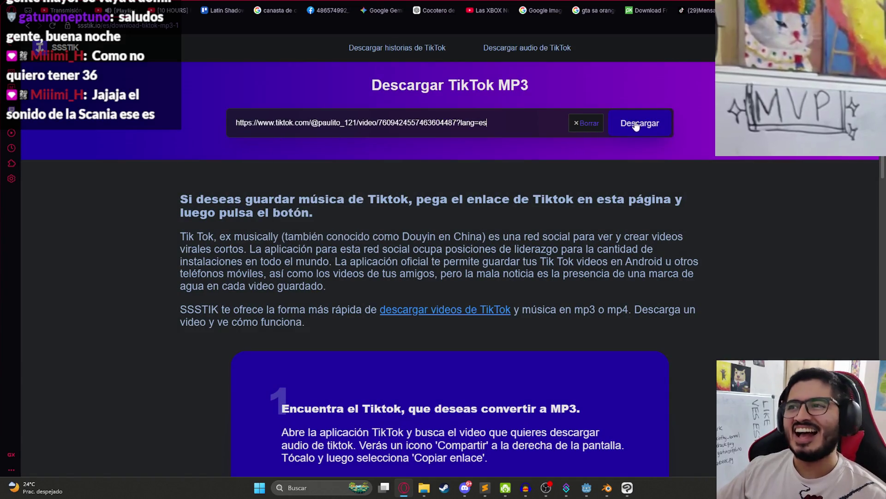
pyautogui.click(637, 123)
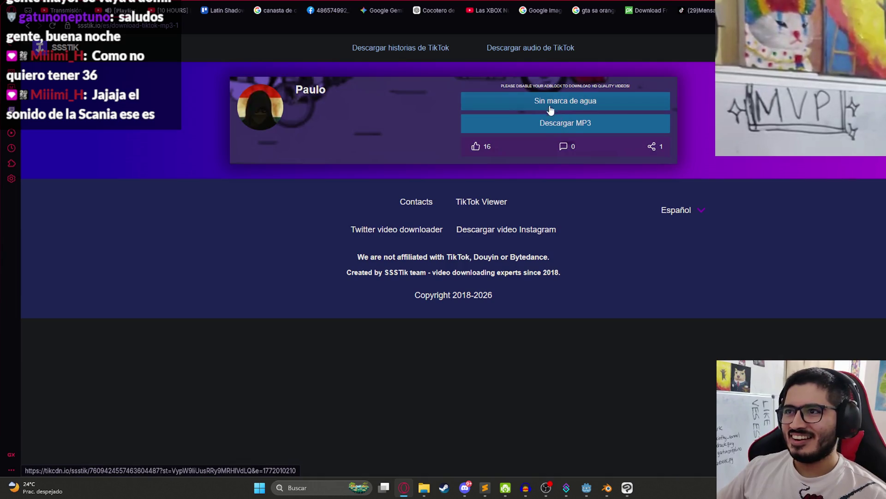
pyautogui.click(555, 126)
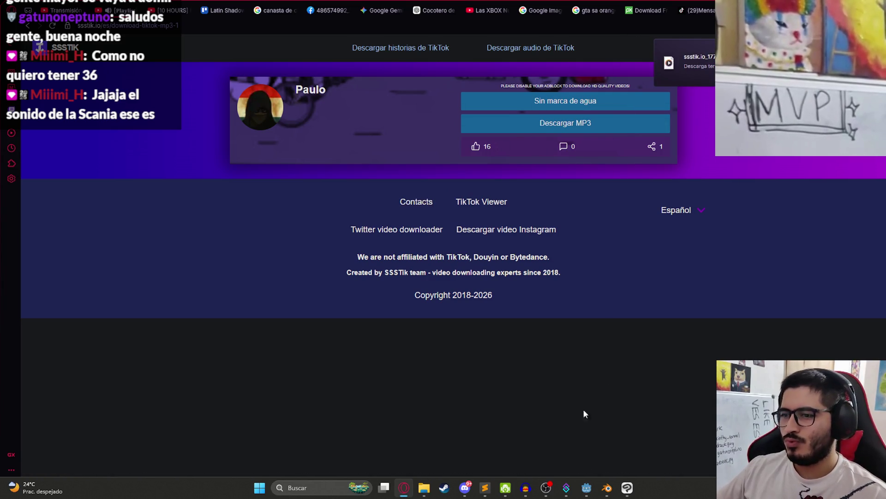
pyautogui.moveTo(669, 63)
pyautogui.mouseDown()
pyautogui.moveTo(525, 475)
pyautogui.moveTo(376, 229)
pyautogui.moveTo(450, 261)
pyautogui.mouseUp()
pyautogui.scroll(3, 450, 261)
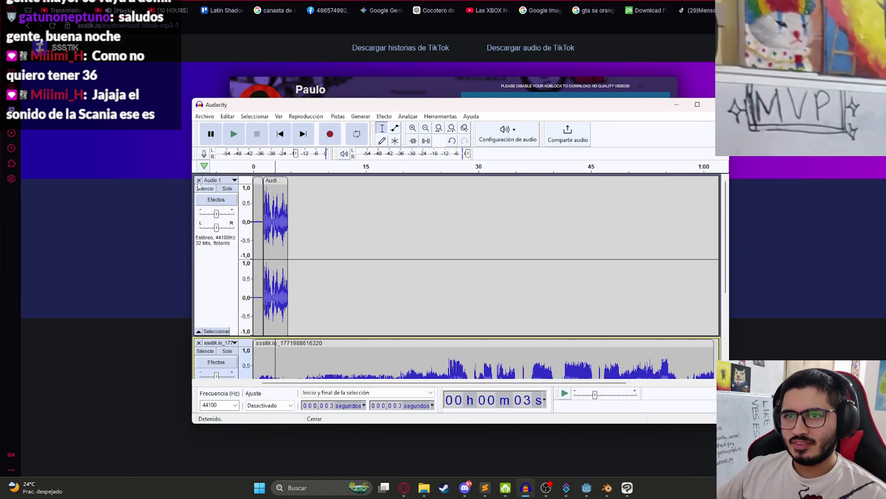
# - Remove the old short track and listen to the downloaded TikTok audio
pyautogui.click(198, 178)
pyautogui.press('space')
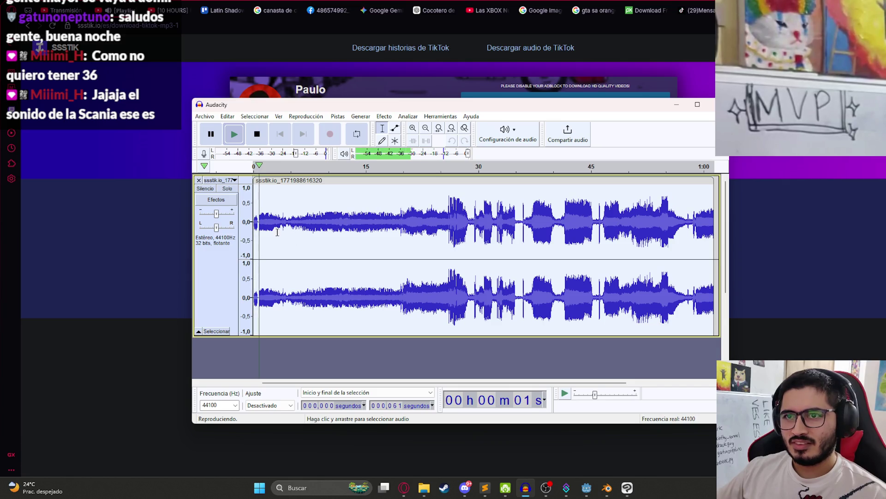
pyautogui.press('space')
pyautogui.press('space')
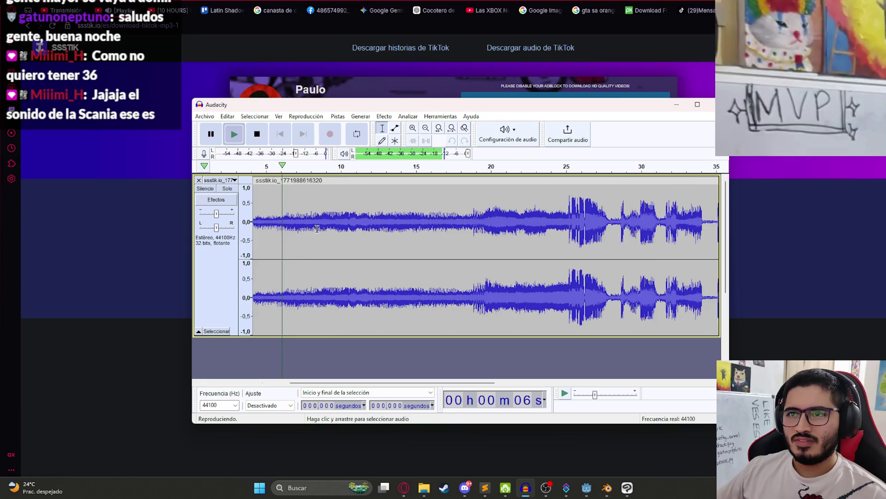
pyautogui.keyDown('ctrl'); pyautogui.scroll(1, 335, 231); pyautogui.keyUp('ctrl')
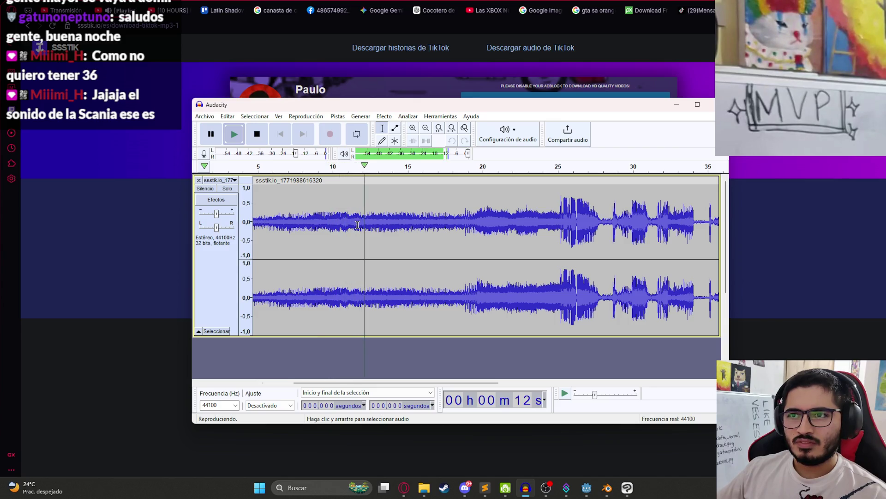
pyautogui.press('space')
# - Select 0–12 s of the TikTok track and trim away everything else
pyautogui.moveTo(364, 221); pyautogui.dragTo(253, 220)
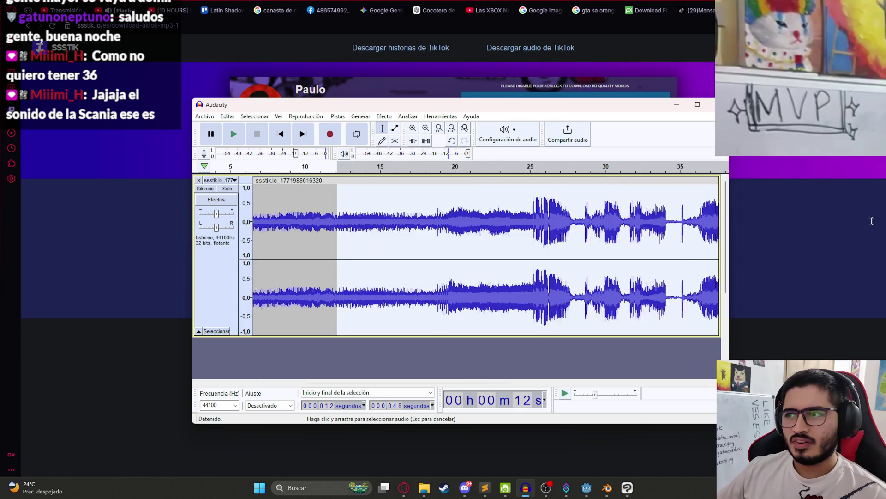
pyautogui.hscroll(5, 485, 259)
pyautogui.hscroll(-5, 484, 259)
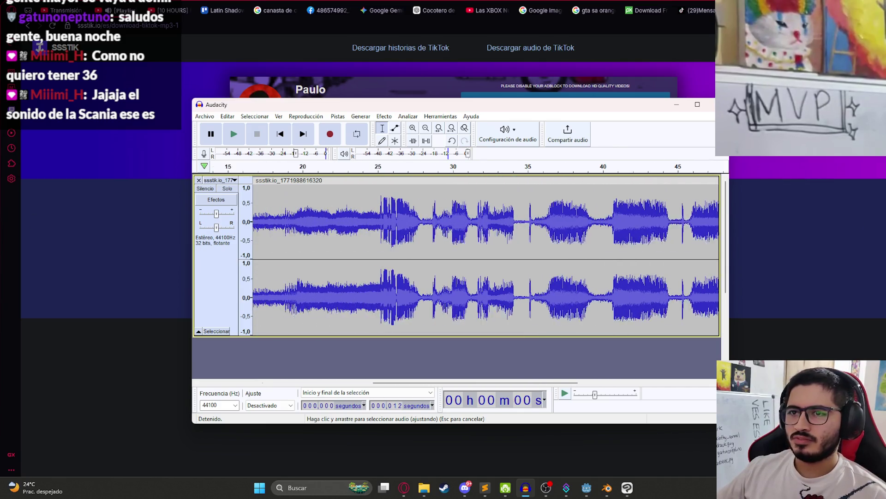
pyautogui.moveTo(283, 220); pyautogui.dragTo(253, 221)
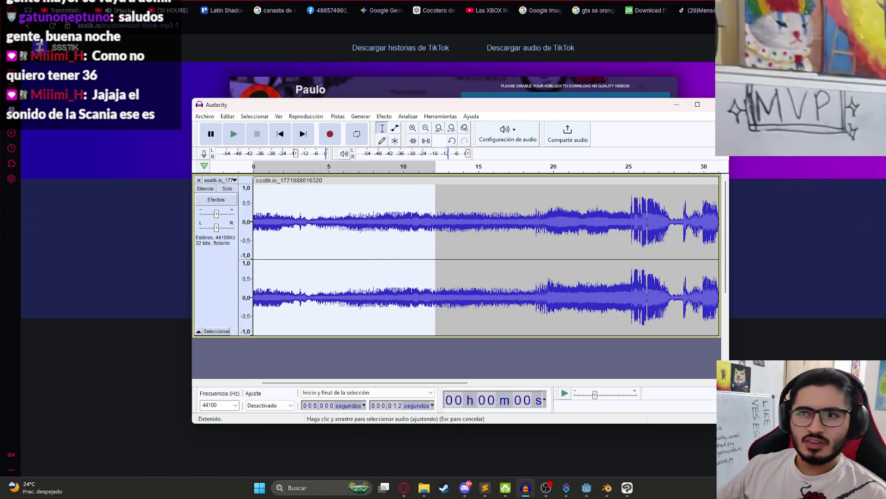
pyautogui.hotkey('ctrl', 't')
# - Append a copy of the 12-second clip so the track runs about 24 seconds
pyautogui.click(476, 233)
pyautogui.hotkey('ctrl', 'a')
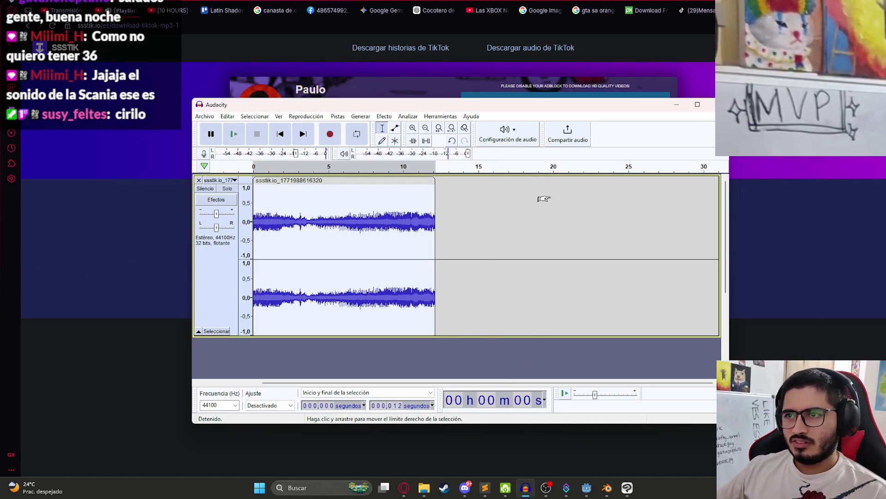
pyautogui.click(493, 199)
pyautogui.hotkey('ctrl', 'v')
# - Move the copied clip left to start near 12 s and play across the join from about 11 s
pyautogui.moveTo(509, 183); pyautogui.dragTo(437, 190)
pyautogui.click(429, 209)
pyautogui.press('space')
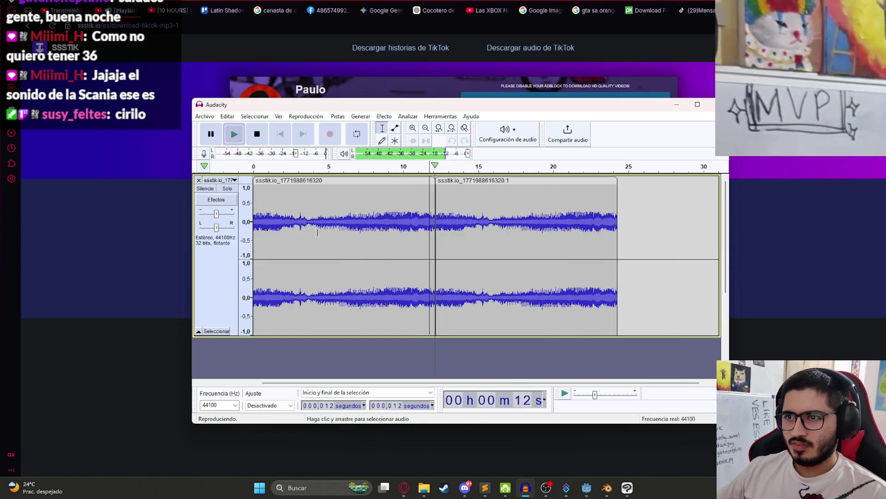
pyautogui.click(416, 203)
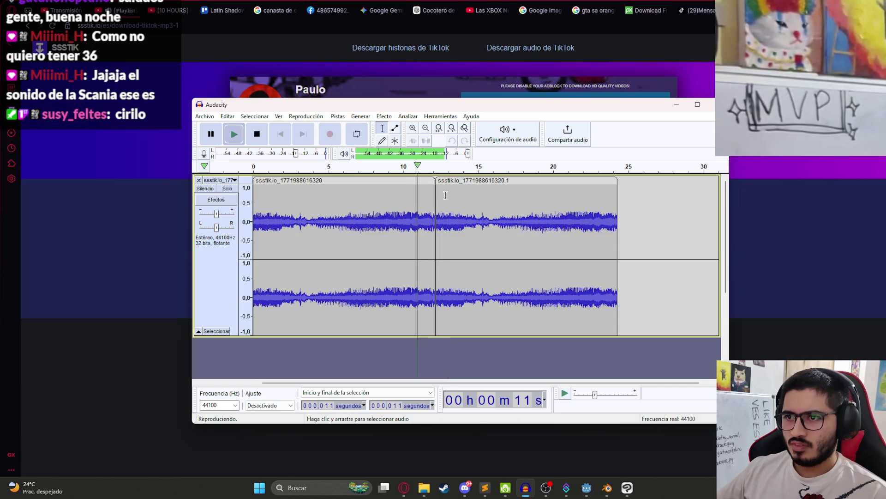
pyautogui.press('space')
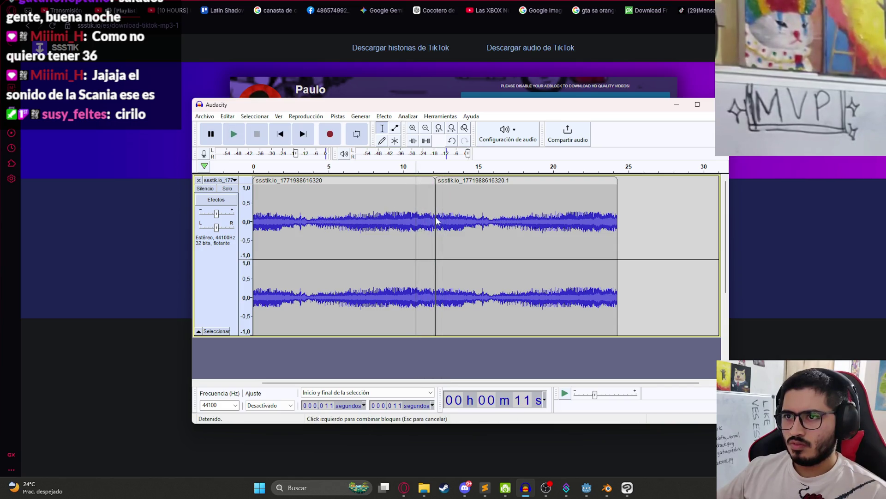
# - Shift the second clip right, push it back against the first, and play the 13 s join
pyautogui.moveTo(444, 180); pyautogui.dragTo(482, 181)
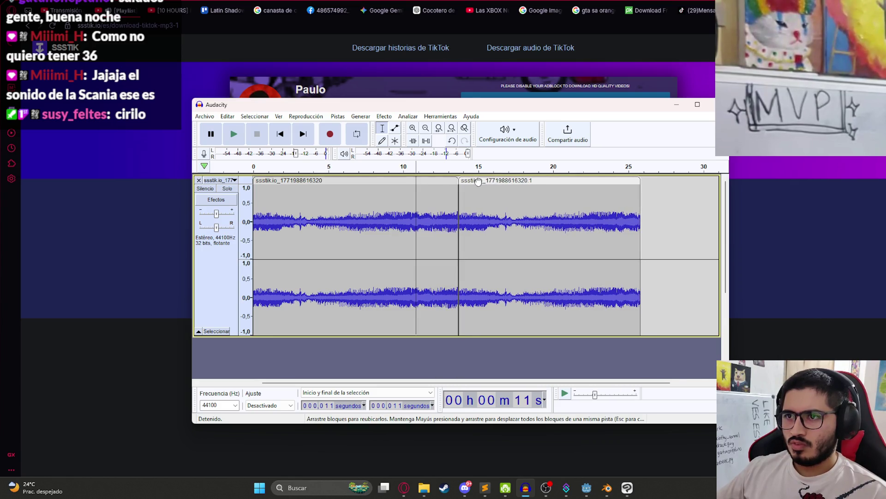
pyautogui.click(449, 231)
pyautogui.press('space')
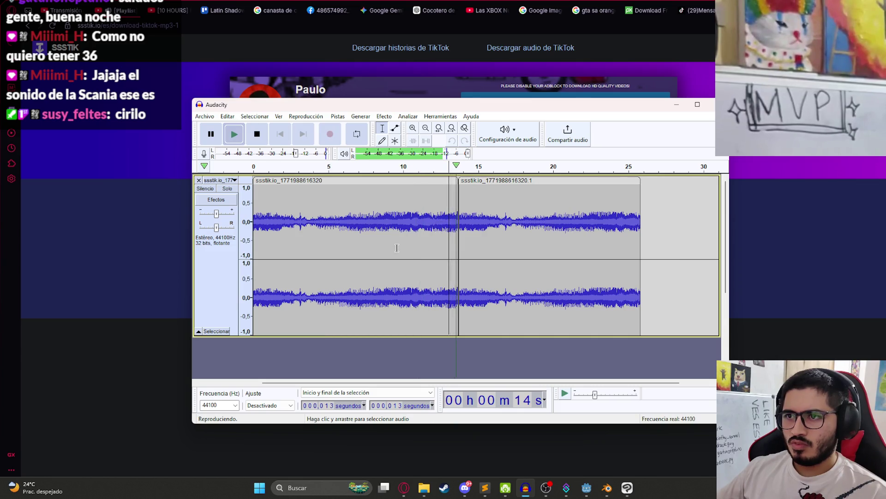
pyautogui.press('space')
# - Shift the second clip about 1 s right, shorten the first clip's end, and play the new join from 11 s
pyautogui.moveTo(462, 184)
pyautogui.mouseDown()
pyautogui.moveTo(481, 184)
pyautogui.moveTo(439, 192)
pyautogui.moveTo(450, 180)
pyautogui.mouseUp()
pyautogui.click(417, 206)
pyautogui.press('space')
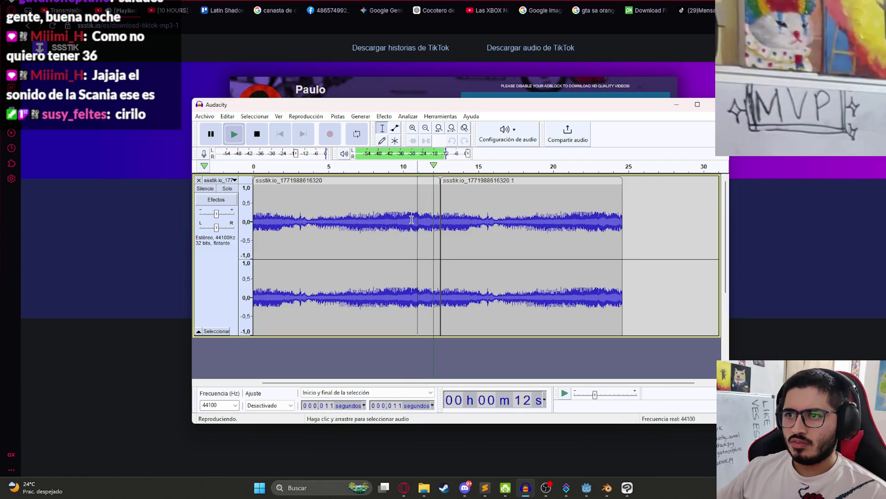
pyautogui.press('space')
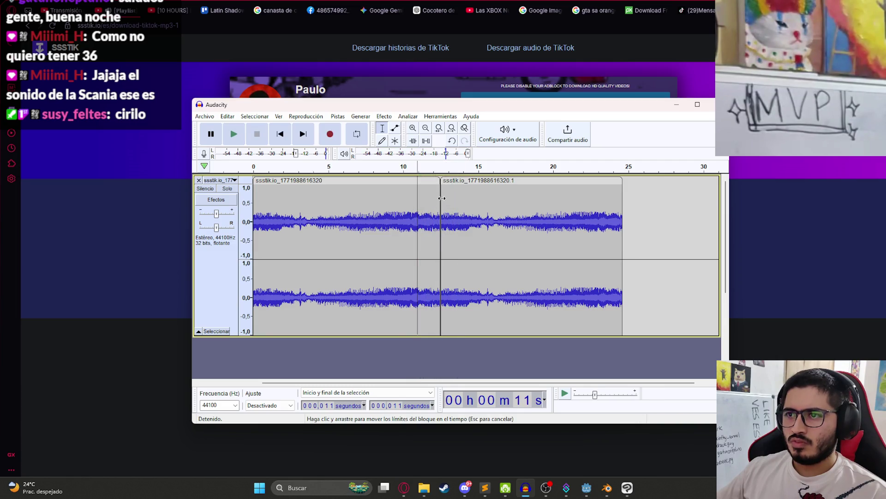
pyautogui.click(421, 219)
pyautogui.press('space')
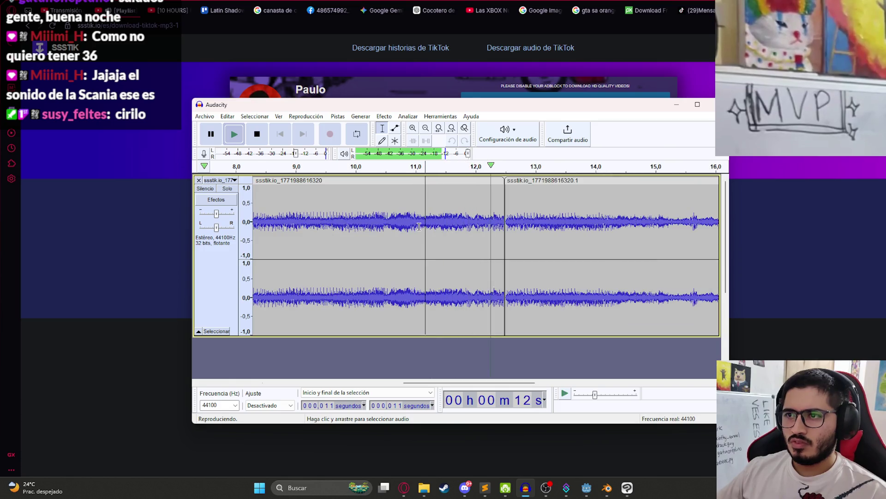
pyautogui.press('space')
# - Delete the second clip from the track
pyautogui.scroll(7, 434, 217)
pyautogui.click(464, 182)
pyautogui.press('Delete')
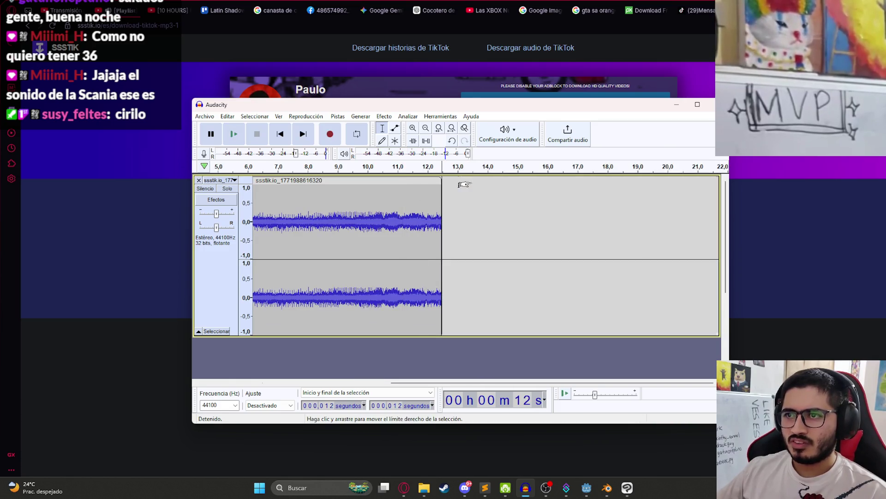
# - Zoom in on the opening seconds of the waveform and play the trimmed clip from the start
pyautogui.press('Home')
pyautogui.hotkey('ctrl', '1')
pyautogui.hotkey('ctrl', '1')
pyautogui.hotkey('ctrl', '1')
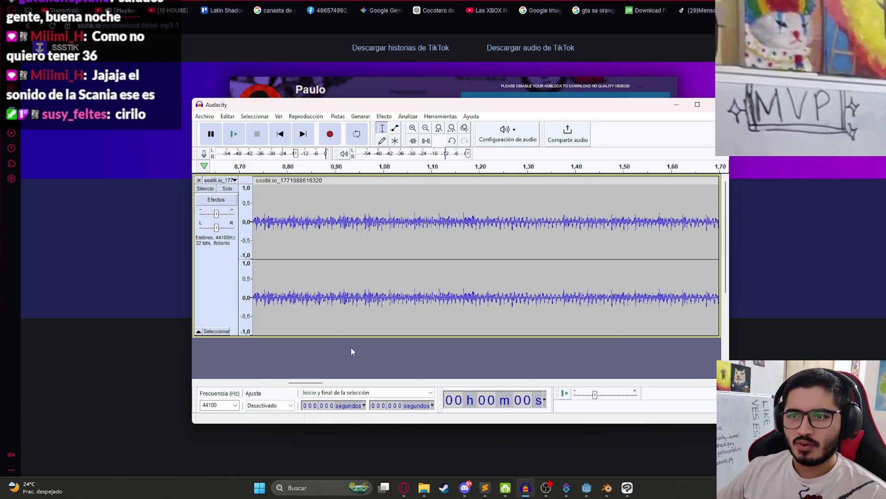
pyautogui.press('Home')
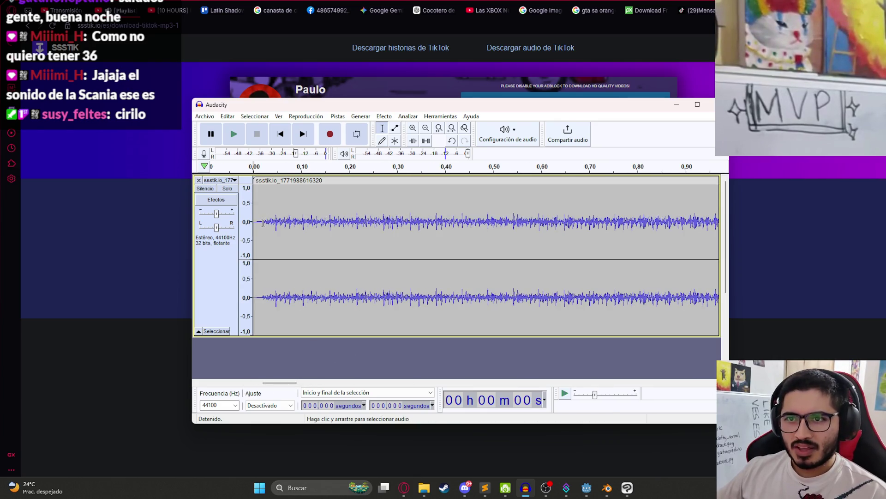
pyautogui.keyDown('ctrl'); pyautogui.scroll(-5, 346, 258); pyautogui.keyUp('ctrl')
pyautogui.hscroll(5, 342, 263)
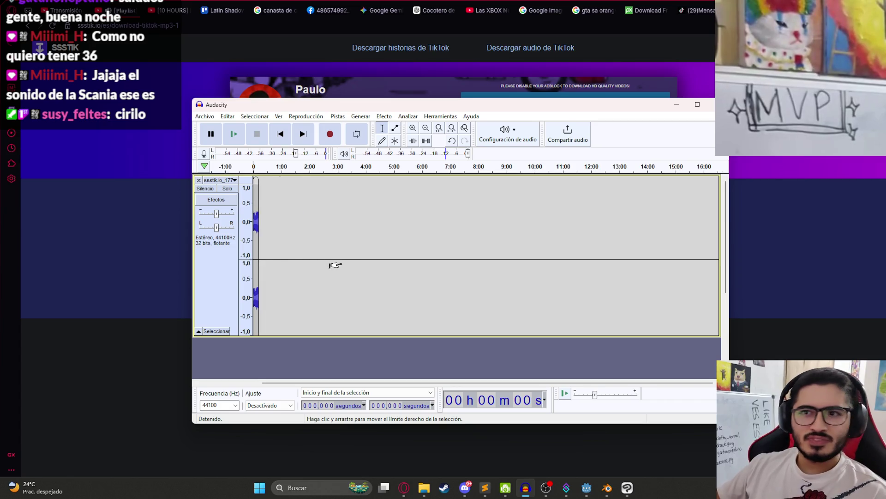
pyautogui.keyDown('ctrl'); pyautogui.scroll(3, 276, 262); pyautogui.keyUp('ctrl')
pyautogui.click(361, 381)
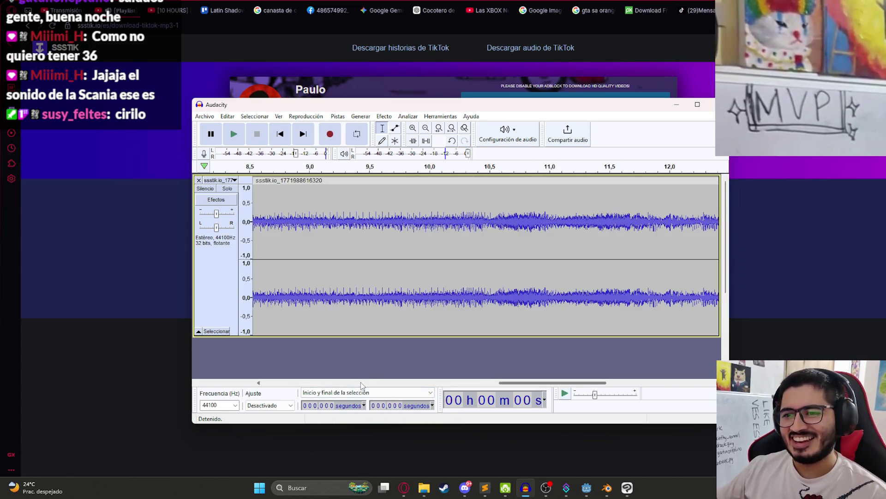
pyautogui.keyDown('ctrl'); pyautogui.scroll(-4, 311, 259); pyautogui.keyUp('ctrl')
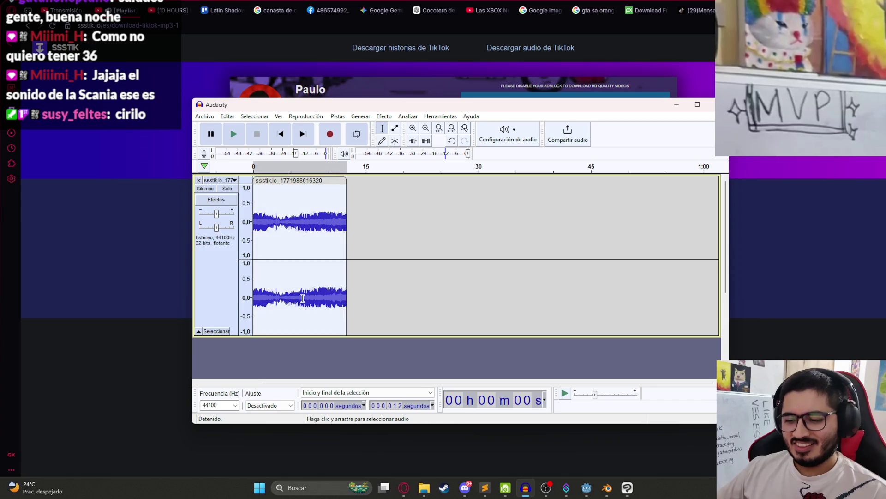
pyautogui.keyDown('ctrl'); pyautogui.scroll(2, 278, 275); pyautogui.keyUp('ctrl')
pyautogui.press('space')
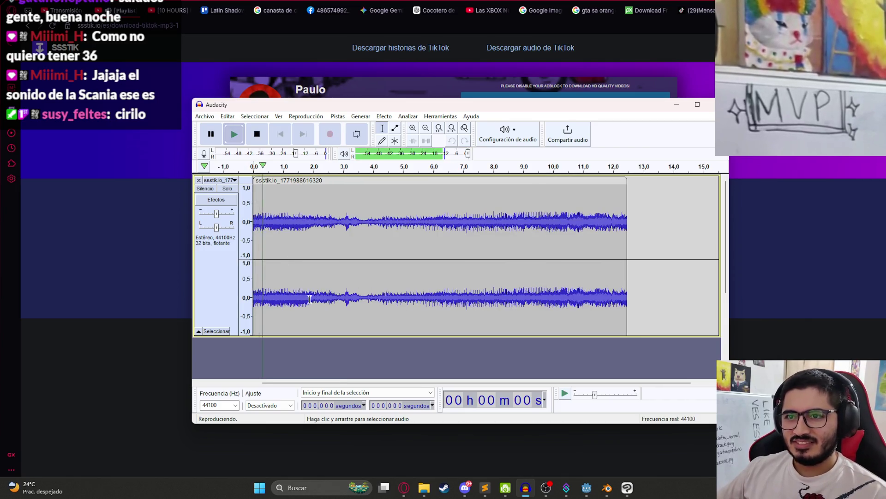
pyautogui.press('space')
# - Copy the trimmed clip, paste it after itself, and move the copy to butt up at the first clip's end
pyautogui.keyDown('ctrl'); pyautogui.scroll(-2, 310, 200); pyautogui.keyUp('ctrl')
pyautogui.click(282, 180)
pyautogui.hotkey('ctrl', 'c')
pyautogui.click(372, 200)
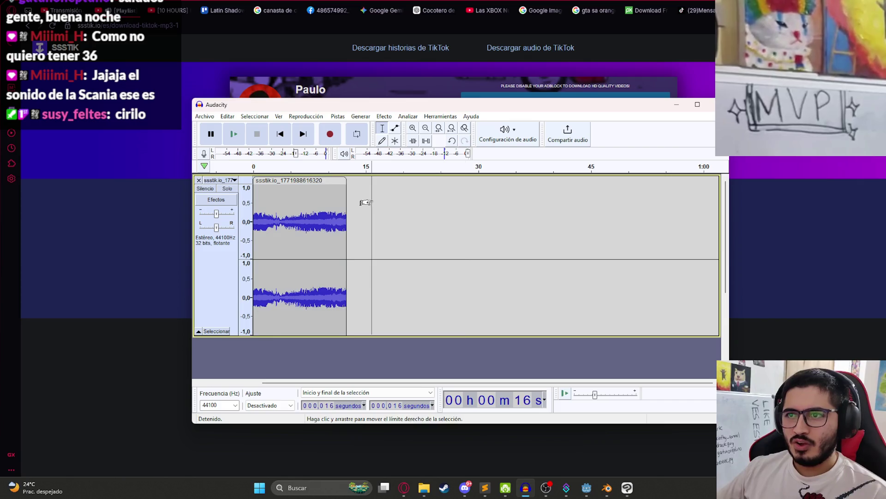
pyautogui.hotkey('ctrl', 'v')
pyautogui.moveTo(396, 184); pyautogui.dragTo(370, 184)
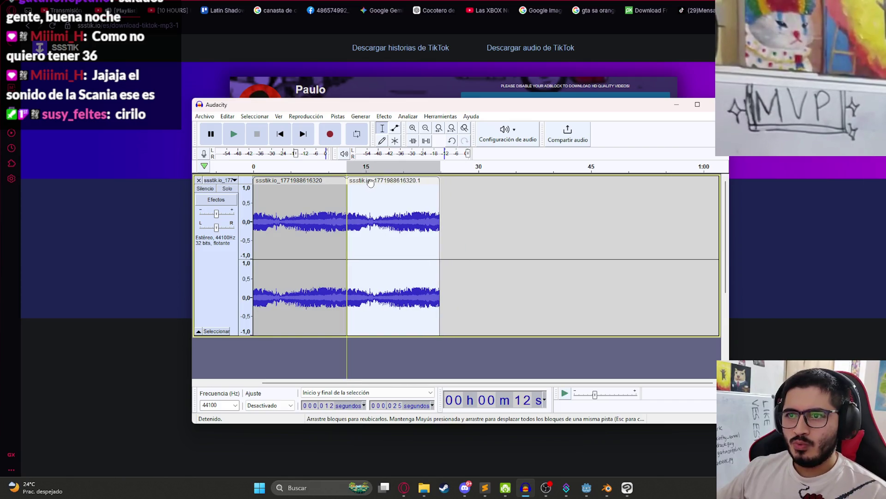
# - Play across the 12-second join between the copies, replaying from about 8 s and 2 s
pyautogui.click(340, 220)
pyautogui.press('space')
pyautogui.keyDown('ctrl'); pyautogui.scroll(2, 408, 241); pyautogui.keyUp('ctrl')
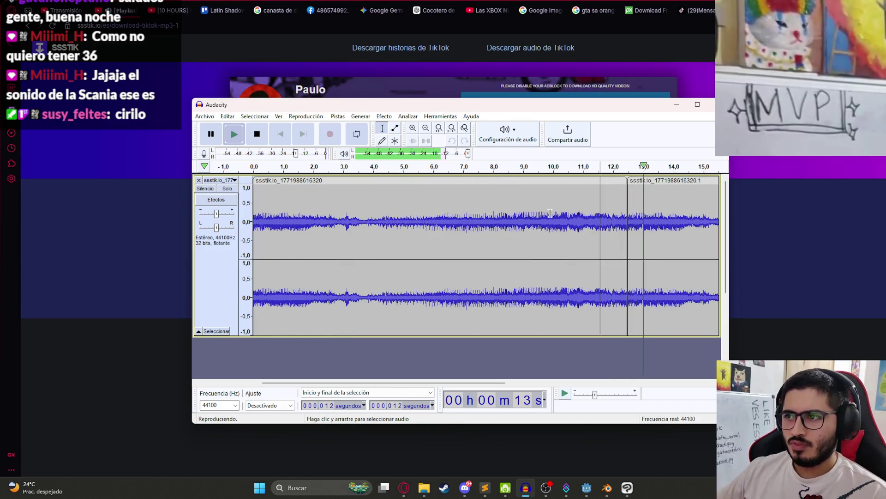
pyautogui.click(502, 222)
pyautogui.click(307, 223)
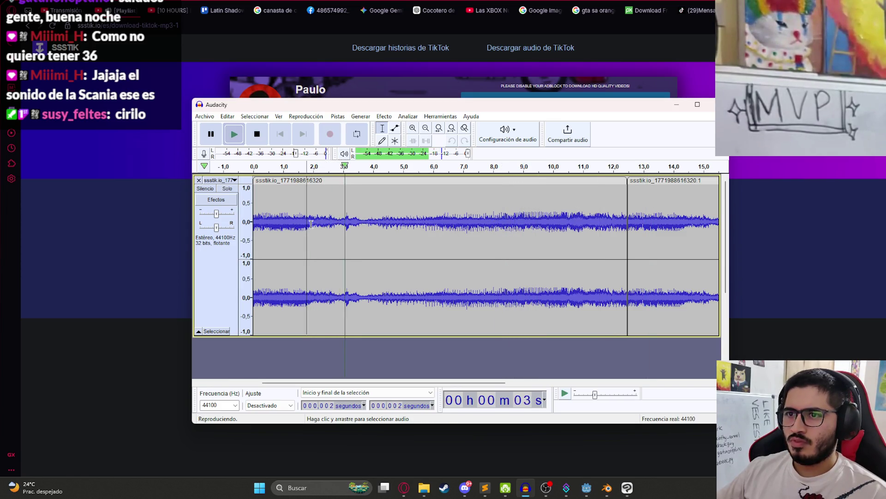
pyautogui.keyDown('ctrl'); pyautogui.scroll(-1, 344, 228); pyautogui.keyUp('ctrl')
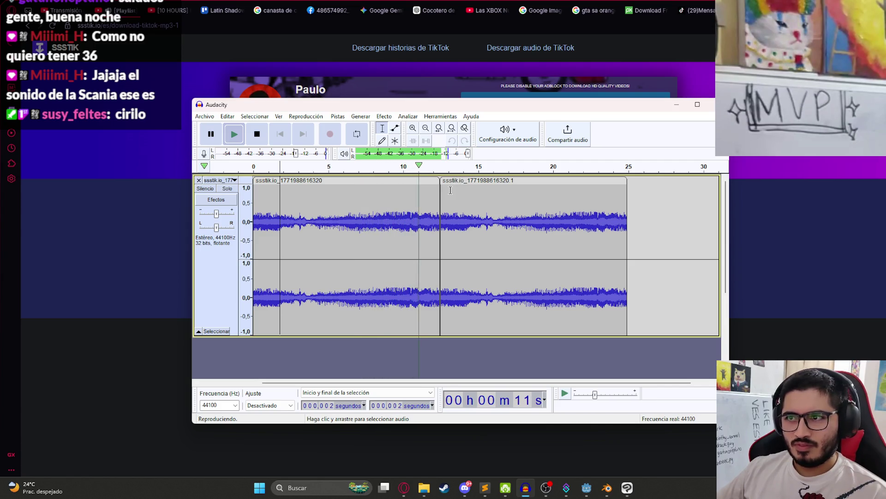
pyautogui.press('space')
# - Replay the join from about 11.8 s, 10.5 s and 11 s, pausing just before it
pyautogui.click(430, 206)
pyautogui.press('space')
pyautogui.press('space')
pyautogui.click(411, 213)
pyautogui.press('space')
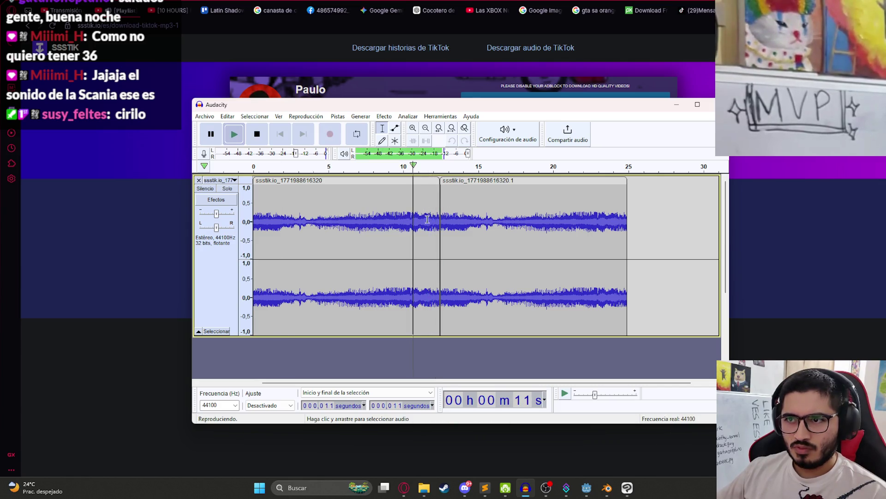
pyautogui.keyDown('ctrl'); pyautogui.scroll(2, 434, 228); pyautogui.keyUp('ctrl')
pyautogui.press('space')
pyautogui.click(379, 205)
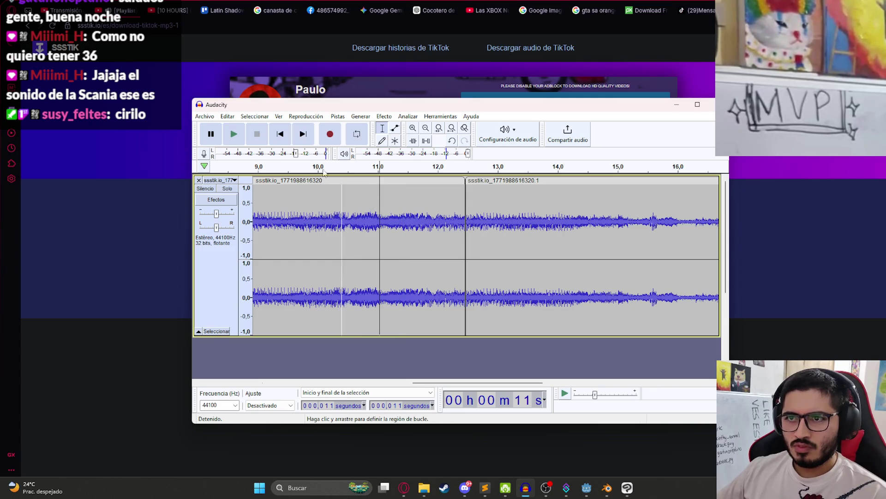
pyautogui.press('space')
pyautogui.press('p')
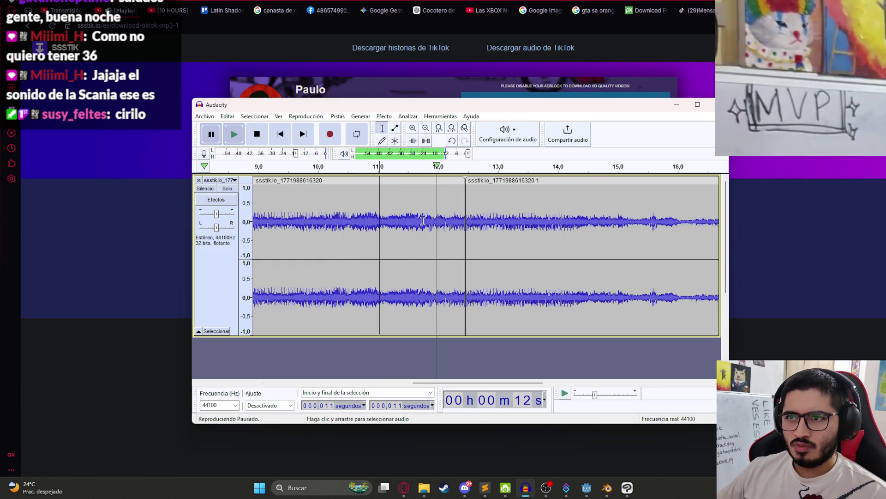
# - Delete the first clip's tail from 11.8 s to its end and play across the new join
pyautogui.click(425, 214)
pyautogui.press('space')
pyautogui.press('space')
pyautogui.moveTo(427, 217)
pyautogui.mouseDown()
pyautogui.moveTo(464, 212)
pyautogui.moveTo(443, 190)
pyautogui.mouseUp()
pyautogui.press('Delete')
pyautogui.click(412, 222)
pyautogui.press('space')
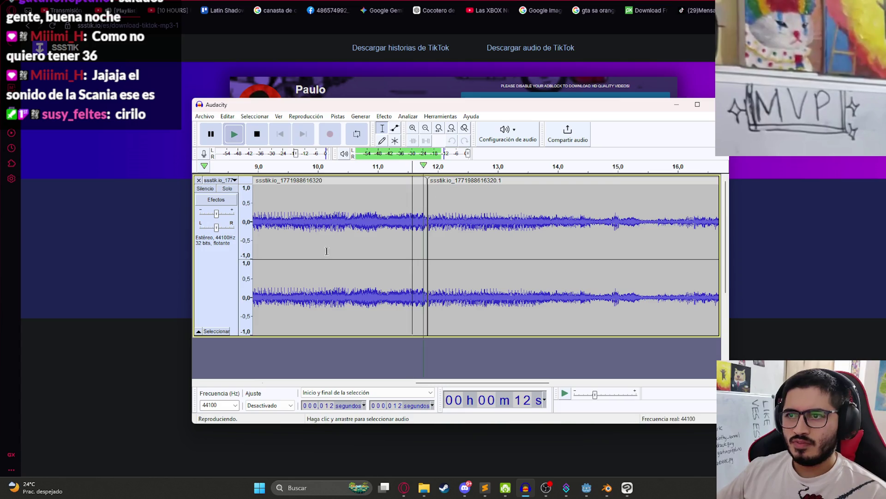
pyautogui.press('space')
# - Move the second clip right to leave a gap, then back left to narrow it
pyautogui.moveTo(430, 187); pyautogui.dragTo(580, 187)
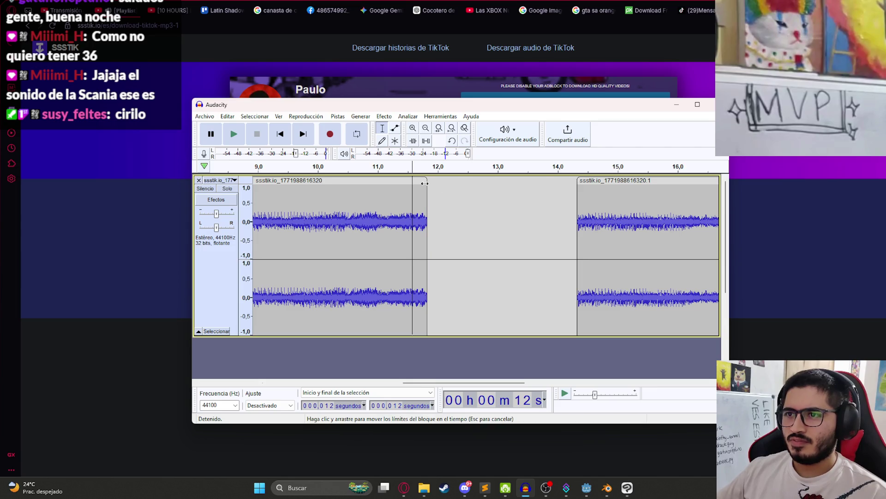
pyautogui.moveTo(428, 212); pyautogui.dragTo(429, 183)
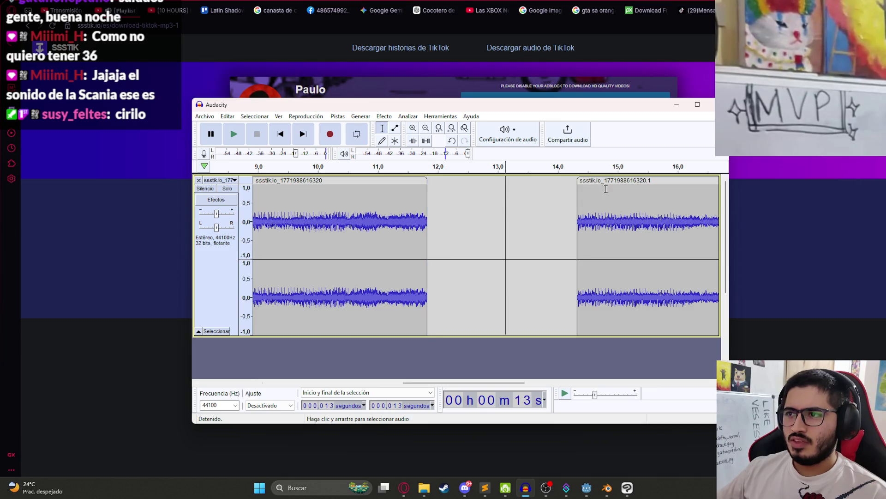
pyautogui.moveTo(579, 248); pyautogui.dragTo(468, 248)
# - Undo the clip edits back to the original full recording
pyautogui.hotkey('ctrl', 'z')
pyautogui.hotkey('ctrl', 'z')
pyautogui.hotkey('ctrl', 'z')
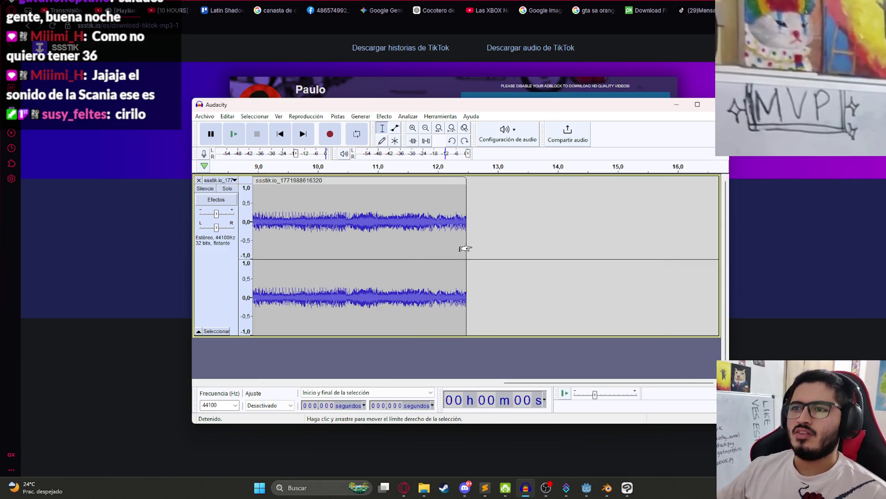
pyautogui.hotkey('ctrl', 'z')
pyautogui.hotkey('ctrl', 'z')
pyautogui.hotkey('ctrl', 'z')
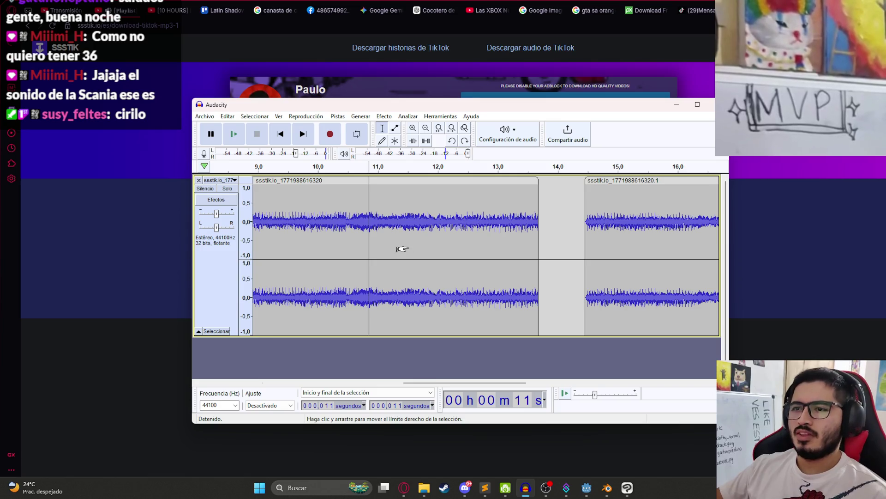
pyautogui.hotkey('ctrl', 'z')
pyautogui.hotkey('ctrl', 'z')
pyautogui.hotkey('ctrl', 'z')
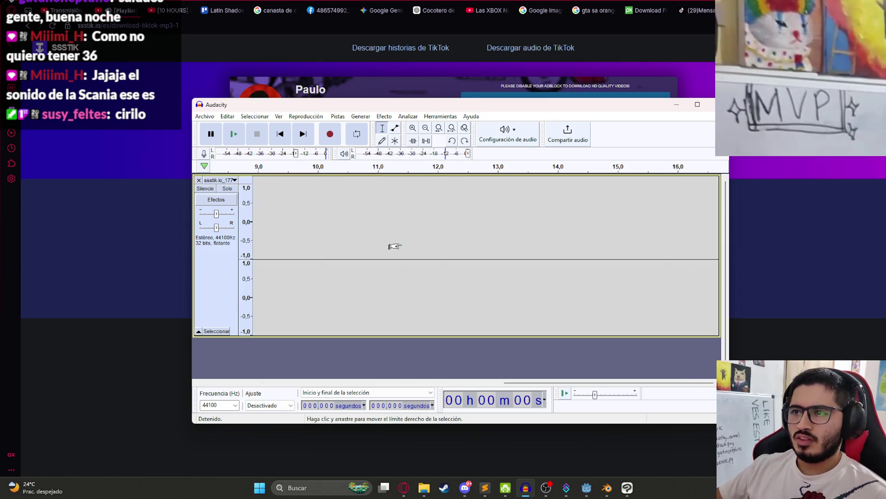
# - Undo one more edit and play the audio from about 12 seconds
pyautogui.hotkey('ctrl', 'z')
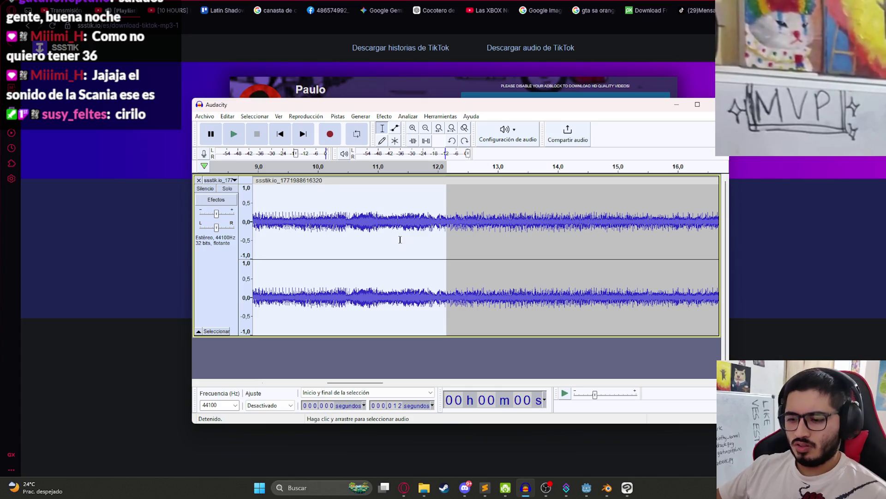
pyautogui.click(436, 214)
pyautogui.press('space')
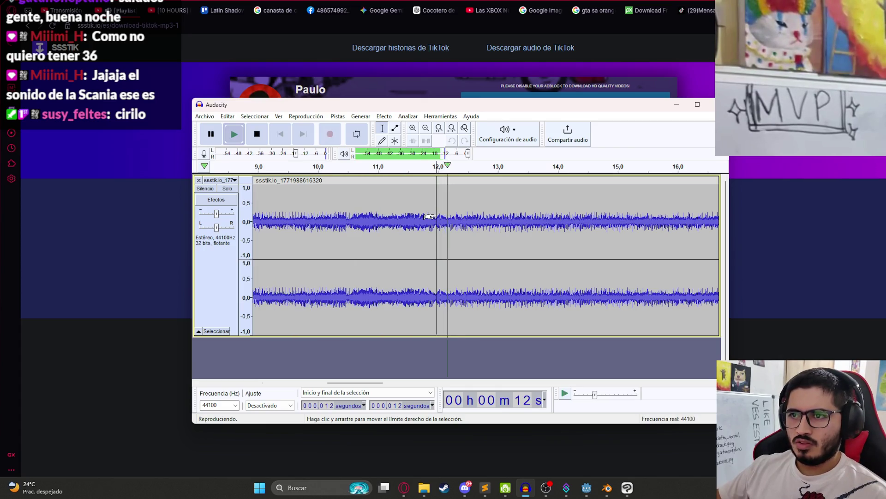
pyautogui.scroll(-1, 430, 217)
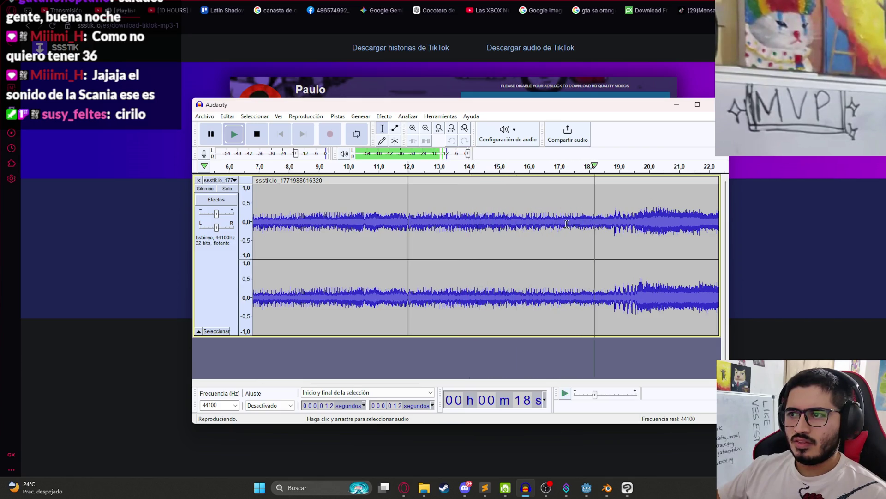
pyautogui.press('space')
# - Join the clip starting at 16 seconds to the first clip's end and play across the join
pyautogui.moveTo(614, 217); pyautogui.dragTo(142, 220)
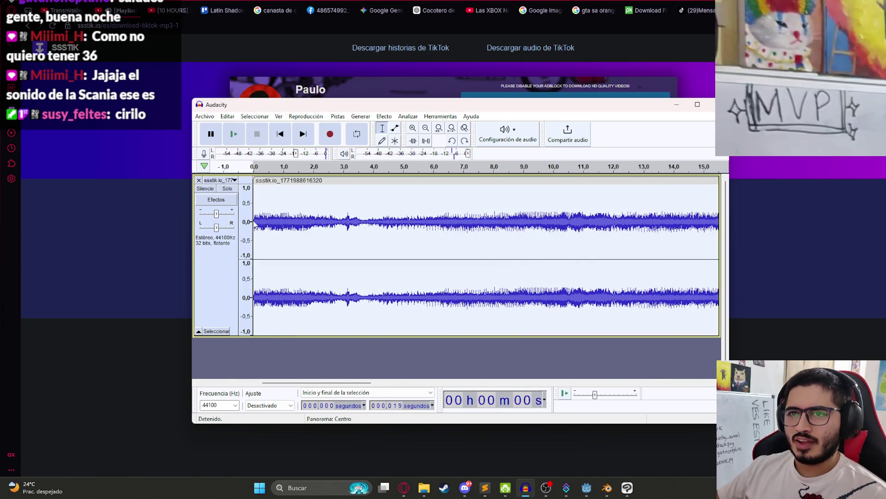
pyautogui.scroll(-2, 415, 233)
pyautogui.scroll(2, 508, 217)
pyautogui.doubleClick(516, 203)
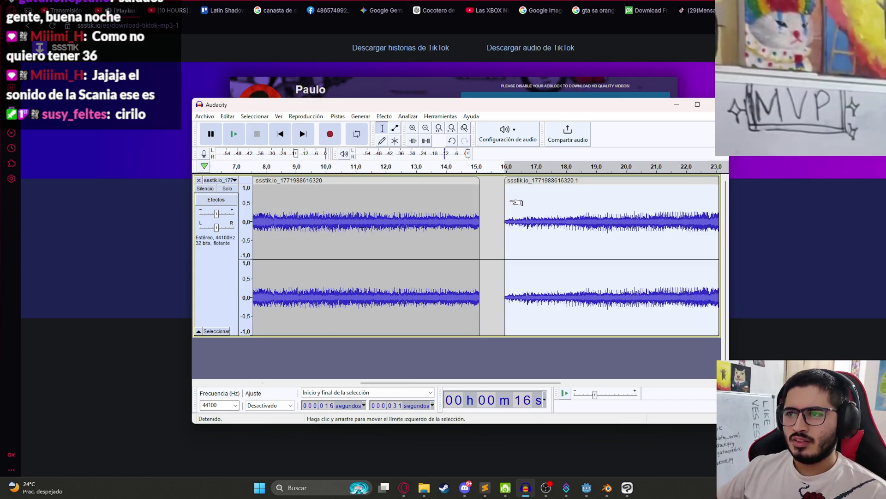
pyautogui.moveTo(531, 180); pyautogui.dragTo(506, 180)
pyautogui.click(442, 204)
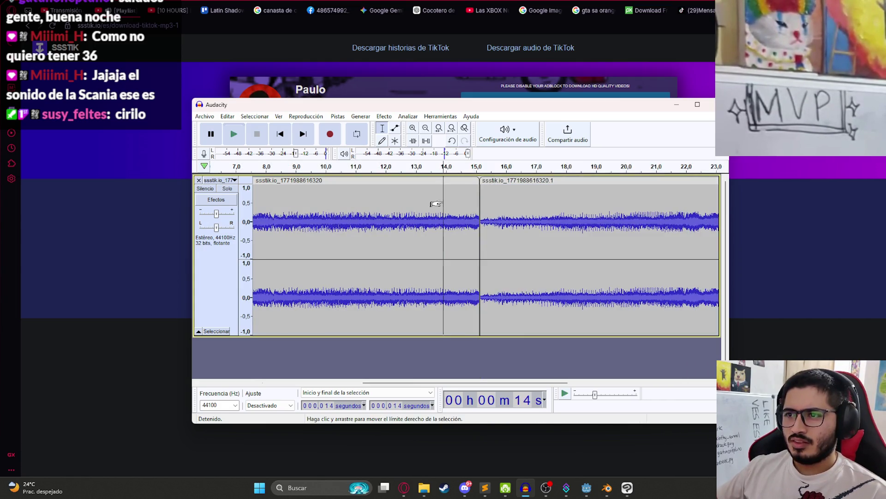
pyautogui.press('space')
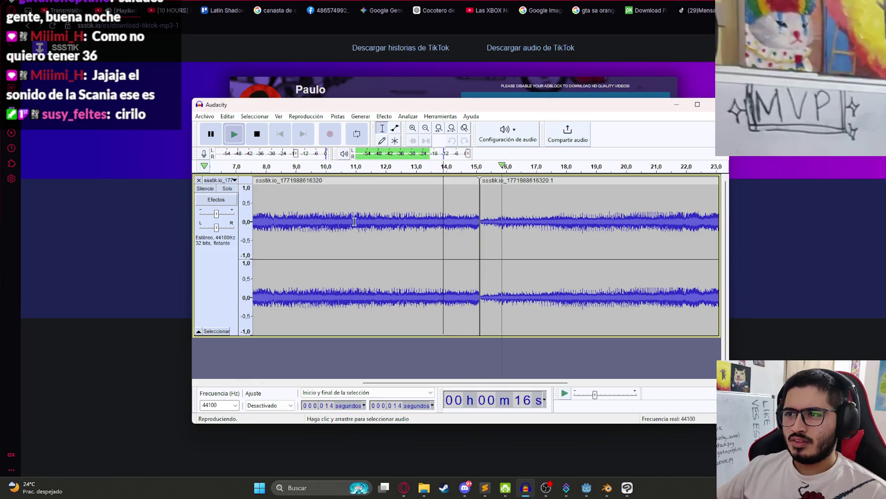
pyautogui.press('space')
# - Delete the second clip from the track
pyautogui.scroll(-6, 318, 226)
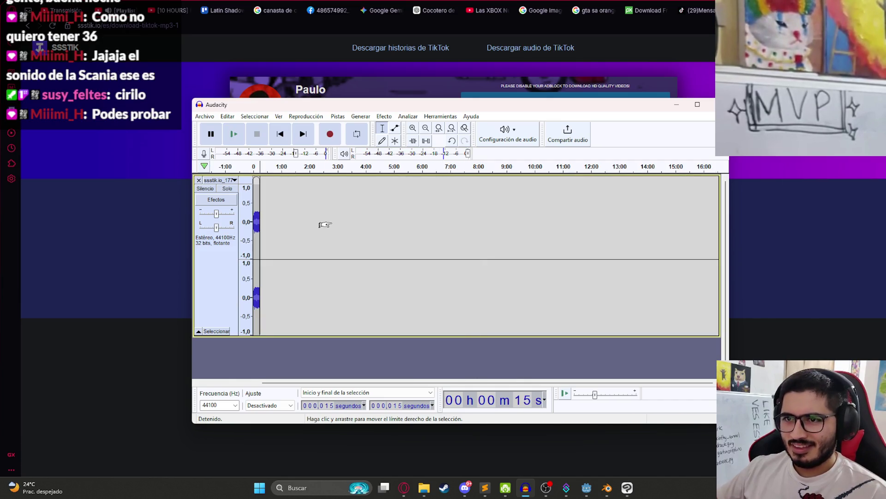
pyautogui.press('Delete')
pyautogui.scroll(4, 293, 267)
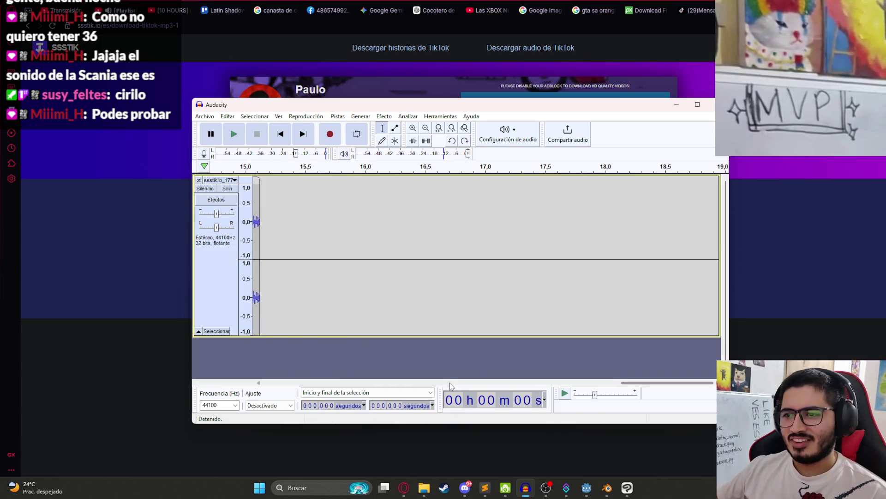
pyautogui.scroll(4, 451, 385)
pyautogui.scroll(-5, 435, 371)
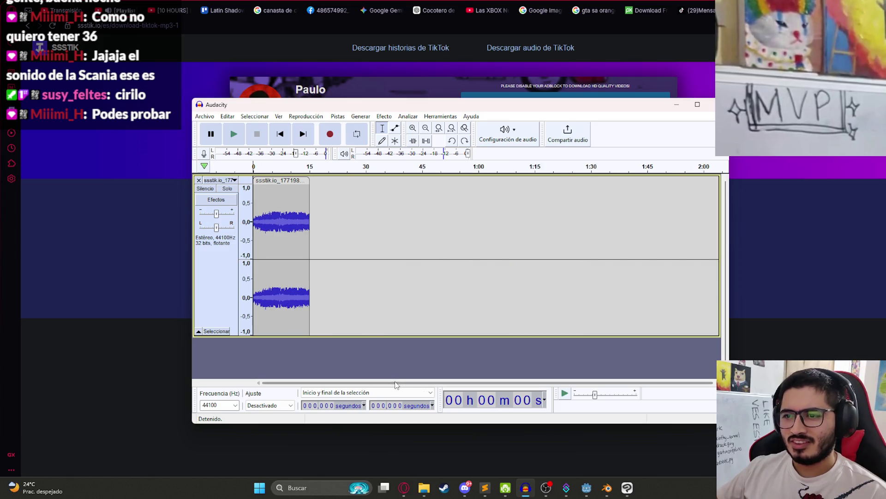
pyautogui.scroll(2, 261, 263)
# - Select the first few seconds of the clip, paste a copy, then undo the paste
pyautogui.moveTo(262, 263); pyautogui.dragTo(169, 239)
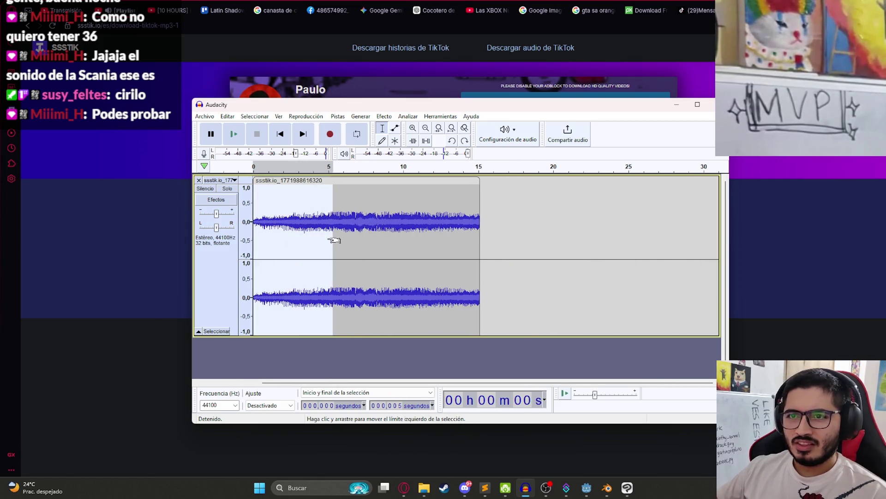
pyautogui.hotkey('ctrl', 'v')
pyautogui.hotkey('ctrl', 'z')
pyautogui.hotkey('ctrl', 'z')
pyautogui.hotkey('ctrl', 'z')
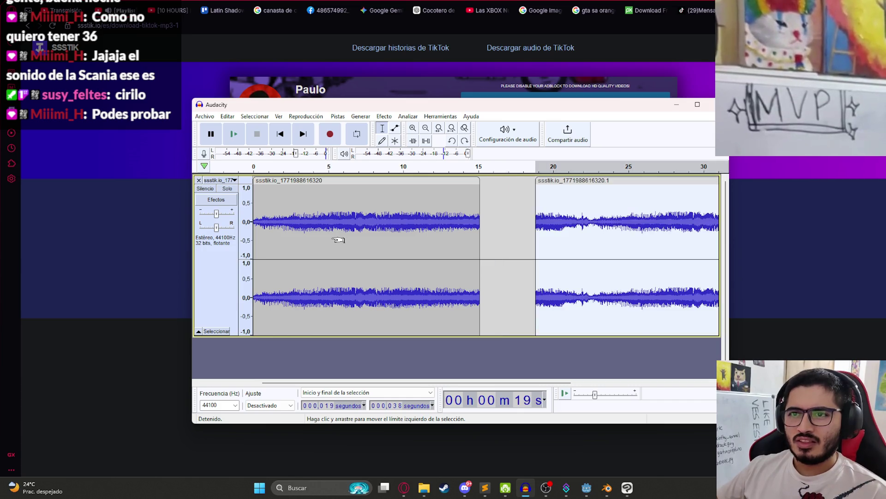
# - Play the whole first clip, marking points around 9 and 12 seconds
pyautogui.doubleClick(300, 227)
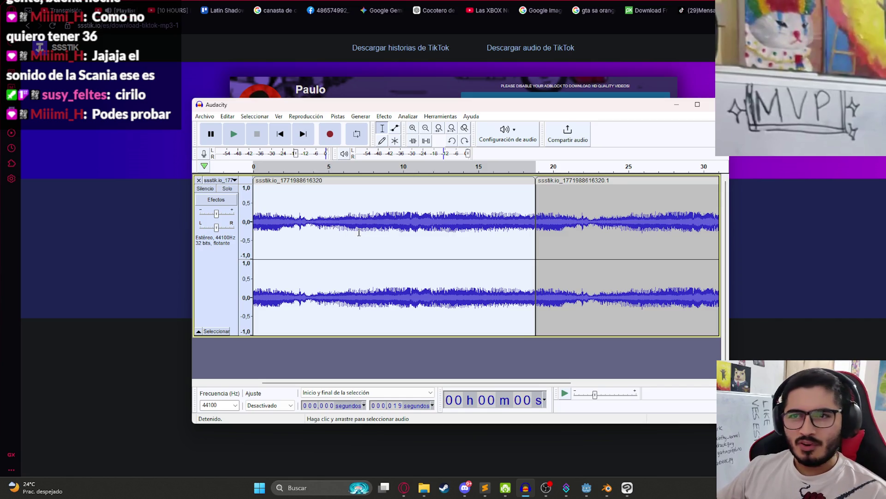
pyautogui.press('space')
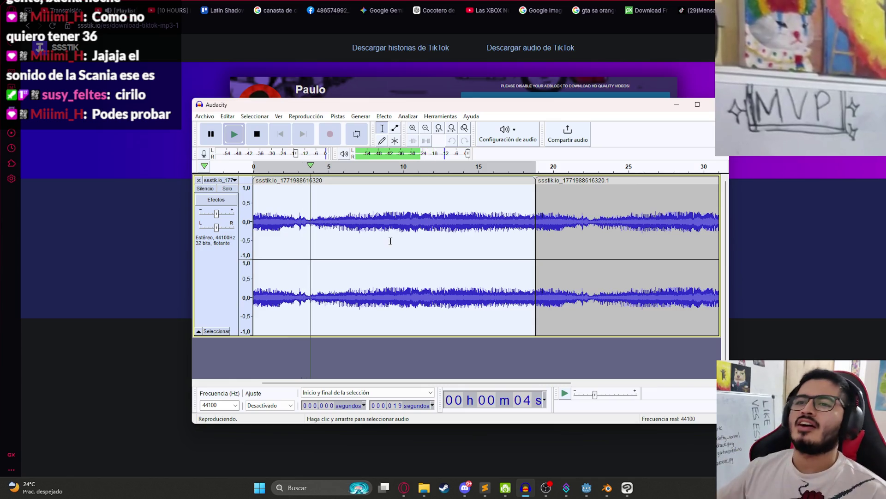
pyautogui.click(386, 245)
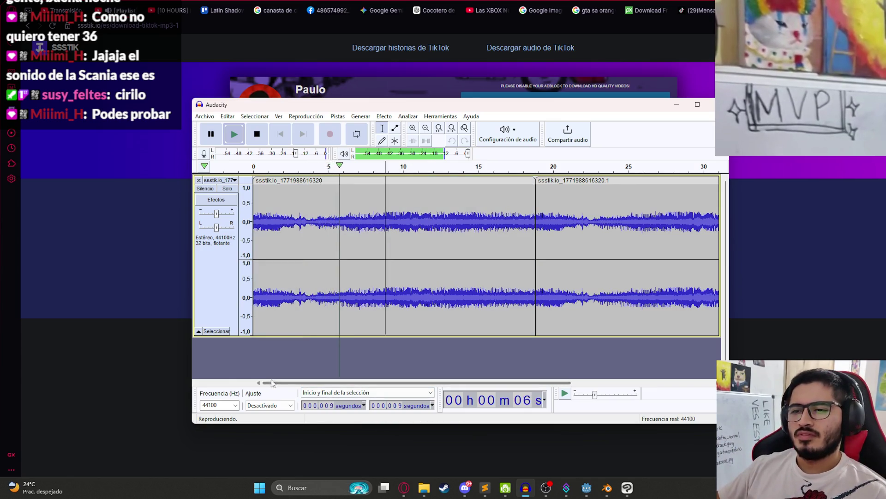
pyautogui.click(444, 227)
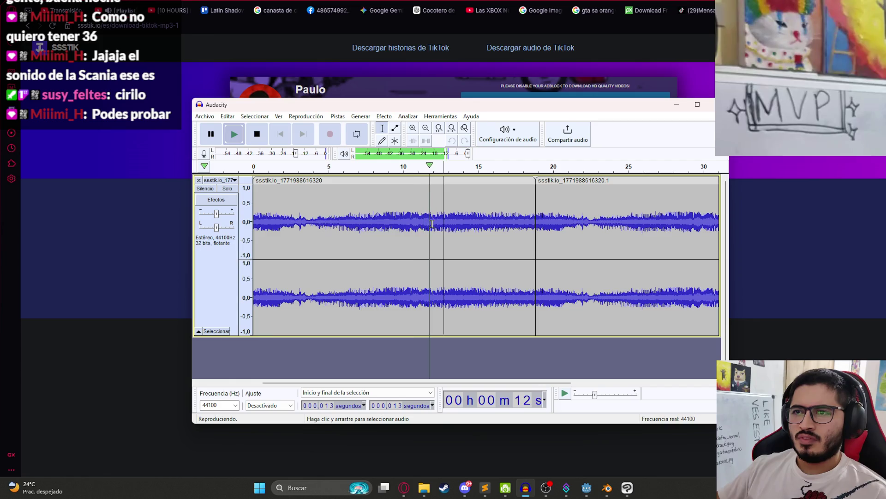
pyautogui.press('space')
# - Delete the audio after the 12-second mark and the leftover second clip
pyautogui.moveTo(434, 220)
pyautogui.mouseDown()
pyautogui.moveTo(665, 214)
pyautogui.moveTo(565, 212)
pyautogui.mouseUp()
pyautogui.press('Delete')
pyautogui.click(459, 181)
pyautogui.press('Delete')
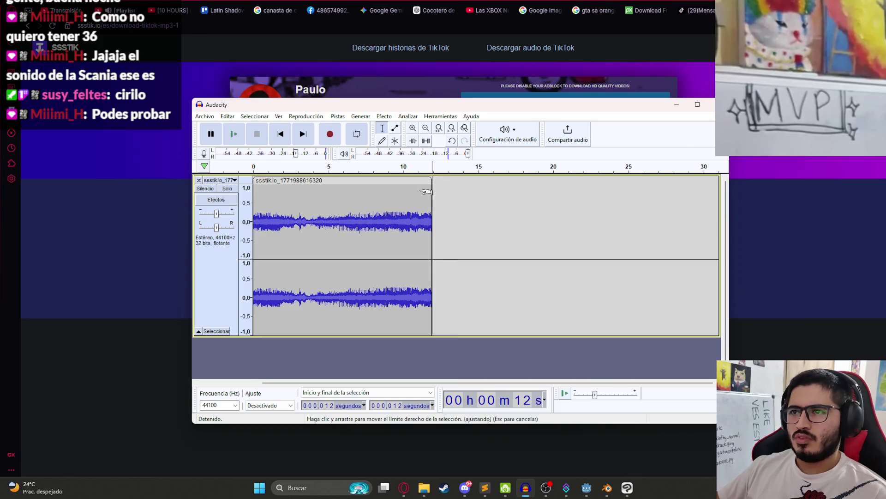
# - Paste a copy of the 12 s clip and move it to start at 12 seconds
pyautogui.click(477, 206)
pyautogui.hotkey('ctrl', 'v')
pyautogui.moveTo(498, 184); pyautogui.dragTo(453, 184)
pyautogui.press('space')
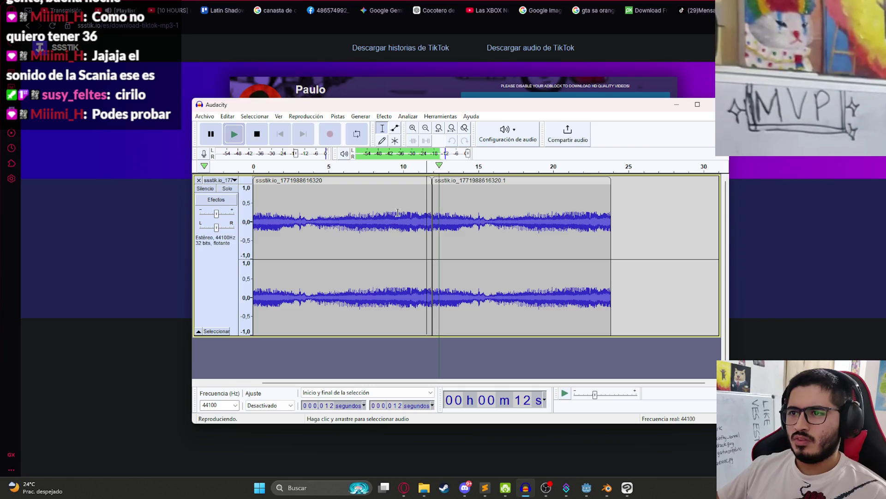
# - Listen across the join from 11 and 10 seconds
pyautogui.click(426, 215)
pyautogui.keyDown('ctrl'); pyautogui.scroll(3, 415, 216); pyautogui.keyUp('ctrl')
pyautogui.press('space')
pyautogui.click(358, 214)
pyautogui.press('space')
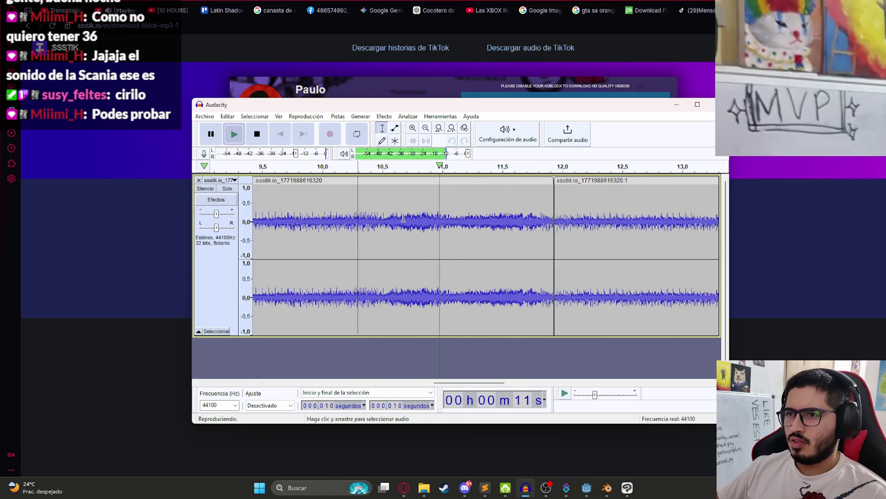
pyautogui.press('space')
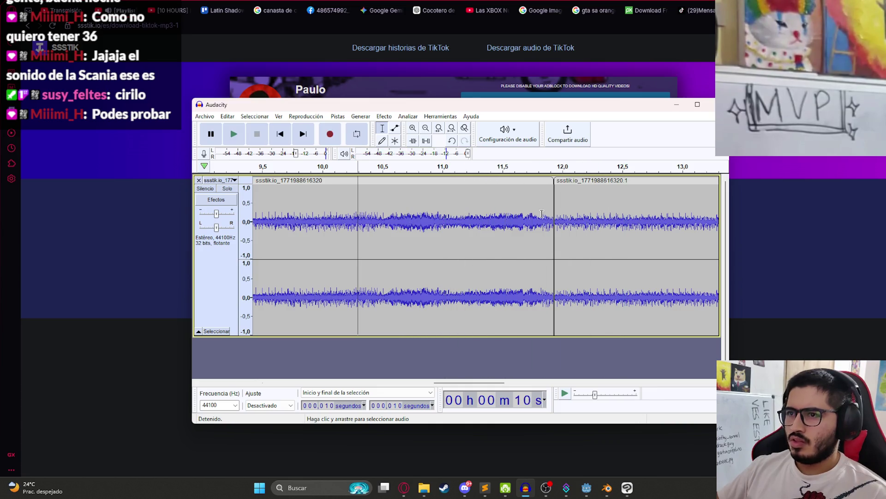
# - Delete a tiny slice before the join, slide the second clip left, and audition the join
pyautogui.moveTo(541, 215); pyautogui.dragTo(554, 215)
pyautogui.press('Delete')
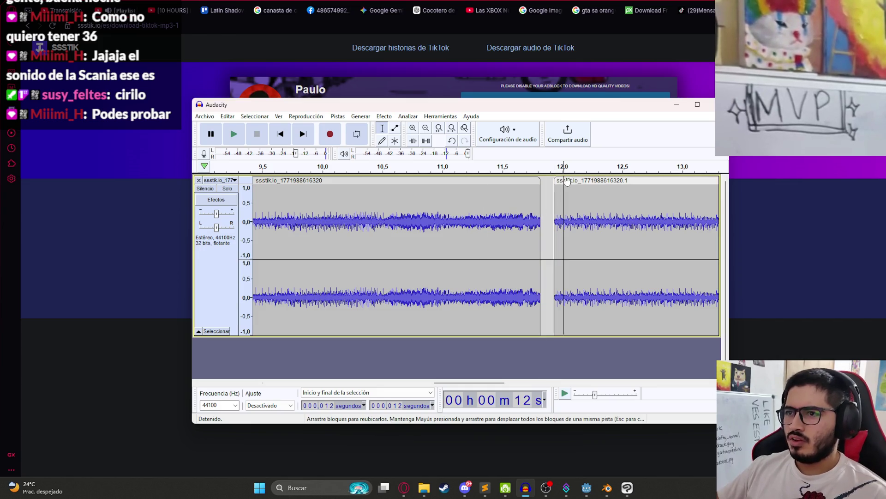
pyautogui.moveTo(591, 180); pyautogui.dragTo(577, 180)
pyautogui.click(455, 214)
pyautogui.press('space')
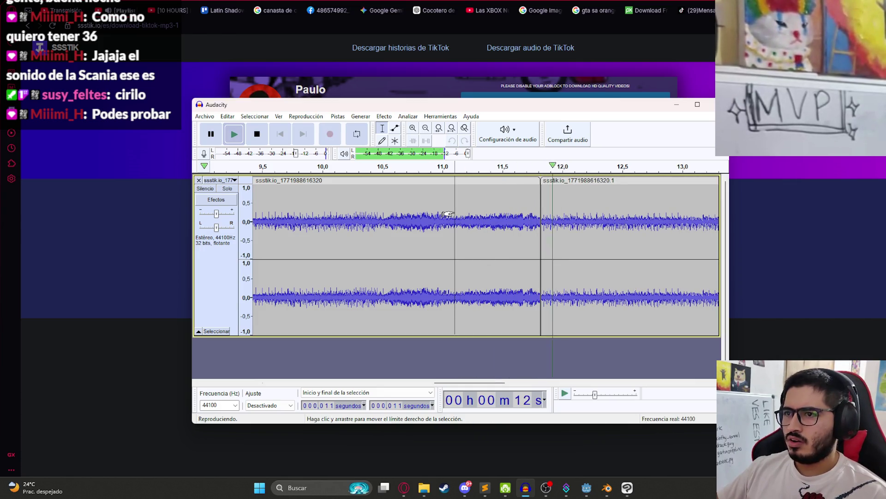
pyautogui.press('space')
# - Undo the clip move, then reopen and close the gap while auditioning the join
pyautogui.hotkey('ctrl', 'z')
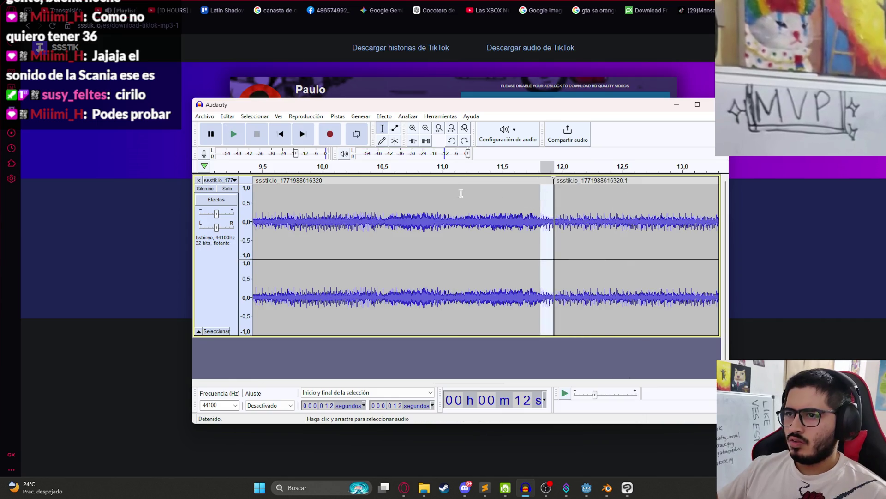
pyautogui.click(454, 194)
pyautogui.press('space')
pyautogui.press('space')
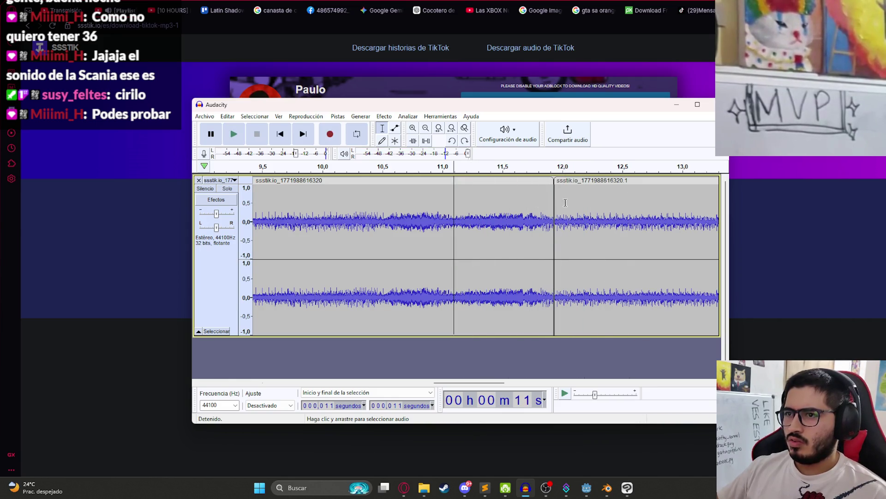
pyautogui.moveTo(563, 186); pyautogui.dragTo(589, 186)
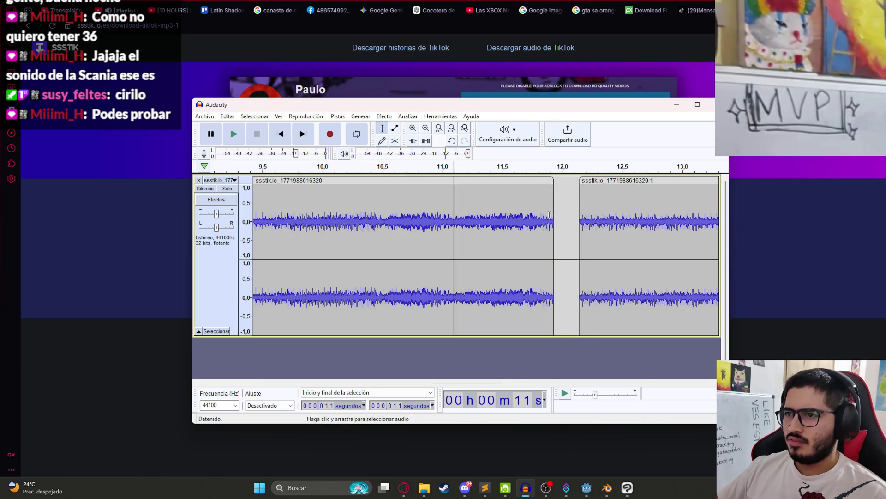
pyautogui.click(531, 220)
pyautogui.press('space')
pyautogui.press('space')
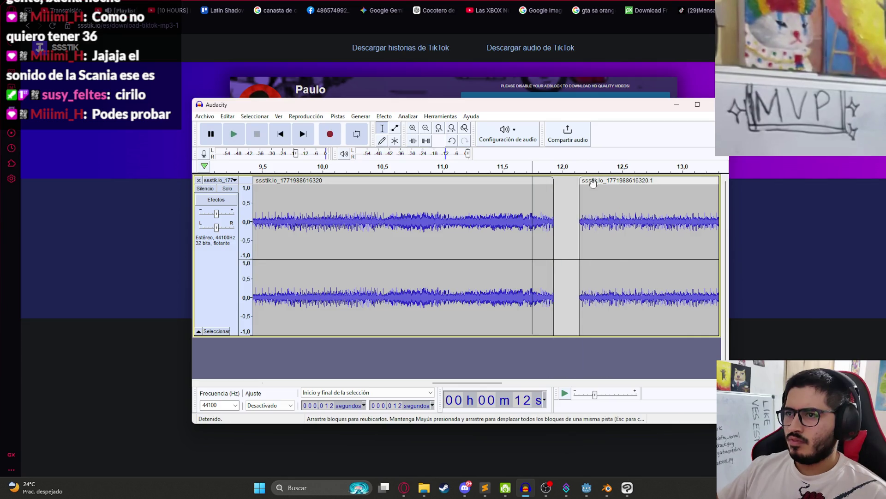
pyautogui.moveTo(594, 188); pyautogui.dragTo(569, 188)
pyautogui.press('space')
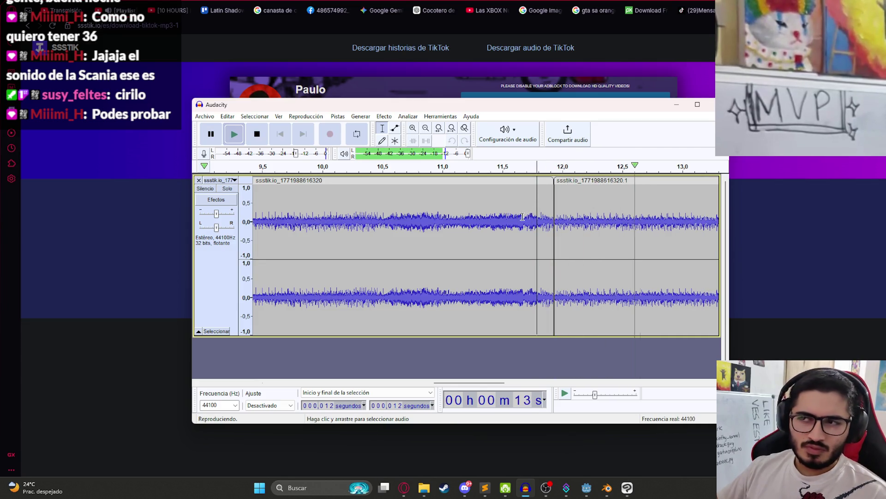
# - Replay the join starting from around 10–11 seconds
pyautogui.click(468, 222)
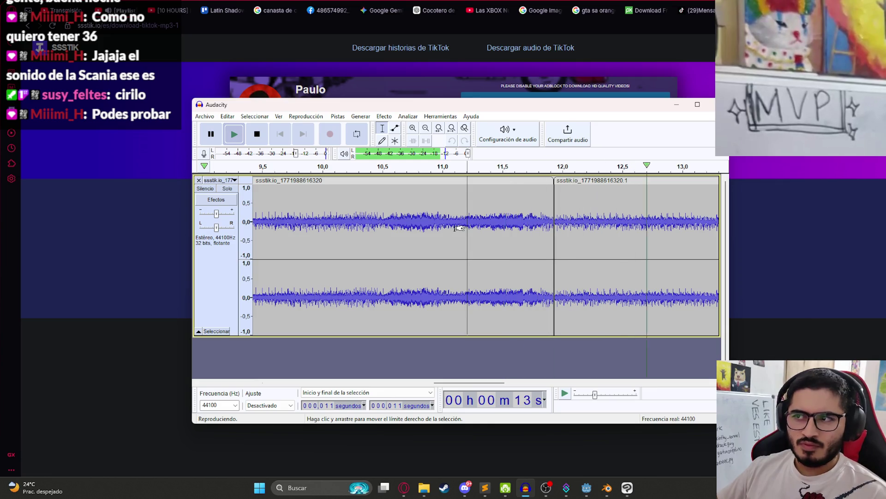
pyautogui.press('space')
pyautogui.scroll(-5, 447, 230)
pyautogui.click(291, 222)
pyautogui.scroll(5, 405, 229)
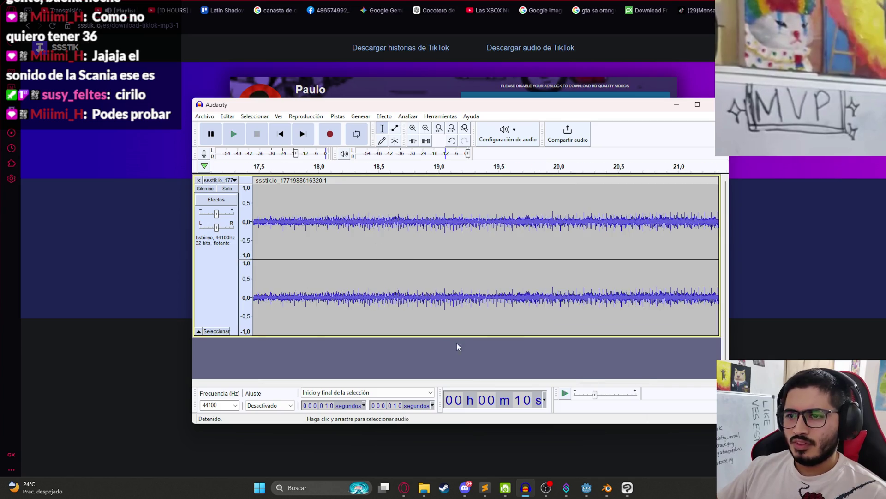
pyautogui.scroll(-3, 451, 323)
pyautogui.click(490, 220)
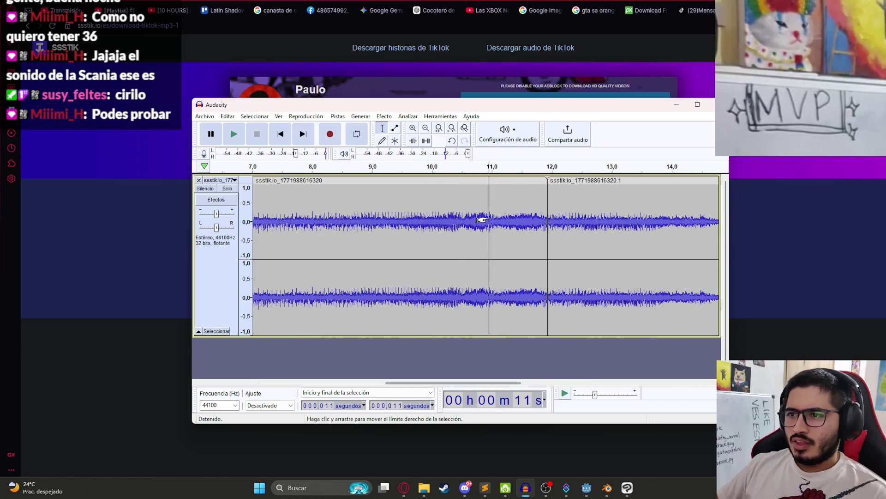
pyautogui.press('space')
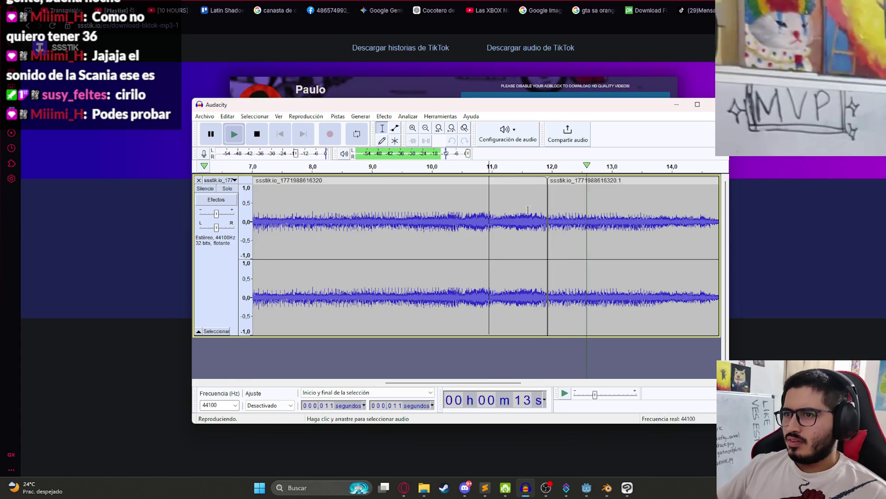
pyautogui.press('space')
# - Nudge the second clip left to snap against the first and replay around 11 seconds
pyautogui.click(545, 215)
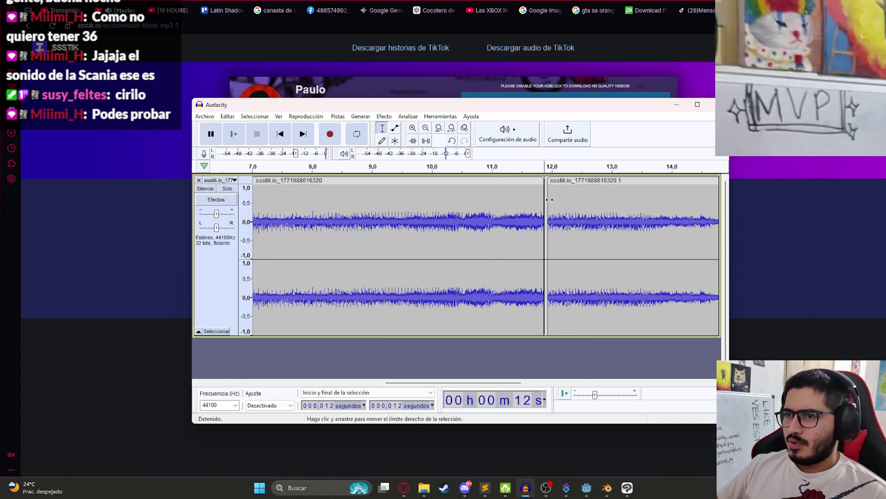
pyautogui.moveTo(564, 181); pyautogui.dragTo(560, 181)
pyautogui.press('space')
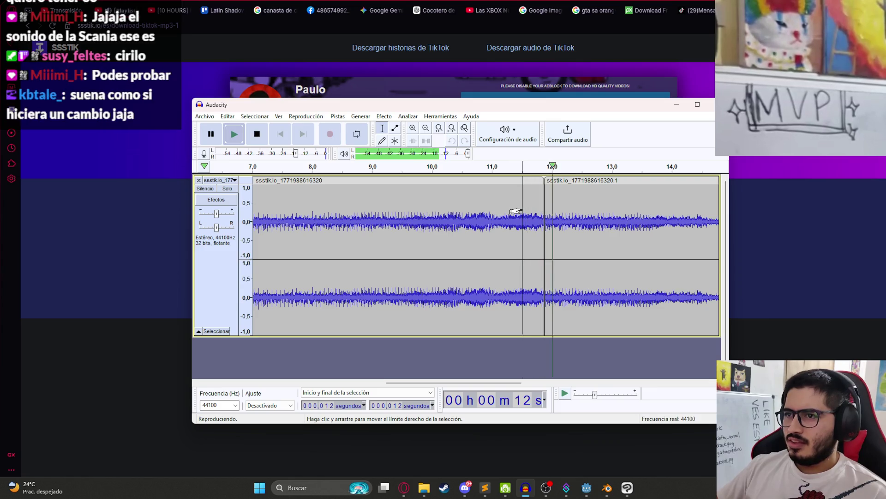
pyautogui.press('space')
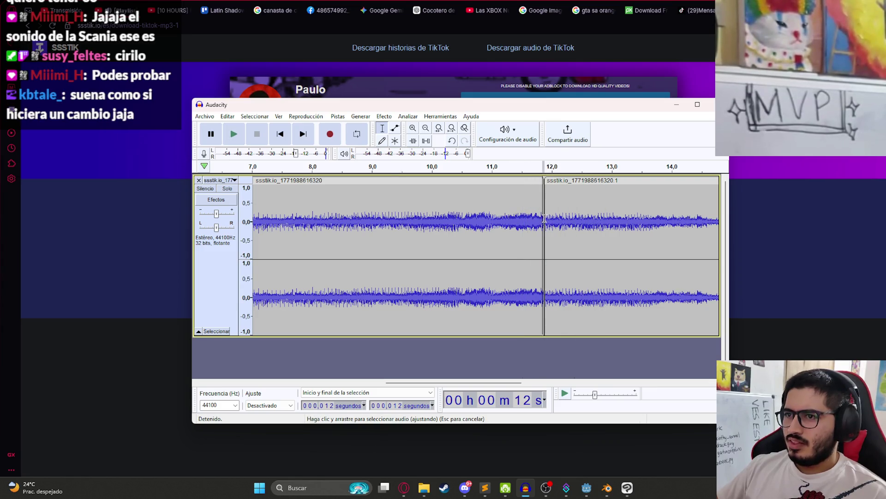
pyautogui.moveTo(553, 181); pyautogui.dragTo(551, 182)
pyautogui.click(522, 207)
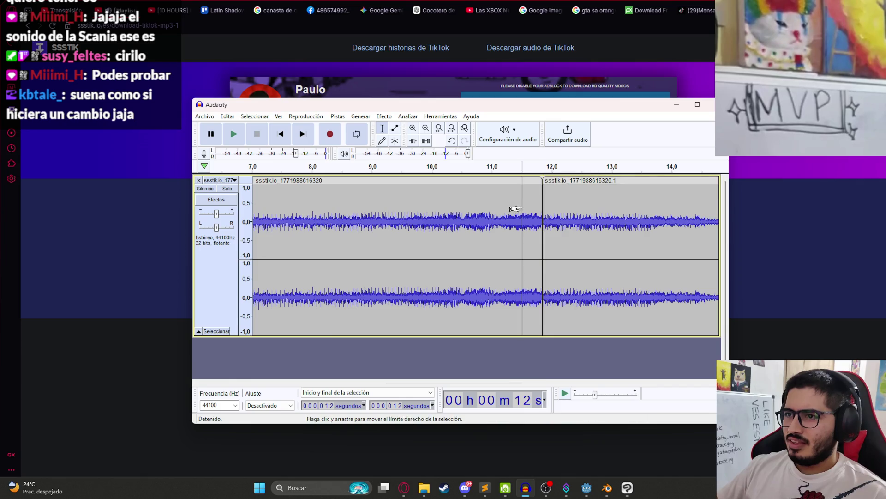
pyautogui.press('space')
pyautogui.click(499, 207)
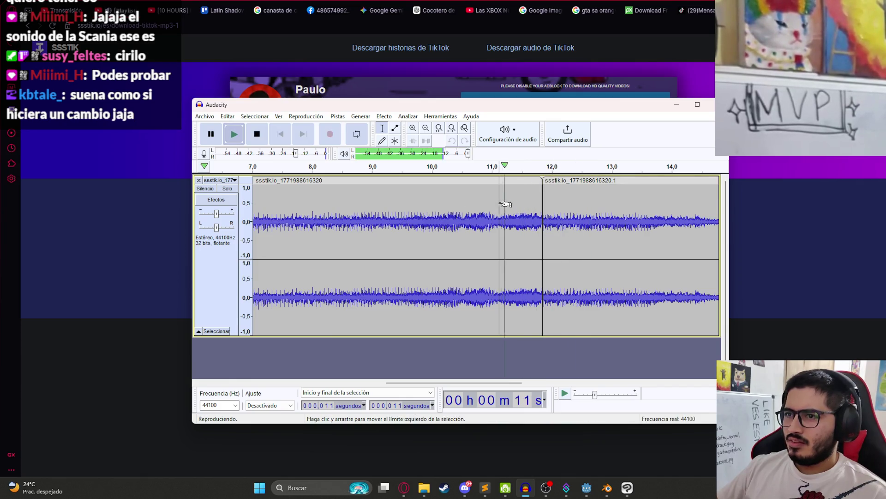
pyautogui.press('space')
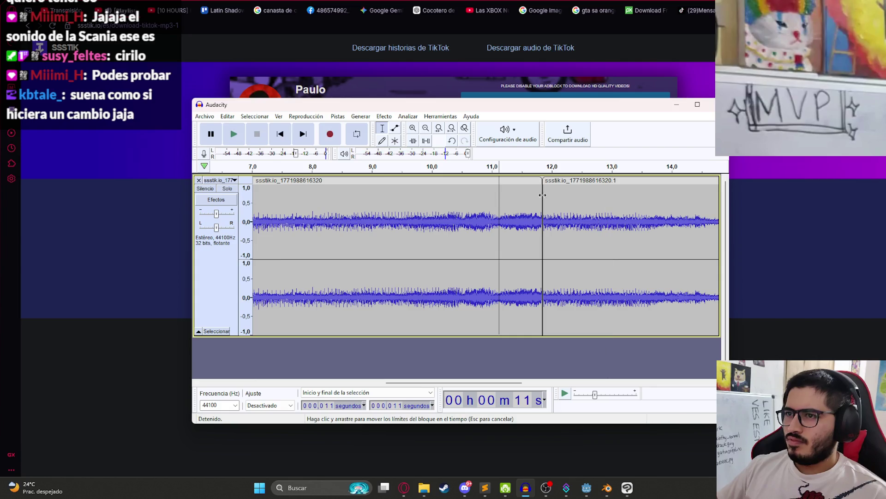
# - Delete the 11.6–11.8 s slice and slide the second clip left to close the gap
pyautogui.click(461, 221)
pyautogui.press('space')
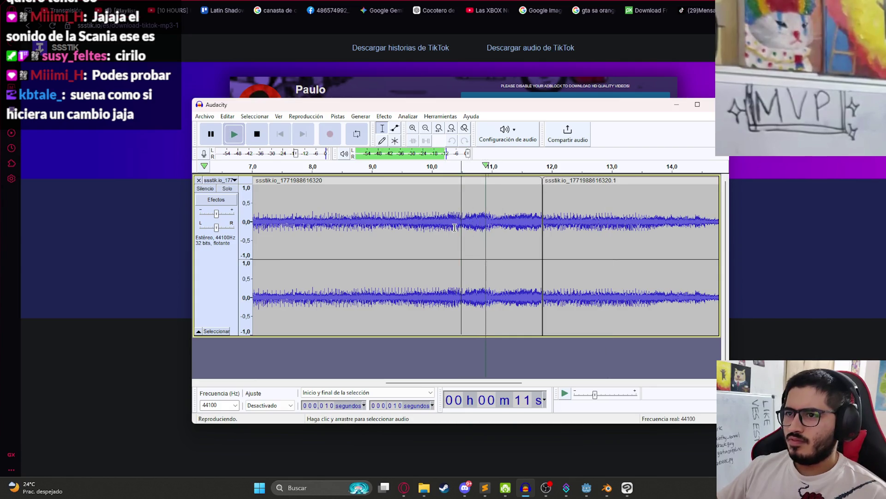
pyautogui.press('space')
pyautogui.moveTo(528, 217); pyautogui.dragTo(541, 217)
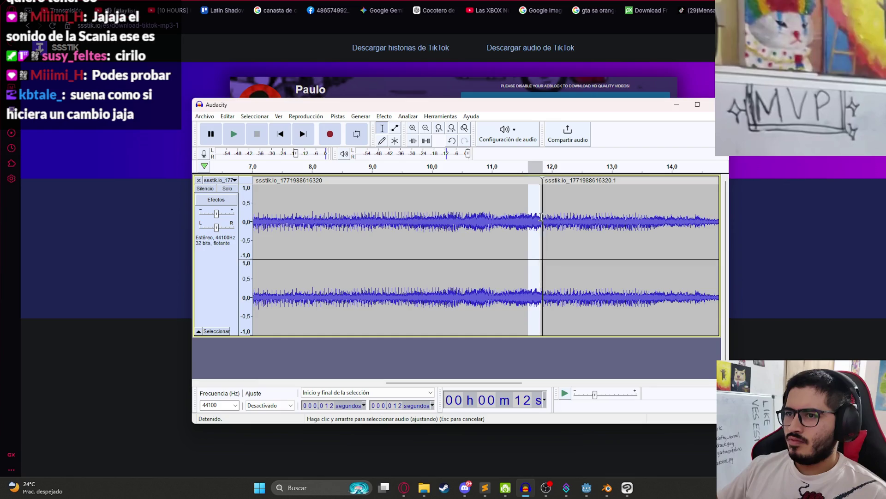
pyautogui.press('Delete')
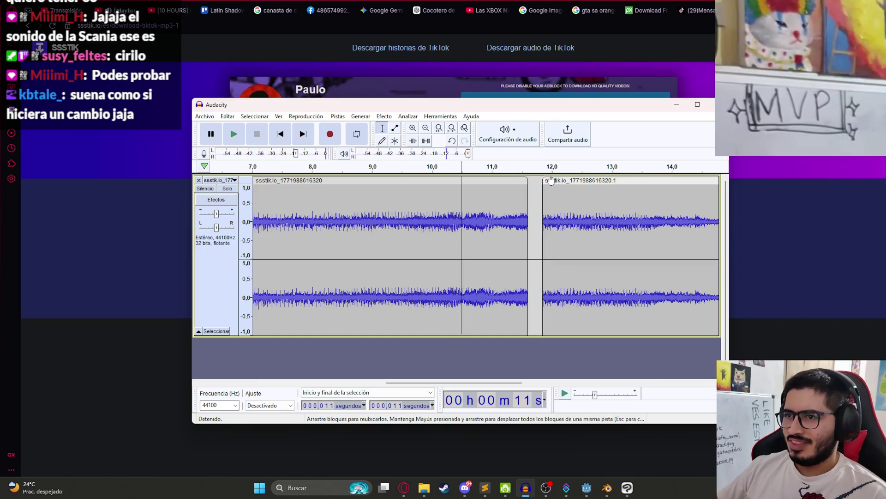
pyautogui.moveTo(547, 180); pyautogui.dragTo(532, 180)
pyautogui.click(440, 221)
pyautogui.press('space')
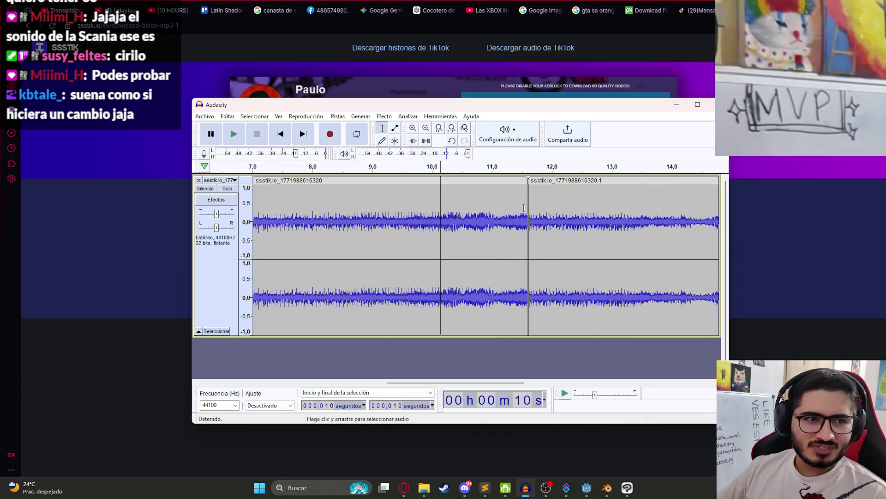
# - Play from the clip join to check it, stopping near 12 seconds
pyautogui.click(528, 228)
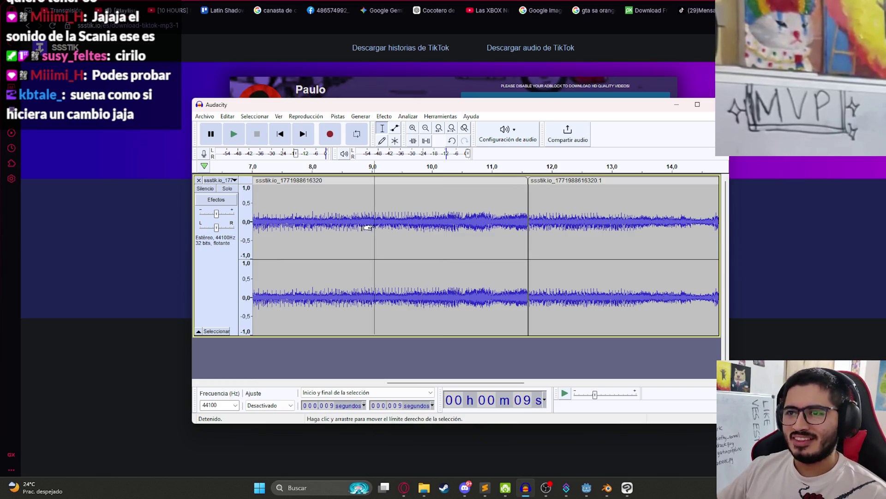
pyautogui.press('space')
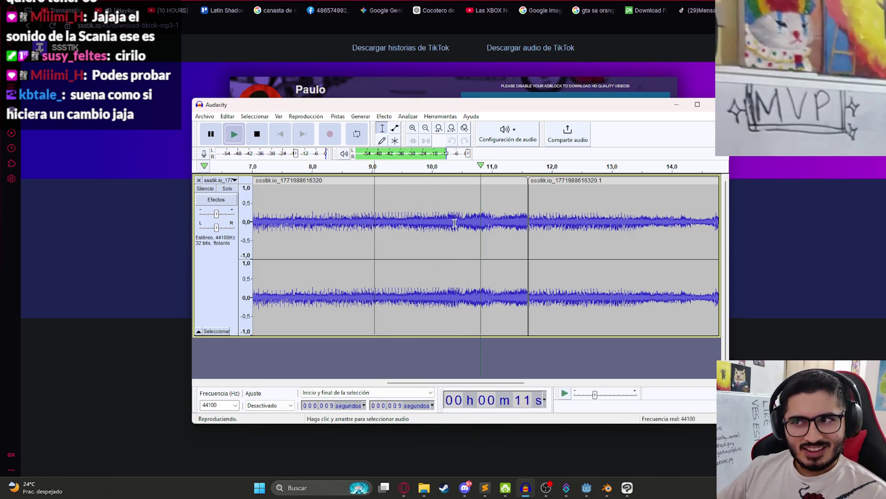
pyautogui.click(531, 203)
pyautogui.scroll(-10, 408, 212)
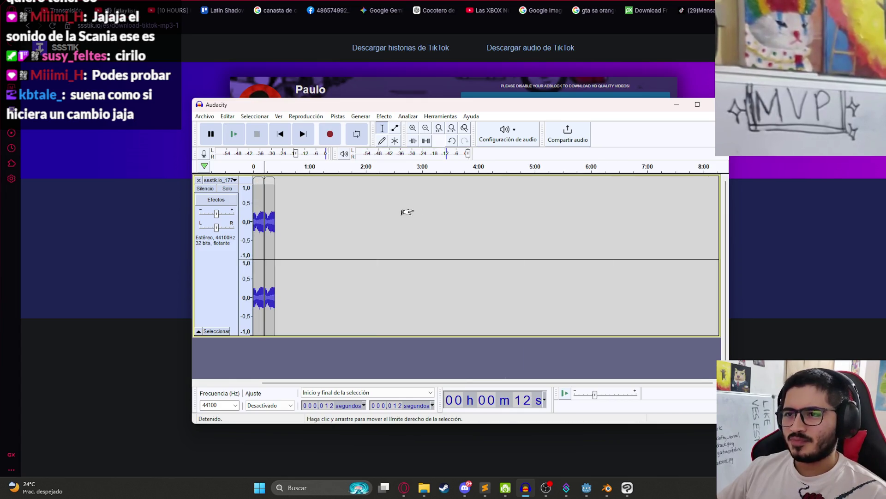
# - Undo the clip joins to restore the full recording and play it from the start
pyautogui.scroll(2, 305, 249)
pyautogui.hotkey('ctrl', 'z')
pyautogui.hotkey('ctrl', 'z')
pyautogui.hotkey('ctrl', 'z')
pyautogui.hotkey('ctrl', 'z')
pyautogui.hotkey('ctrl', 'z')
pyautogui.hotkey('ctrl', 'z')
pyautogui.hotkey('ctrl', 'z')
pyautogui.hotkey('ctrl', 'z')
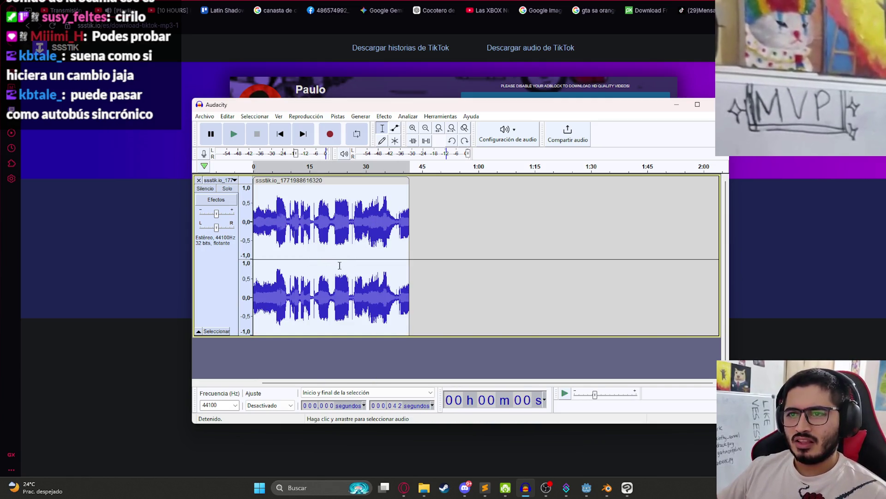
pyautogui.press('Home')
pyautogui.press('space')
pyautogui.hotkey('ctrl', '2')
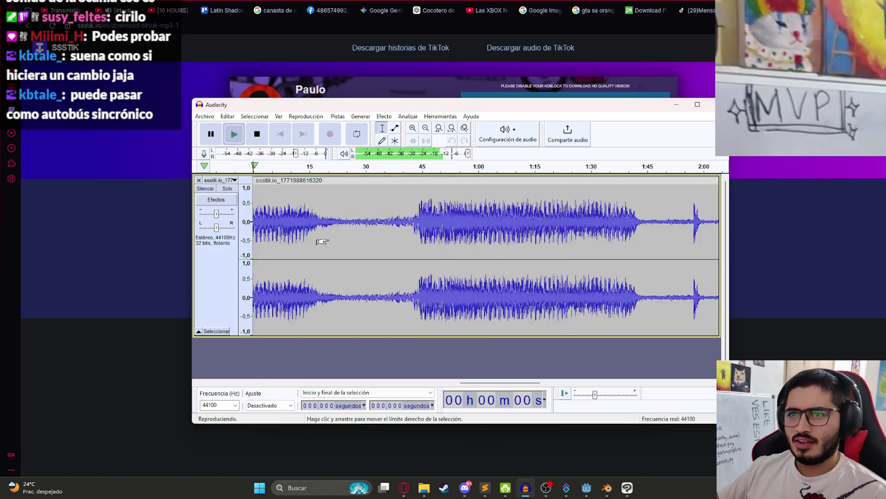
pyautogui.hotkey('ctrl', 'z')
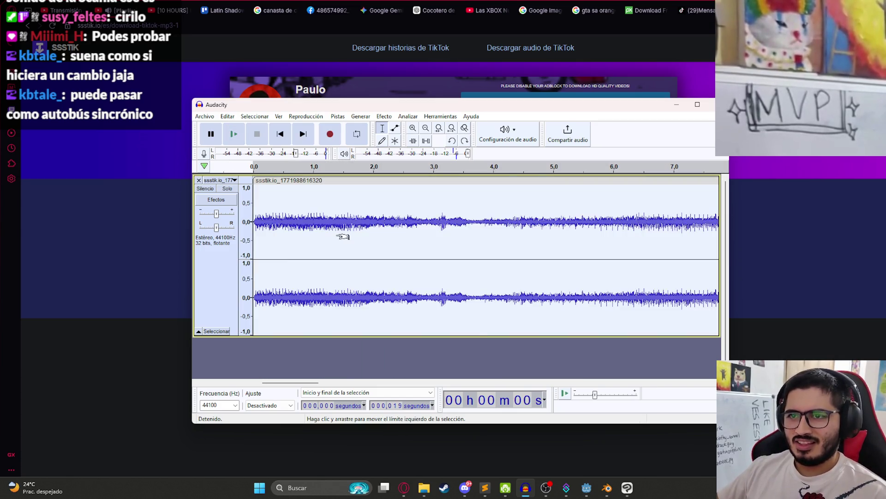
pyautogui.hotkey('ctrl', 'f')
pyautogui.press('space')
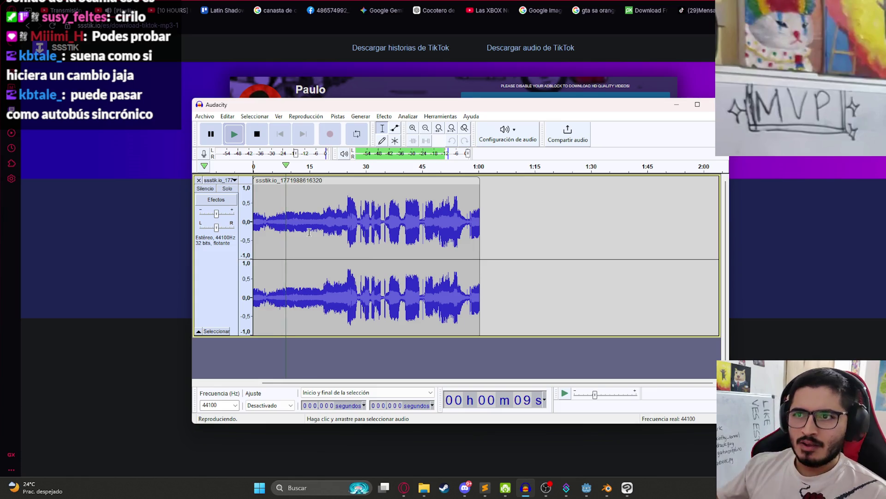
# - Audition the recording at 36, 40, 46 and 15 seconds
pyautogui.click(389, 224)
pyautogui.press('space')
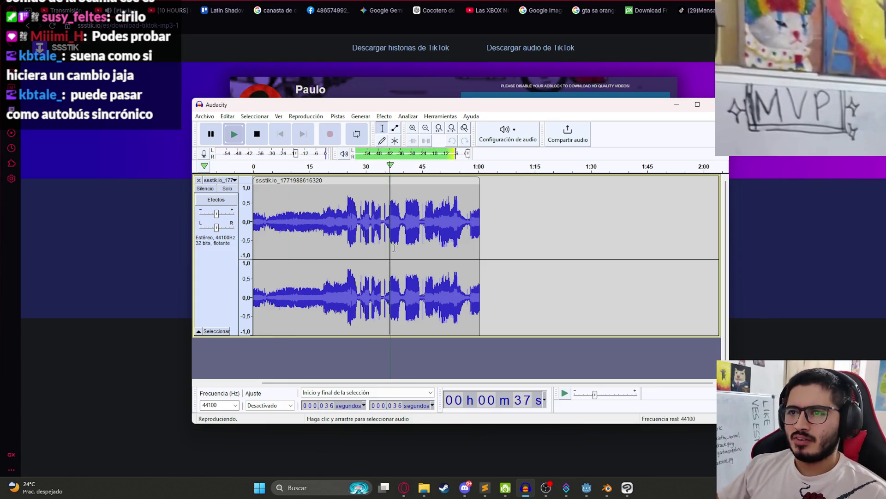
pyautogui.click(405, 225)
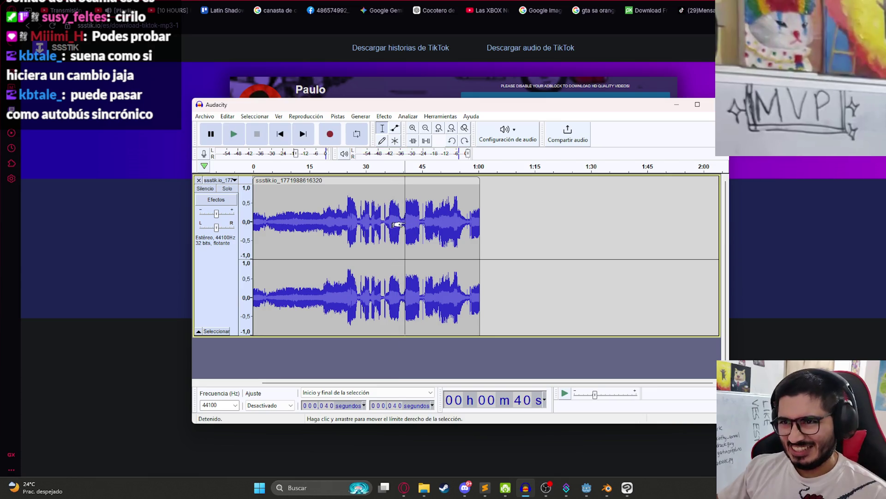
pyautogui.click(428, 226)
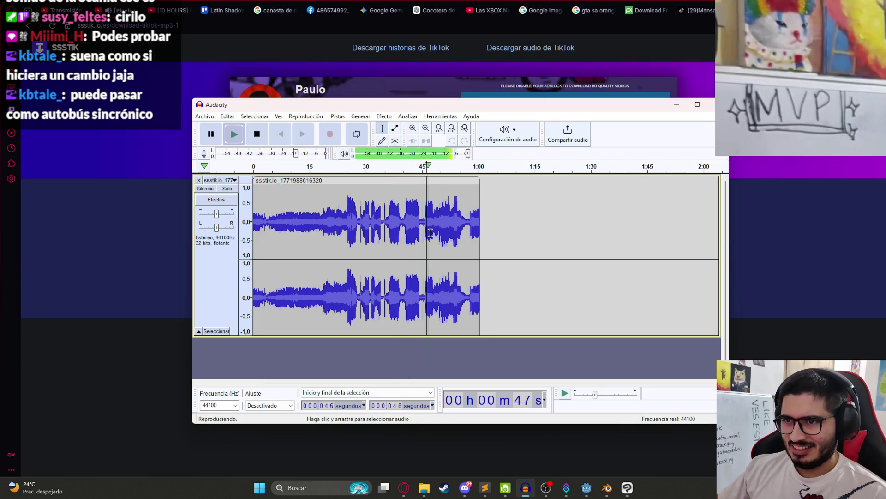
pyautogui.click(310, 225)
# - Zoom in around 16–23 seconds, then select and delete roughly 6 to 19 seconds
pyautogui.hotkey('ctrl', '1')
pyautogui.hotkey('ctrl', '1')
pyautogui.hotkey('ctrl', '1')
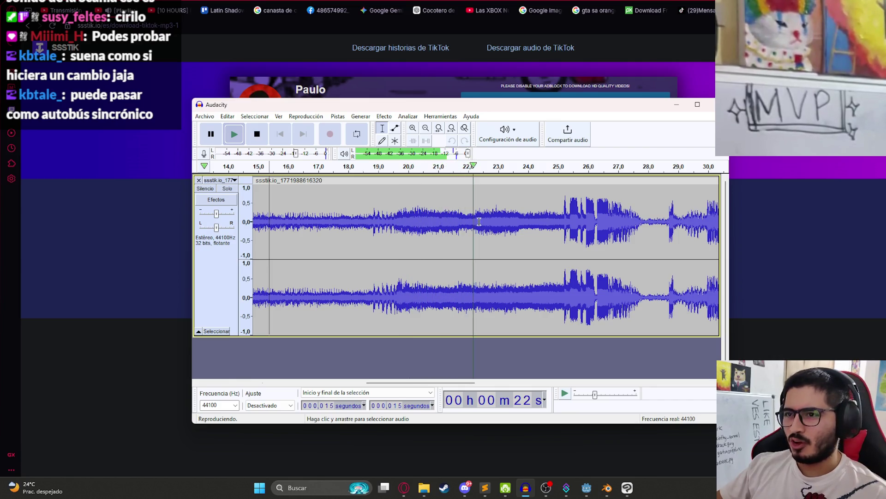
pyautogui.click(299, 222)
pyautogui.hotkey('ctrl', '1')
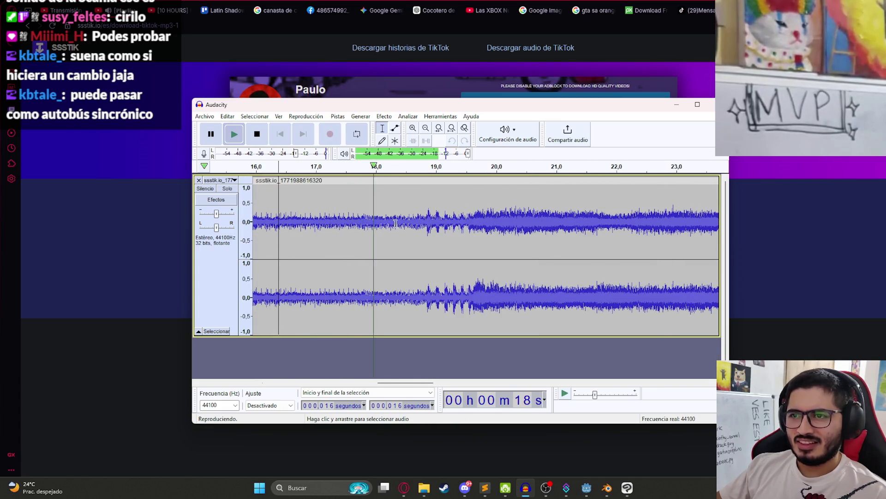
pyautogui.press('space')
pyautogui.moveTo(427, 217); pyautogui.dragTo(247, 221)
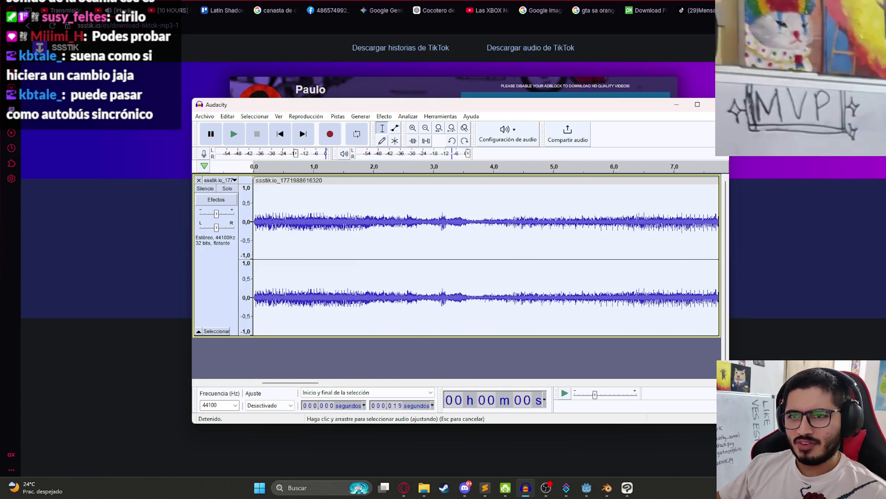
pyautogui.press('Delete')
# - Undo the deletion and preview the engine clip at different zoom levels
pyautogui.hotkey('ctrl', 'z')
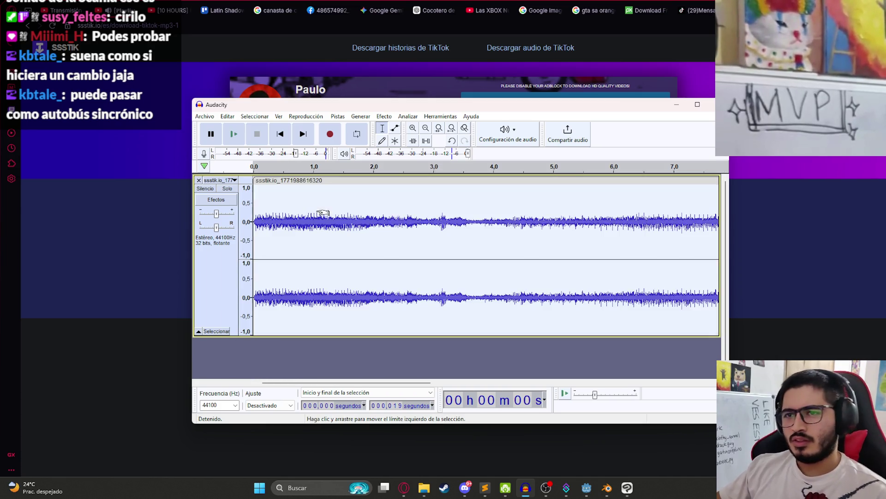
pyautogui.hotkey('ctrl', 'f')
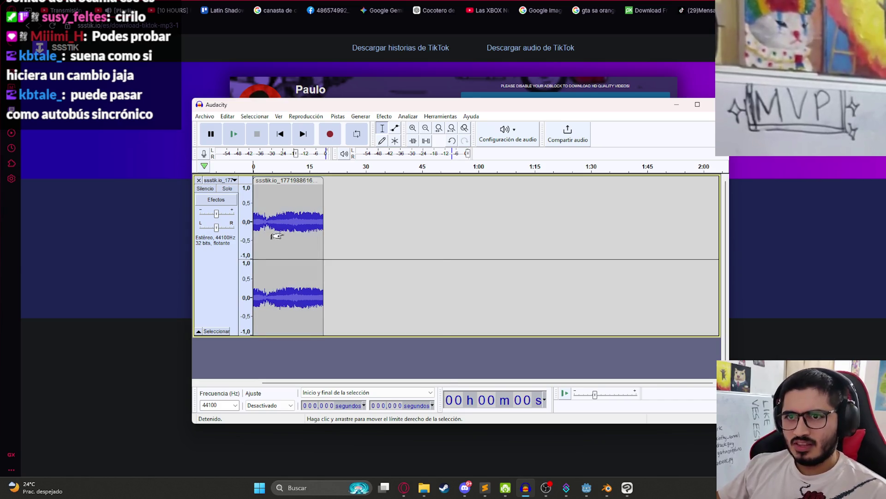
pyautogui.hotkey('ctrl', '1')
pyautogui.hotkey('ctrl', '1')
pyautogui.hotkey('ctrl', '1')
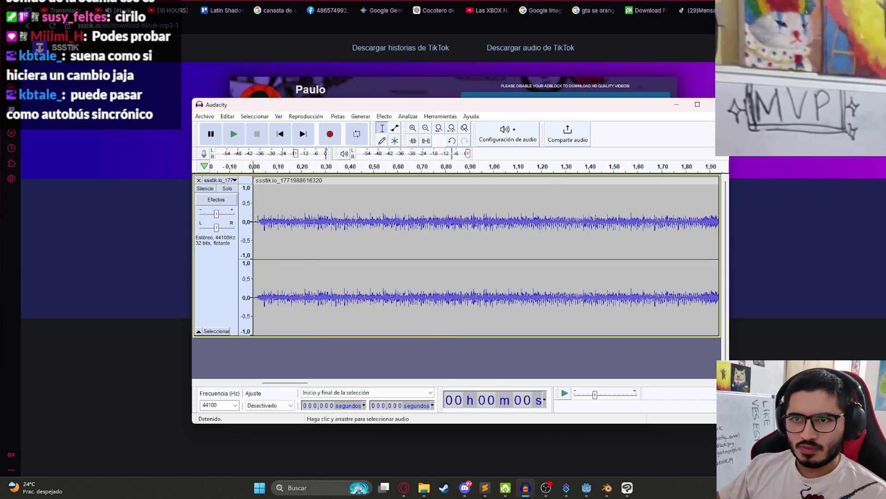
pyautogui.press('space')
pyautogui.hotkey('ctrl', '3')
pyautogui.hotkey('ctrl', '3')
pyautogui.hotkey('ctrl', '3')
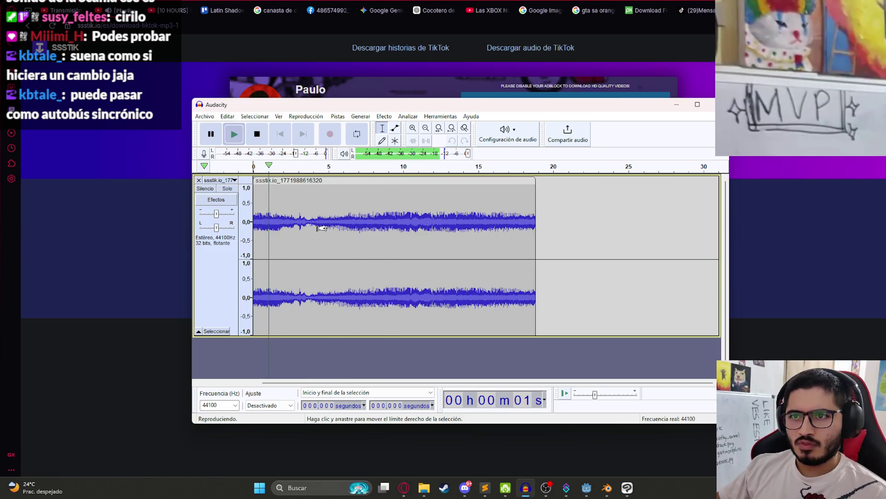
pyautogui.press('space')
# - Copy the whole clip, paste it at 20 seconds, and butt it against the first clip's end
pyautogui.doubleClick(462, 217)
pyautogui.hotkey('ctrl', 'c')
pyautogui.click(462, 217)
pyautogui.click(553, 212)
pyautogui.hotkey('ctrl', 'v')
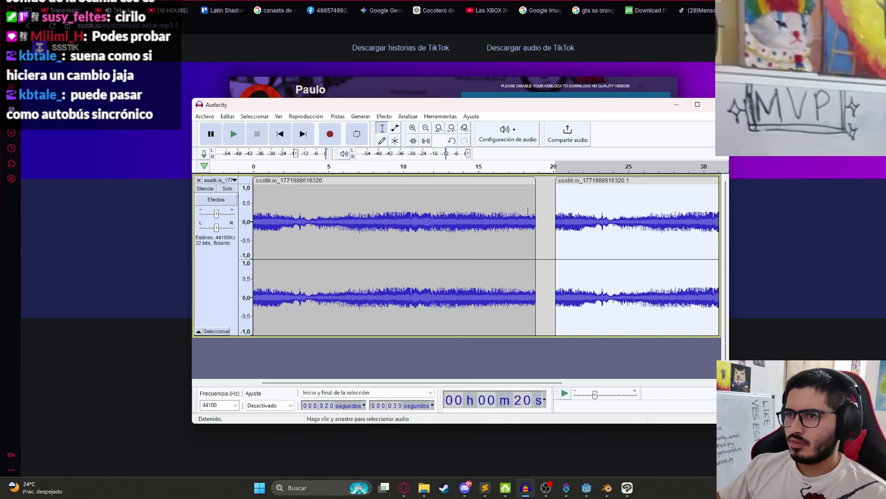
pyautogui.click(521, 209)
pyautogui.moveTo(582, 180); pyautogui.dragTo(562, 180)
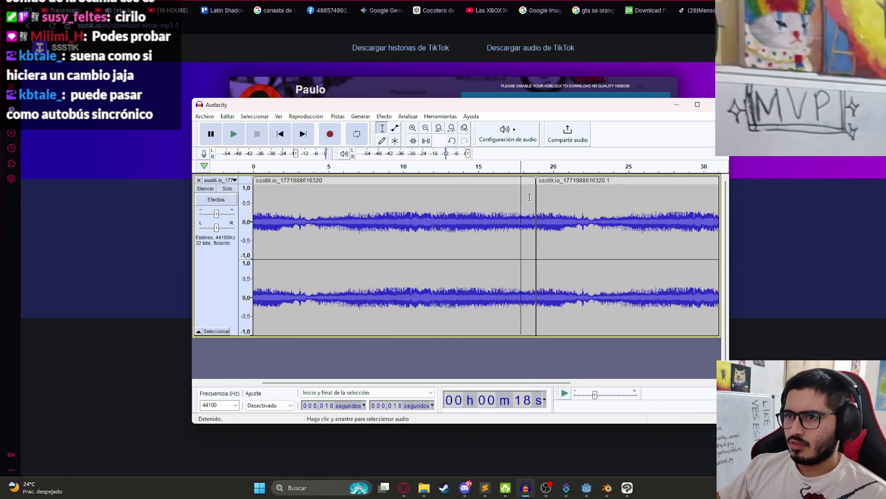
# - Play across the join from 17–18 seconds, then select the last sliver of the first clip
pyautogui.press('space')
pyautogui.click(515, 214)
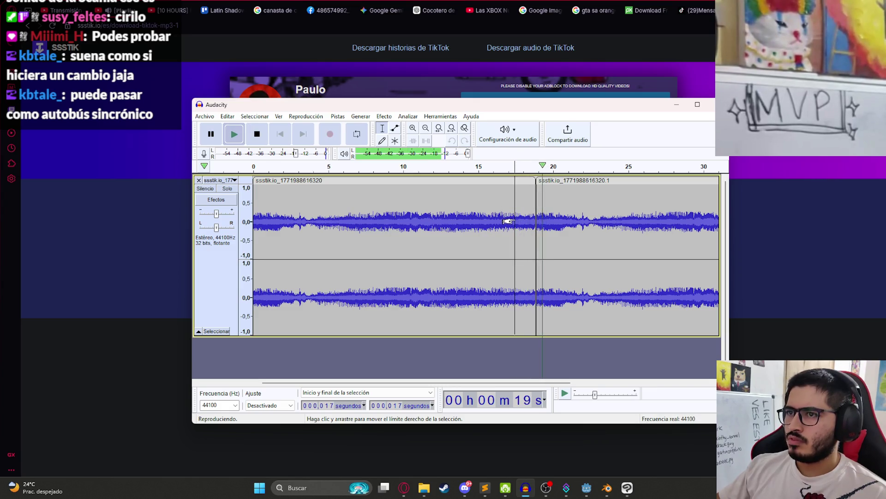
pyautogui.press('space')
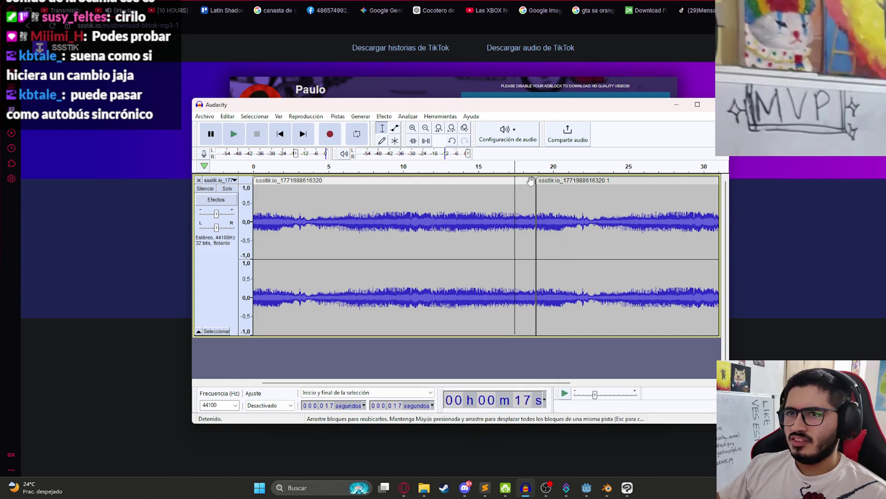
pyautogui.click(526, 180)
pyautogui.keyDown('ctrl'); pyautogui.scroll(3, 525, 218); pyautogui.keyUp('ctrl')
pyautogui.moveTo(536, 221); pyautogui.dragTo(557, 220)
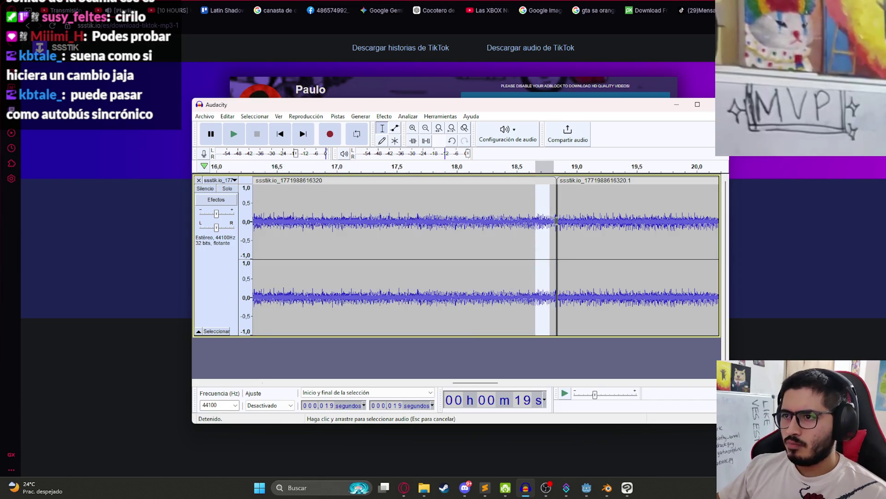
# - Apply Desvanecer progresivamente (fade-out) to the first clip's end and listen from 18.4 s
pyautogui.click(384, 117)
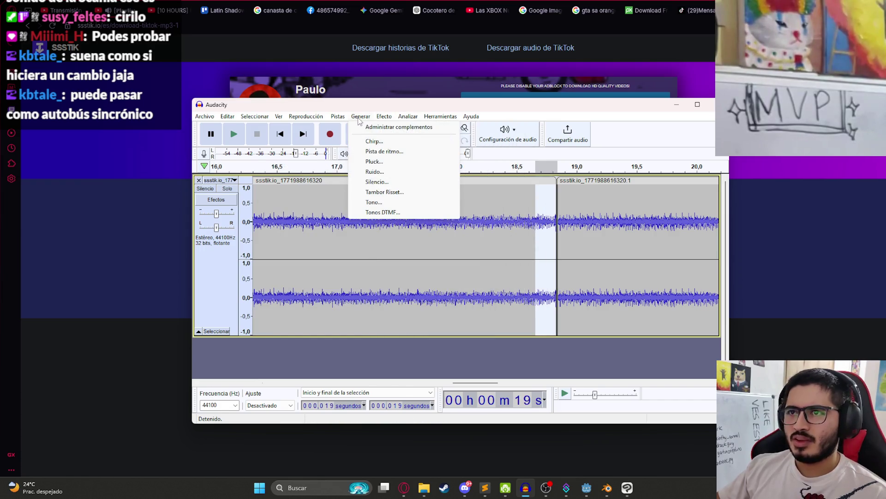
pyautogui.moveTo(520, 184)
pyautogui.click(575, 190)
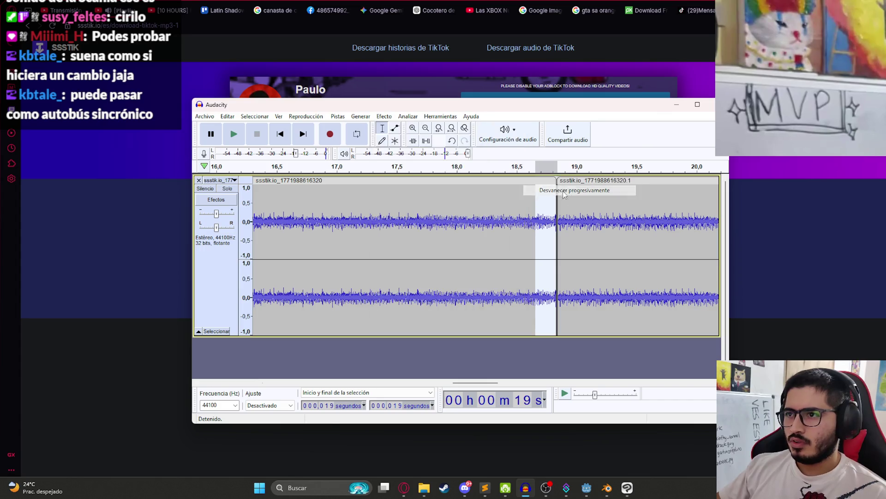
pyautogui.click(500, 220)
pyautogui.press('space')
pyautogui.press('space')
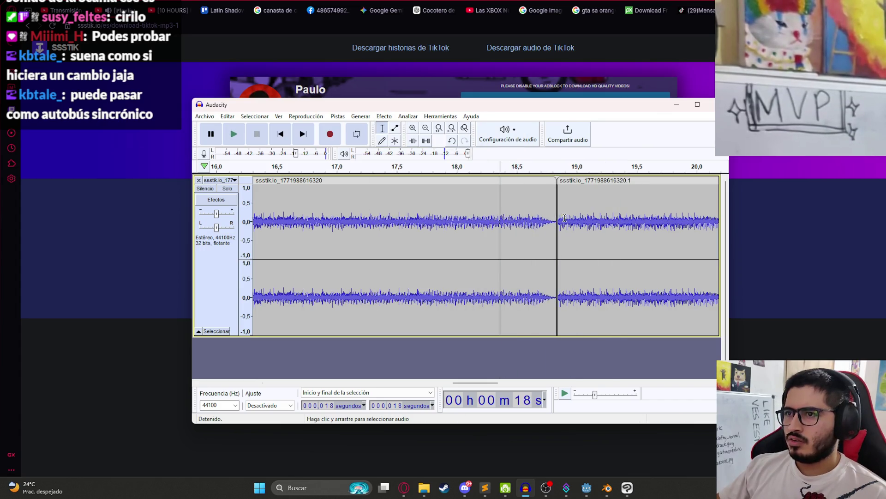
# - Apply Aparecer progresivamente (fade-in) to the start of the second clip
pyautogui.moveTo(558, 215); pyautogui.dragTo(567, 216)
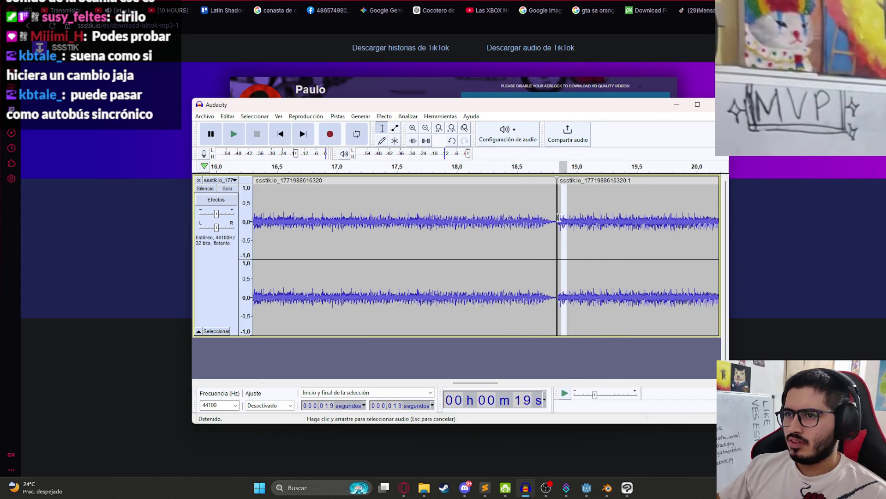
pyautogui.click(384, 116)
pyautogui.moveTo(464, 180)
pyautogui.click(554, 179)
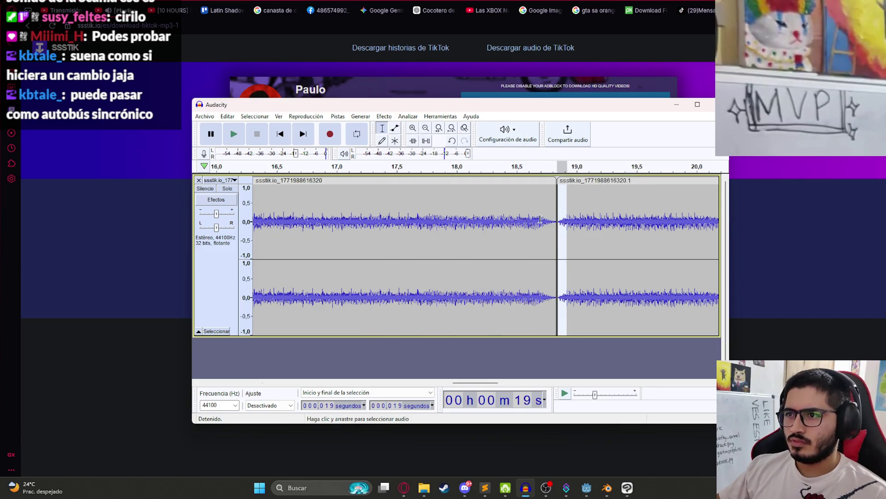
pyautogui.click(513, 221)
pyautogui.press('space')
# - Listen across the faded join from 17.25 and 16 seconds
pyautogui.click(366, 215)
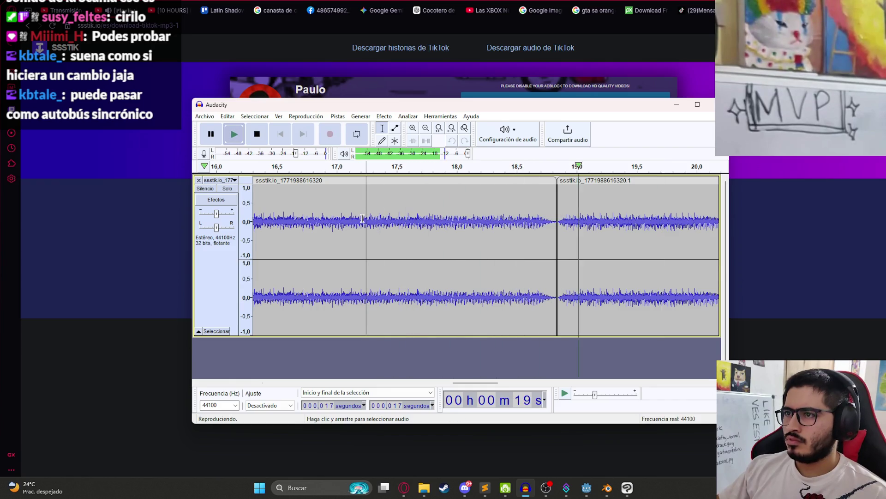
pyautogui.keyDown('ctrl'); pyautogui.scroll(-3, 446, 222); pyautogui.keyUp('ctrl')
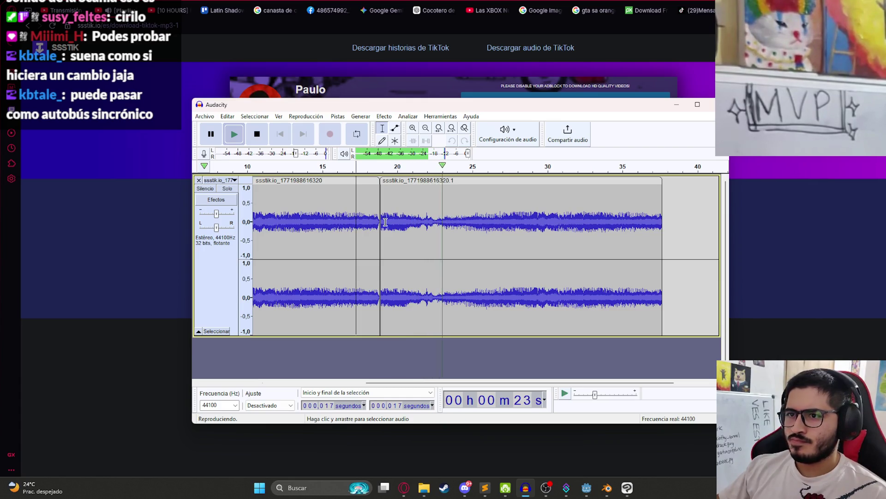
pyautogui.press('space')
pyautogui.click(337, 221)
pyautogui.press('space')
pyautogui.keyDown('ctrl'); pyautogui.scroll(1, 385, 236); pyautogui.keyUp('ctrl')
pyautogui.keyDown('ctrl'); pyautogui.scroll(2, 385, 237); pyautogui.keyUp('ctrl')
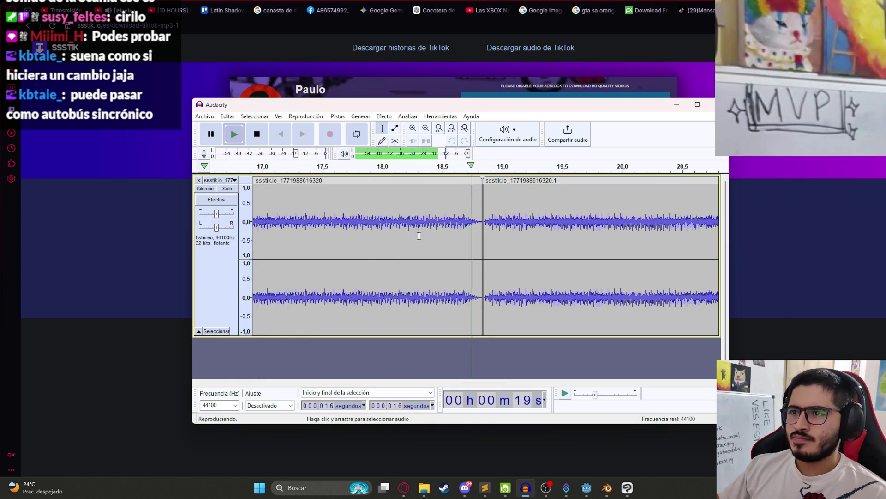
pyautogui.keyDown('ctrl'); pyautogui.scroll(-4, 419, 235); pyautogui.keyUp('ctrl')
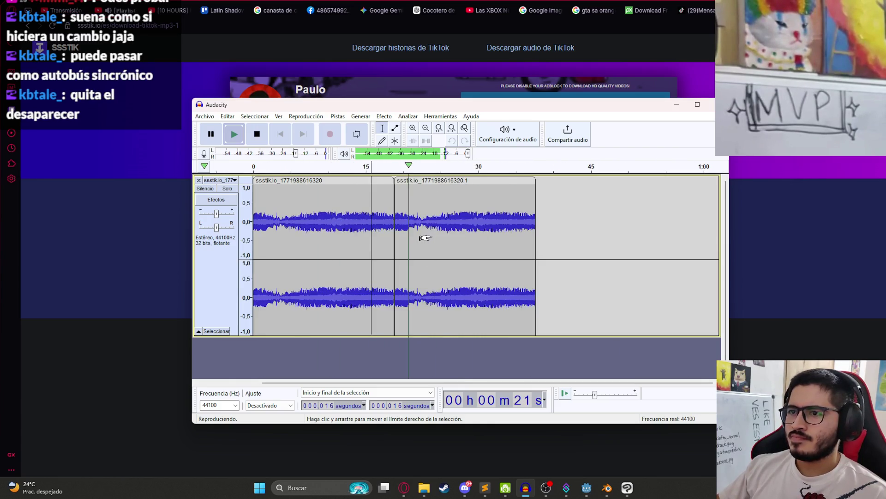
pyautogui.press('space')
# - Reselect the second and first clips, then paste the removed second clip back
pyautogui.doubleClick(418, 238)
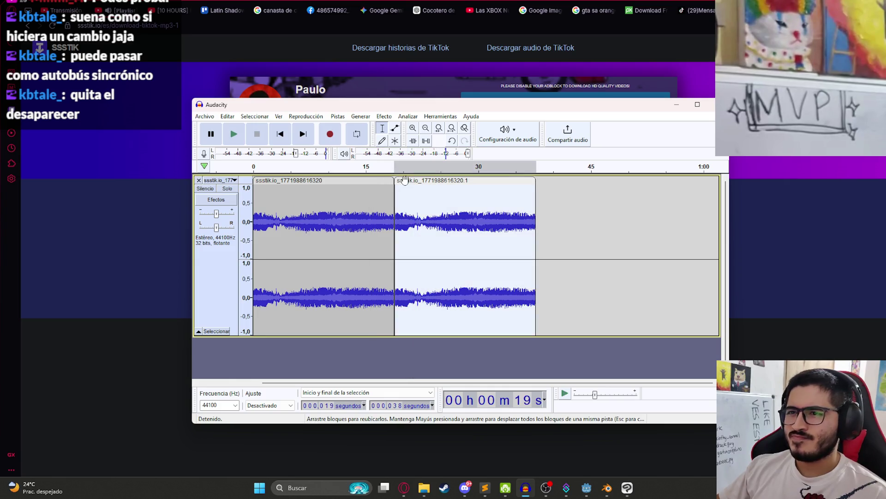
pyautogui.click(319, 216)
pyautogui.doubleClick(317, 213)
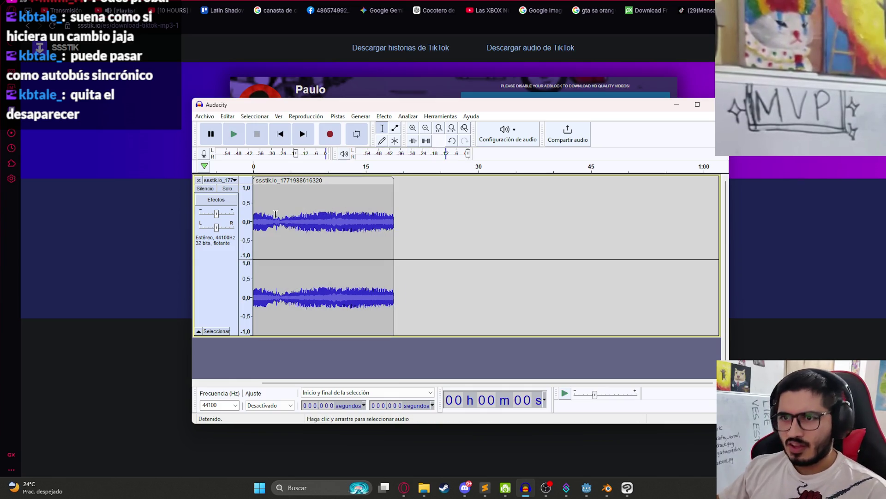
pyautogui.keyDown('ctrl'); pyautogui.scroll(2, 269, 218); pyautogui.keyUp('ctrl')
pyautogui.keyDown('ctrl'); pyautogui.scroll(6, 269, 219); pyautogui.keyUp('ctrl')
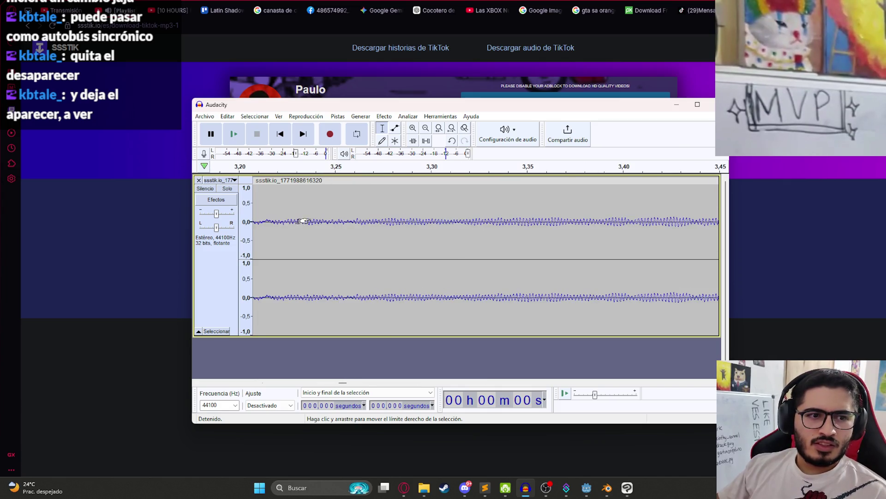
pyautogui.scroll(-3, 290, 228)
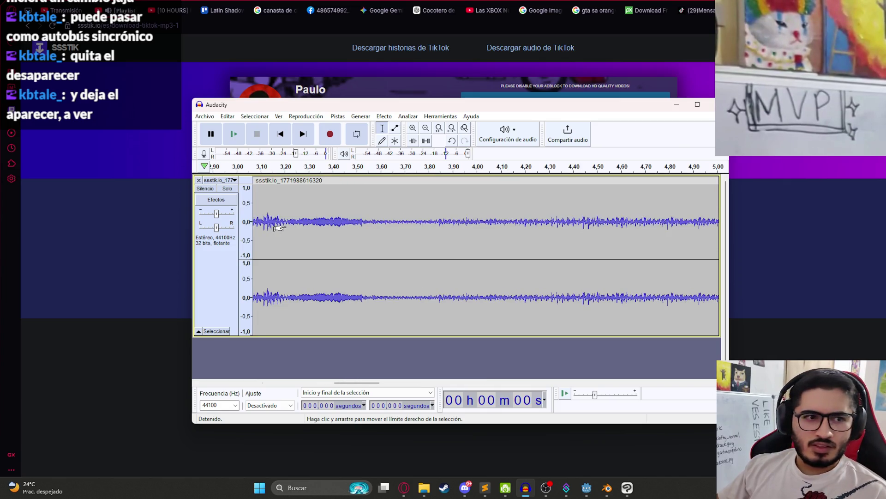
pyautogui.keyDown('ctrl'); pyautogui.scroll(-6, 278, 228); pyautogui.keyUp('ctrl')
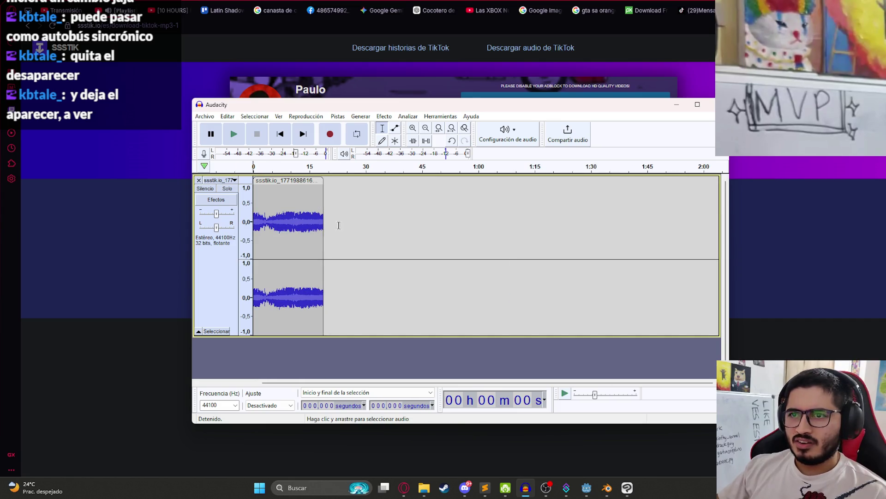
pyautogui.click(321, 225)
pyautogui.keyDown('ctrl'); pyautogui.scroll(5, 376, 224); pyautogui.keyUp('ctrl')
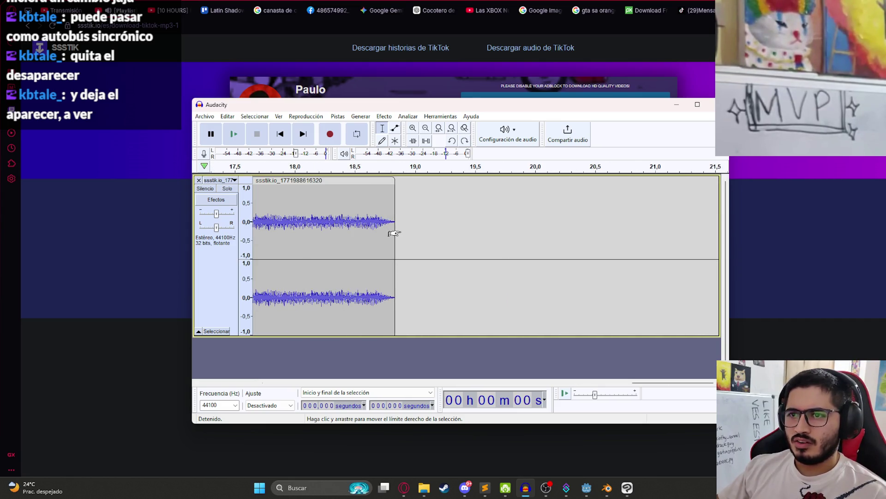
pyautogui.hotkey('ctrl', 'v')
# - Fade in the join where the second clip begins and listen from 18.0 s
pyautogui.moveTo(395, 233)
pyautogui.mouseDown()
pyautogui.moveTo(374, 234)
pyautogui.moveTo(415, 216)
pyautogui.mouseUp()
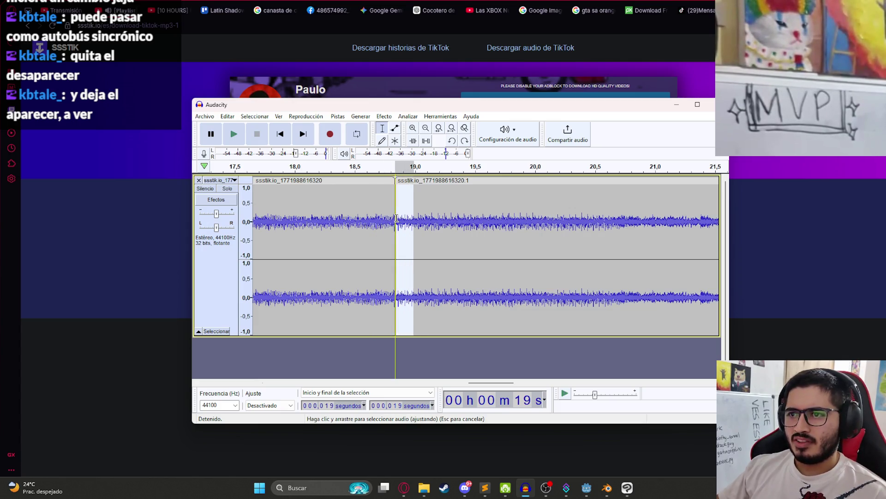
pyautogui.click(381, 117)
pyautogui.moveTo(485, 180)
pyautogui.click(554, 180)
pyautogui.click(293, 218)
pyautogui.press('space')
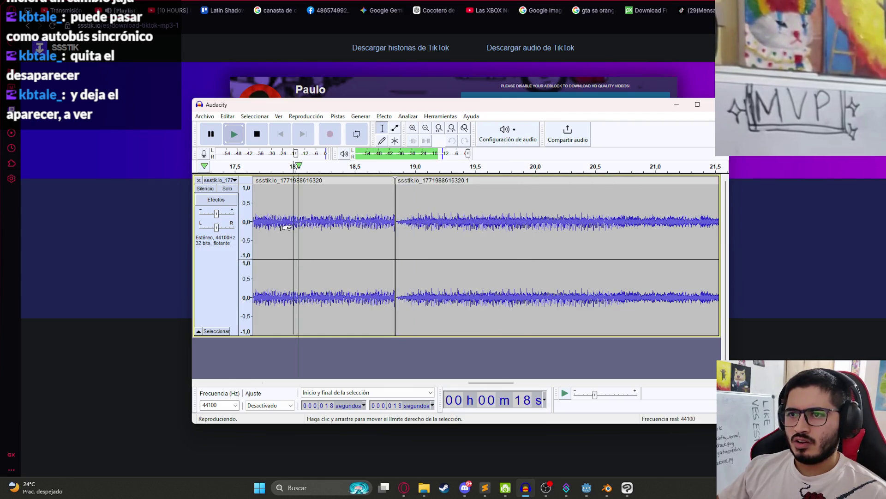
# - Select the whole second clip and delete it
pyautogui.doubleClick(427, 208)
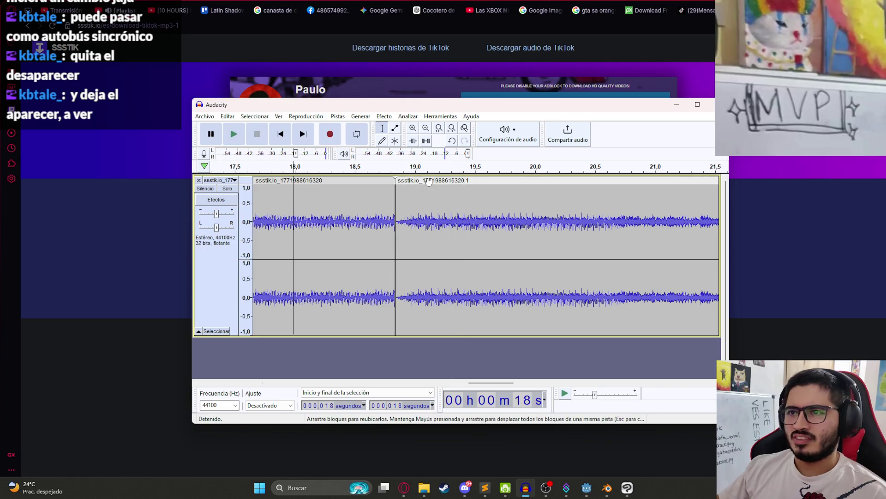
pyautogui.press('Delete')
pyautogui.press('Home')
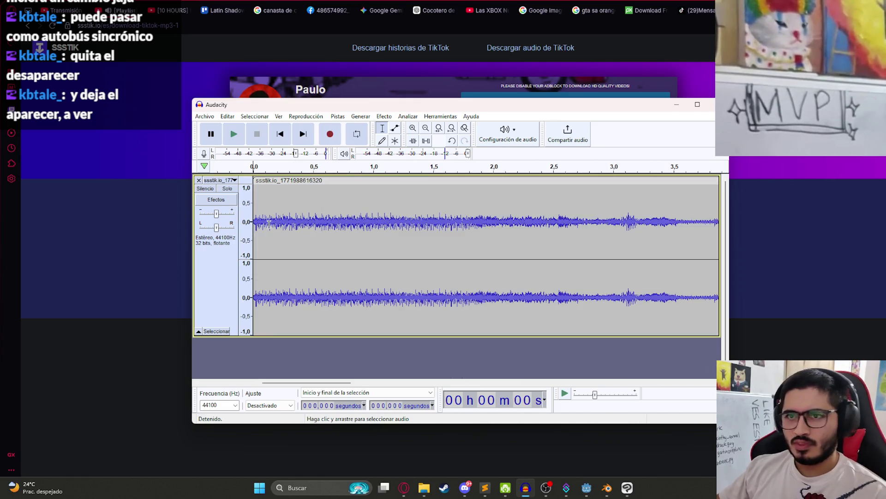
# - Apply a fade effect to the engine clip and play it through
pyautogui.click(384, 115)
pyautogui.moveTo(444, 180)
pyautogui.click(563, 180)
pyautogui.click(293, 217)
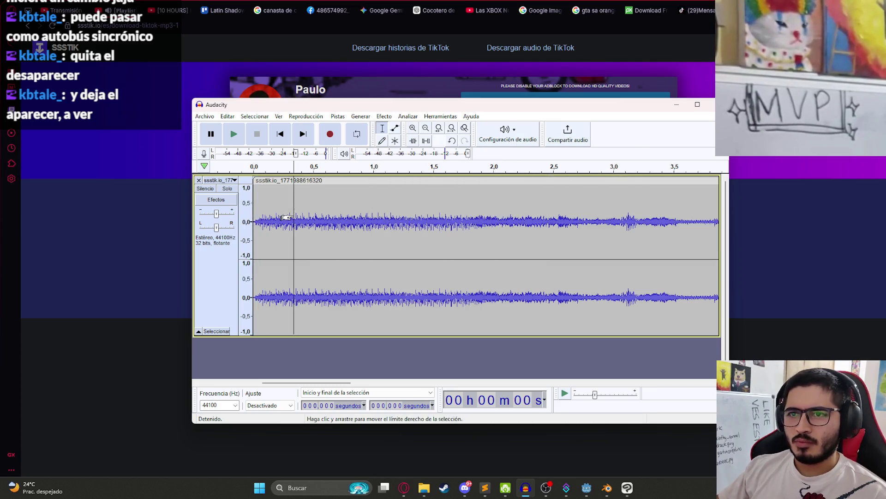
pyautogui.click(281, 217)
pyautogui.press('space')
# - Audition the engine sound from around 7 s and 4 s
pyautogui.keyDown('ctrl'); pyautogui.scroll(-3, 340, 247); pyautogui.keyUp('ctrl')
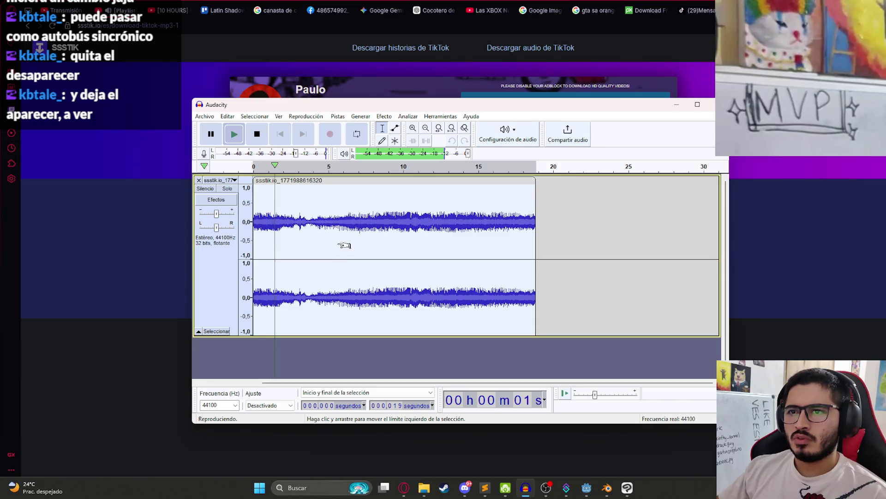
pyautogui.click(360, 221)
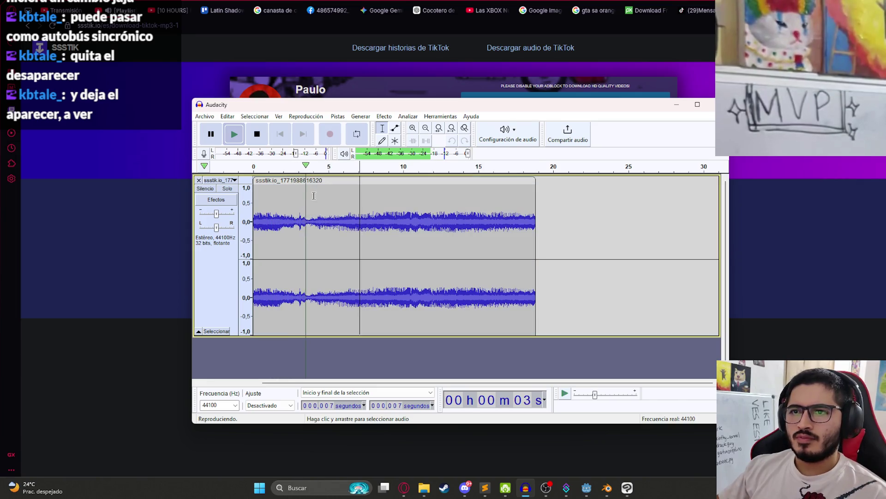
pyautogui.click(318, 181)
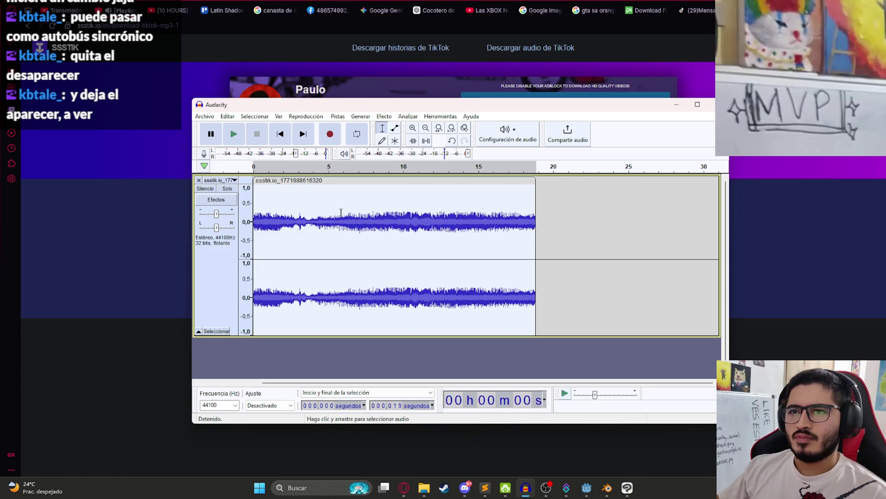
pyautogui.click(310, 220)
pyautogui.press('space')
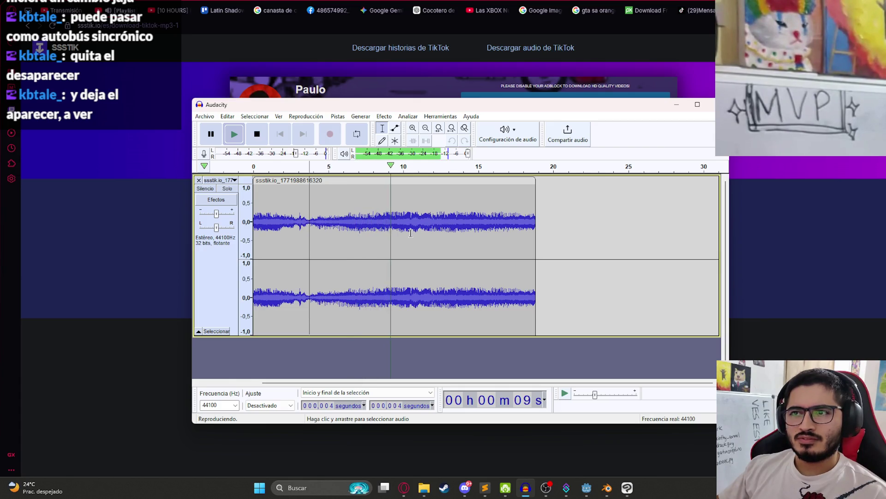
pyautogui.keyDown('ctrl'); pyautogui.scroll(2, 416, 233); pyautogui.keyUp('ctrl')
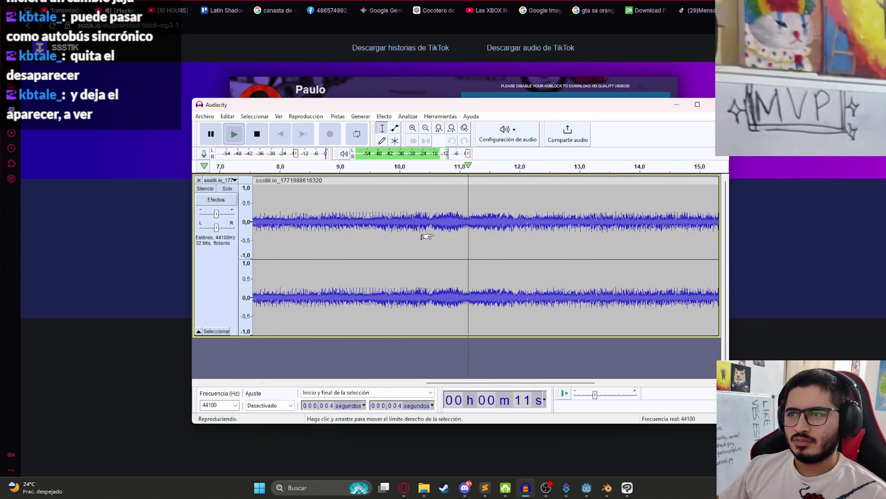
pyautogui.press('space')
# - Select the audio from about 12.0 s onward and play from 11 s
pyautogui.moveTo(518, 216)
pyautogui.mouseDown()
pyautogui.moveTo(538, 217)
pyautogui.moveTo(520, 218)
pyautogui.mouseUp()
pyautogui.click(517, 218)
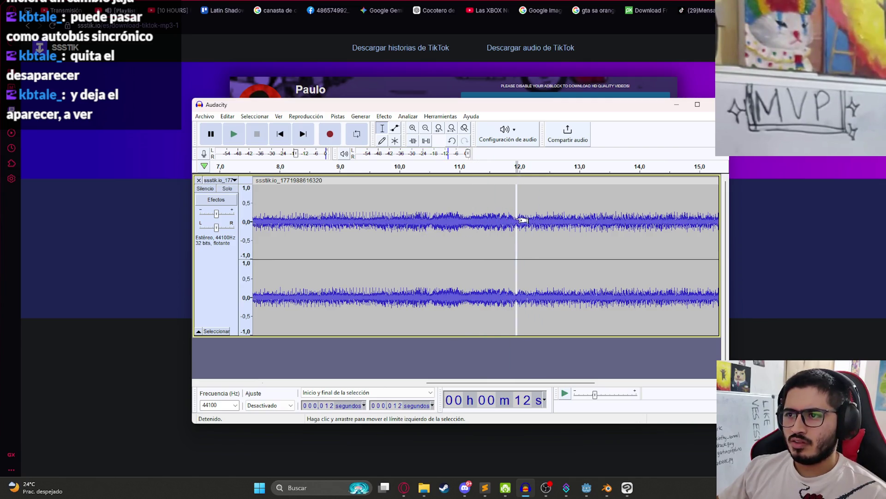
pyautogui.doubleClick(522, 220)
pyautogui.click(469, 225)
pyautogui.press('space')
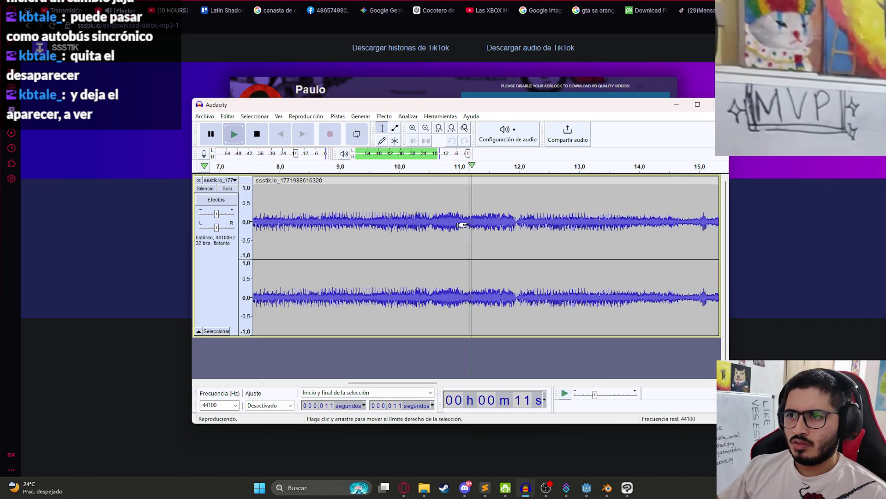
# - Replay from 11 s to check the loop, then set the cut point near 12.2 s
pyautogui.click(462, 225)
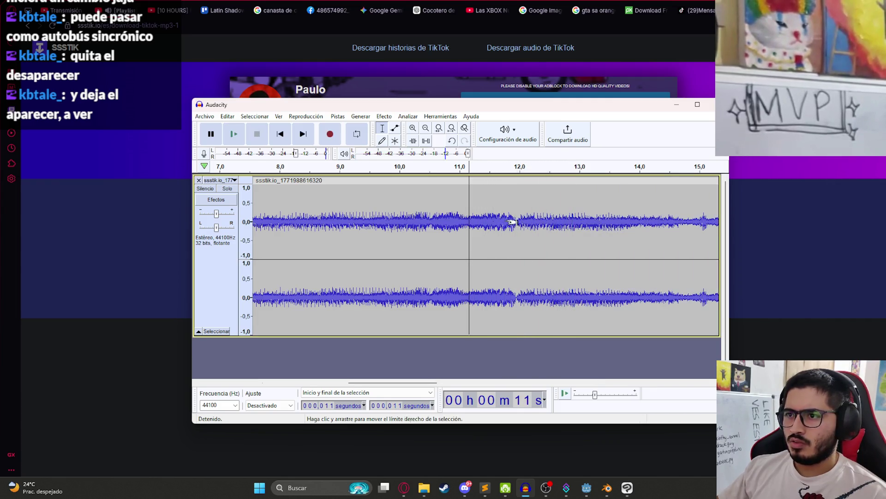
pyautogui.click(461, 228)
pyautogui.scroll(-1, 461, 230)
pyautogui.click(461, 229)
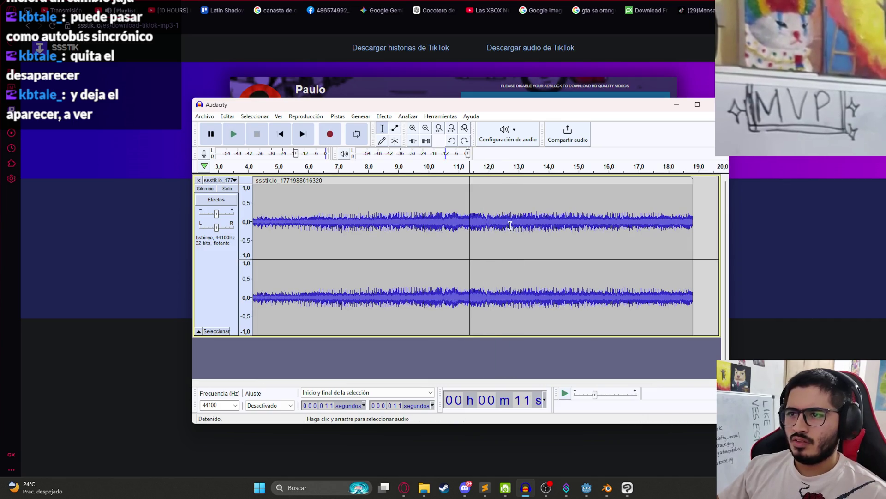
pyautogui.click(459, 224)
pyautogui.click(458, 224)
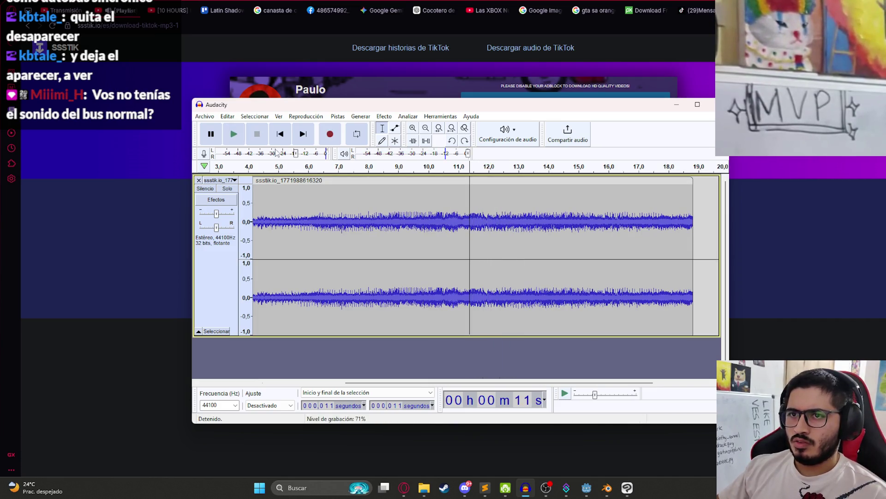
pyautogui.click(216, 137)
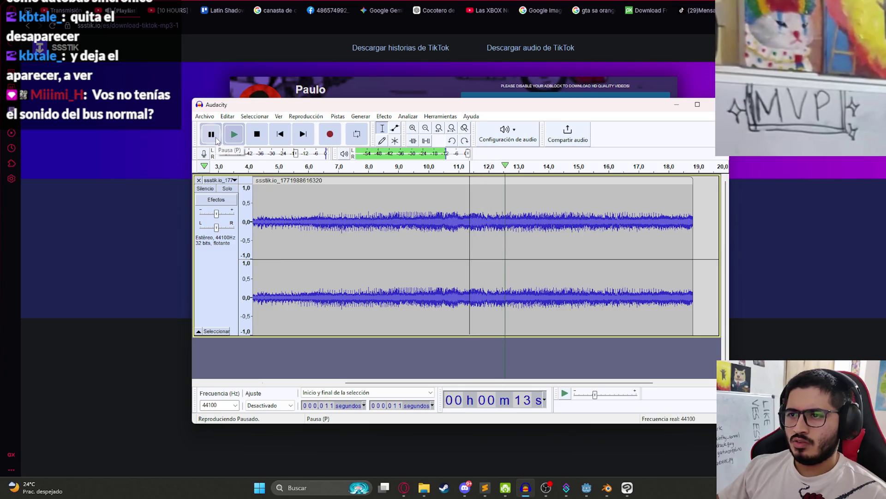
pyautogui.click(494, 221)
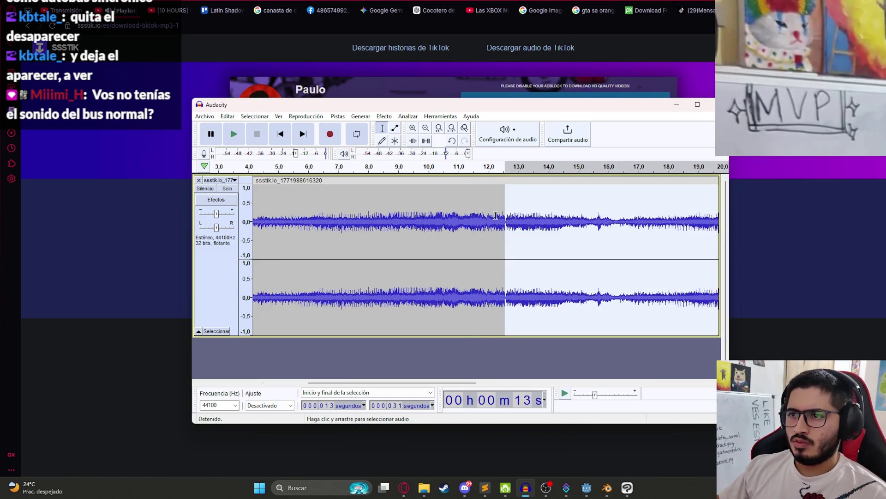
# - Undo the last edit and play the clip from about 12.5 s
pyautogui.press('space')
pyautogui.hotkey('ctrl', 'z')
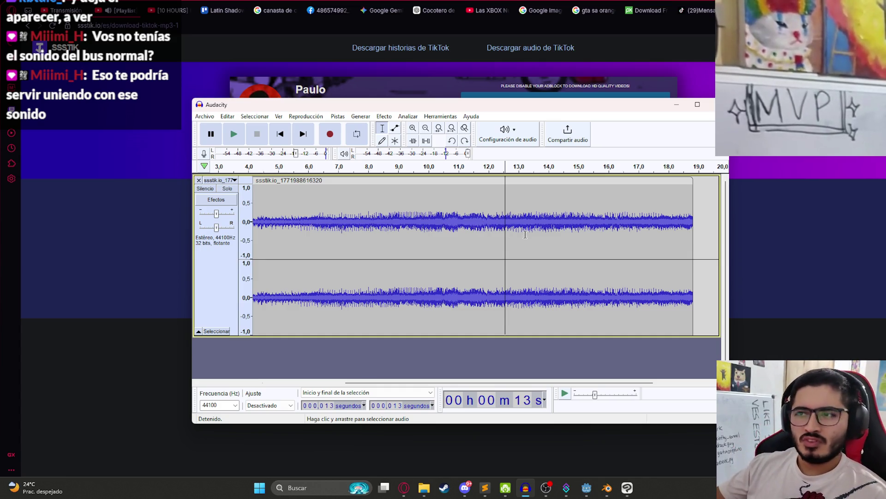
pyautogui.press('space')
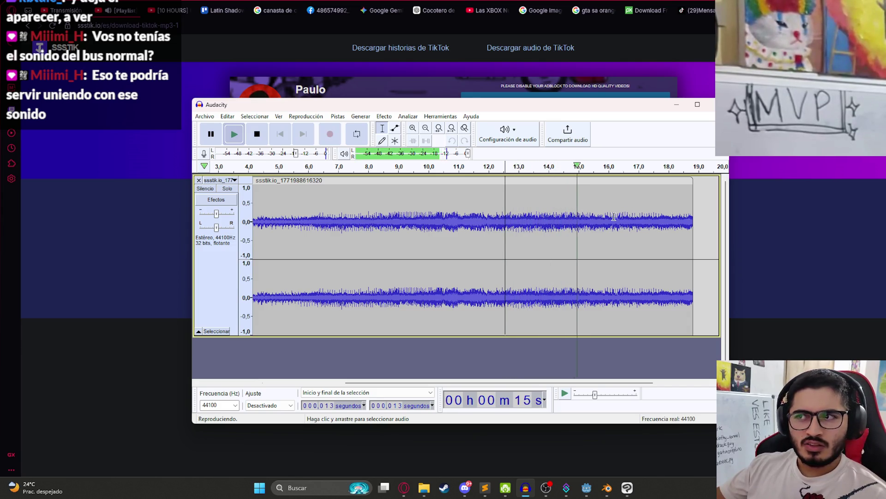
pyautogui.hscroll(3, 614, 217)
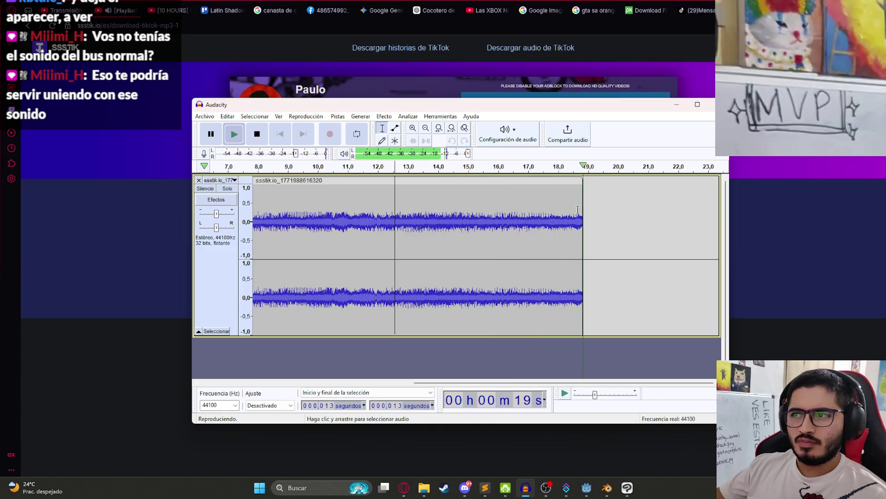
# - Paste a copy of the clip against the original at 19 s and play across the join
pyautogui.click(594, 218)
pyautogui.hotkey('ctrl', 'v')
pyautogui.moveTo(608, 185); pyautogui.dragTo(596, 184)
pyautogui.click(561, 208)
pyautogui.press('space')
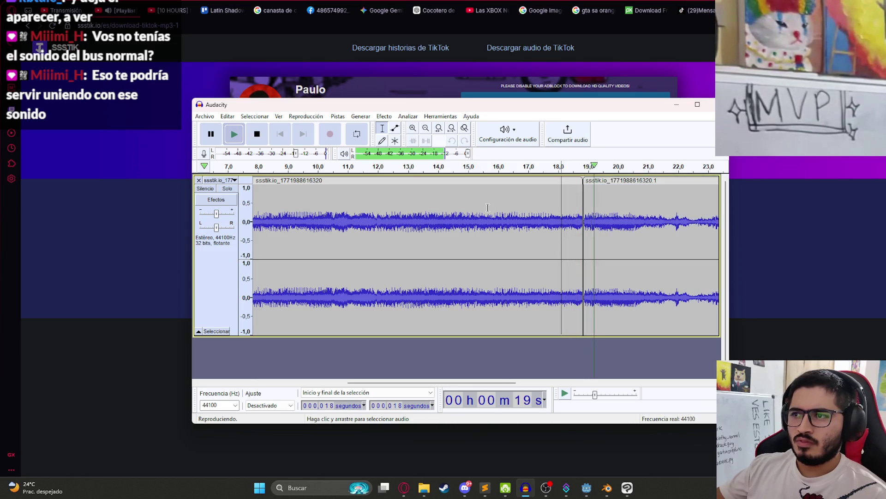
pyautogui.keyDown('ctrl'); pyautogui.scroll(-3, 462, 208); pyautogui.keyUp('ctrl')
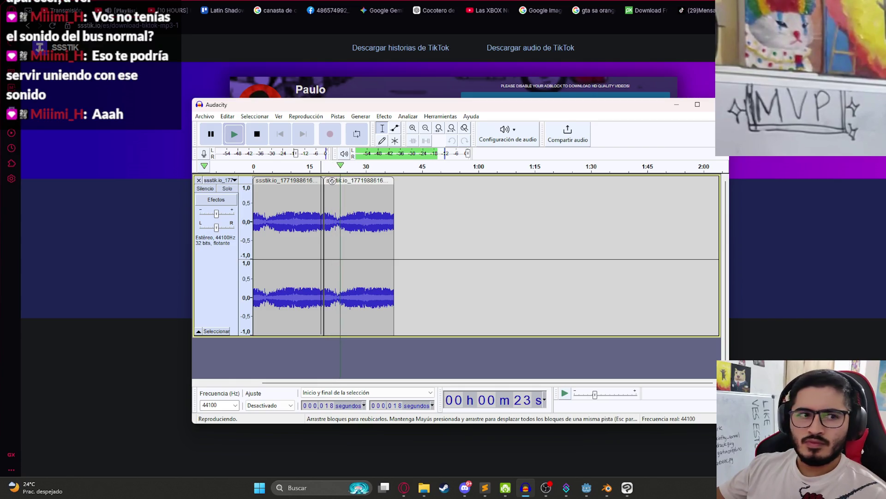
# - Delete the pasted second copy, leaving the single 19-second clip
pyautogui.click(332, 181)
pyautogui.press('Delete')
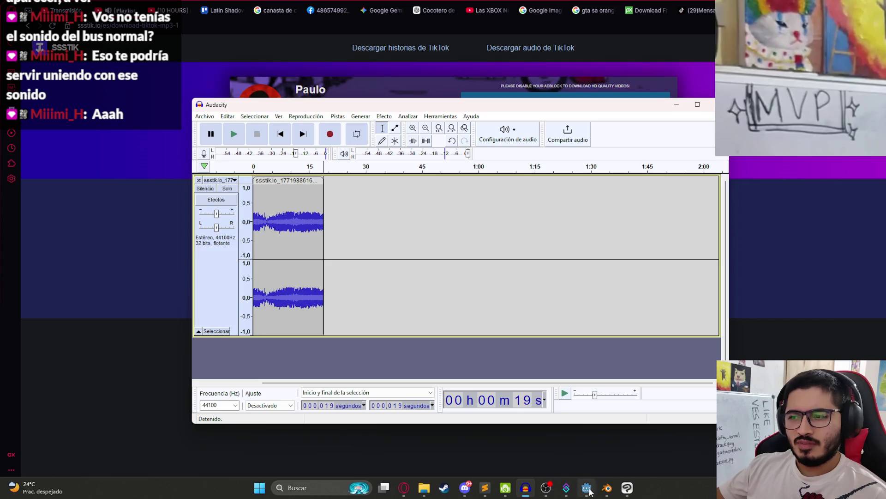
pyautogui.click(588, 489)
# - Filter Godot's FileSystem dock to 'bus' and inspect bus.wav and bus-crash.wav
pyautogui.doubleClick(70, 292)
pyautogui.write('bus')
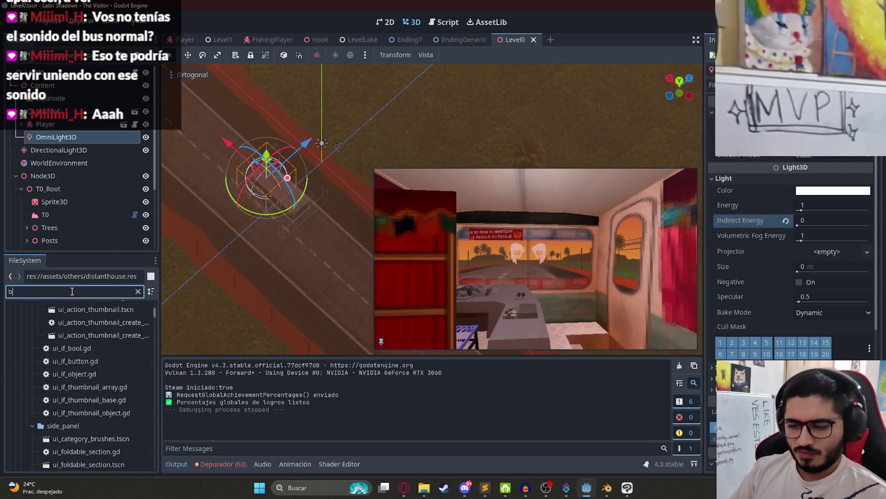
pyautogui.scroll(-5, 82, 360)
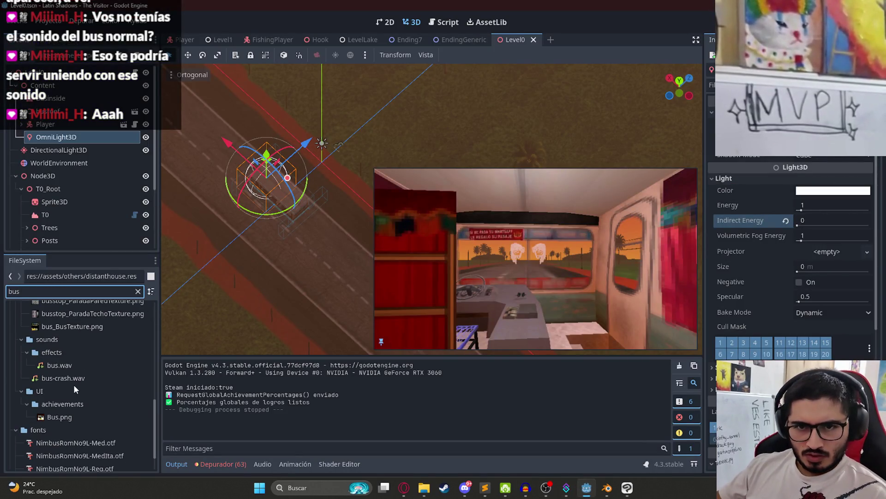
pyautogui.scroll(-1, 82, 401)
pyautogui.click(74, 343)
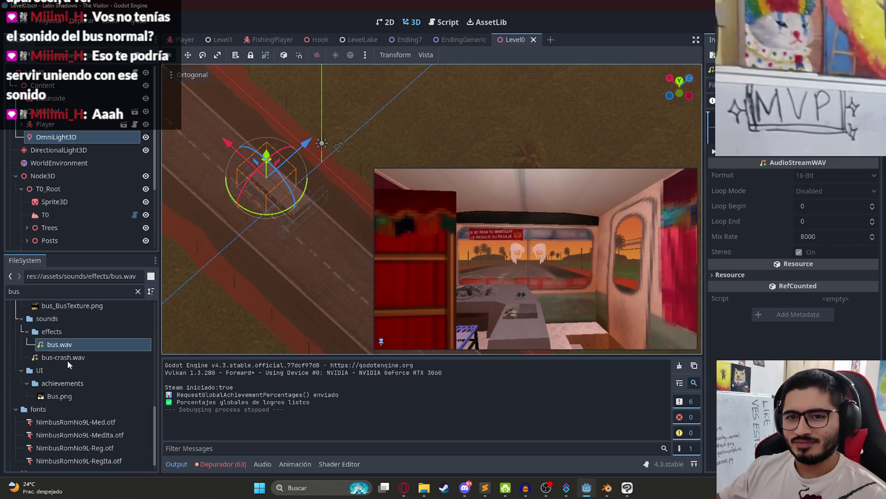
pyautogui.click(82, 361)
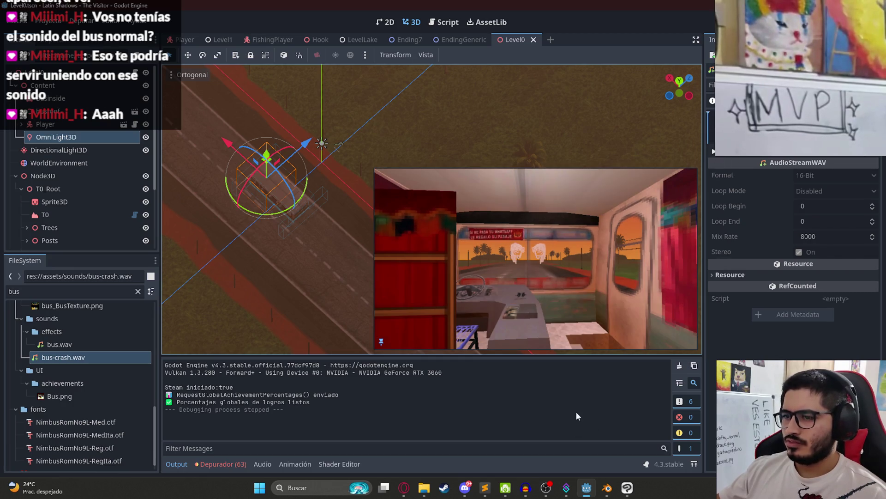
pyautogui.moveTo(614, 494)
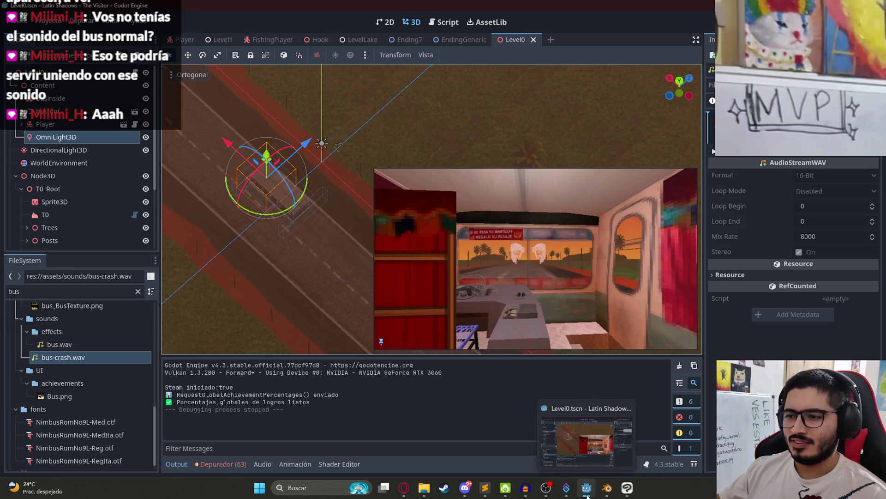
pyautogui.click(525, 488)
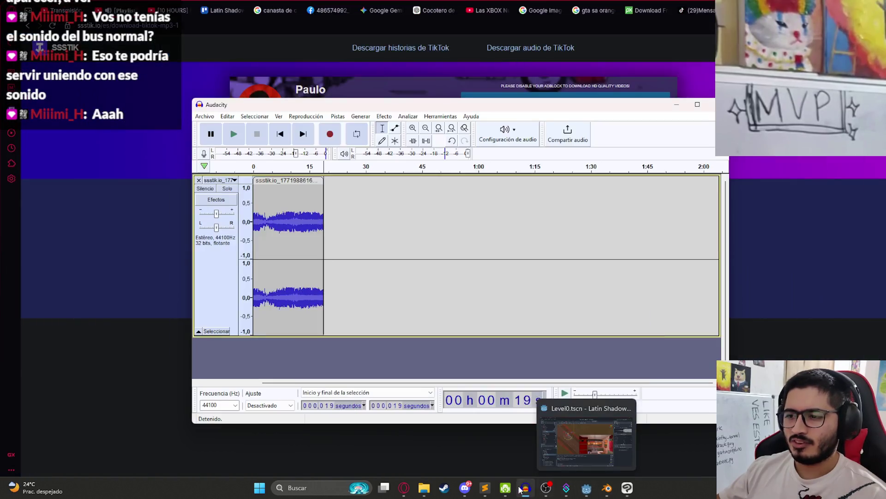
# - Zoom in and audition the short bus clip from 13 s and from its start
pyautogui.click(302, 223)
pyautogui.press('space')
pyautogui.hotkey('ctrl', '1')
pyautogui.hotkey('ctrl', '1')
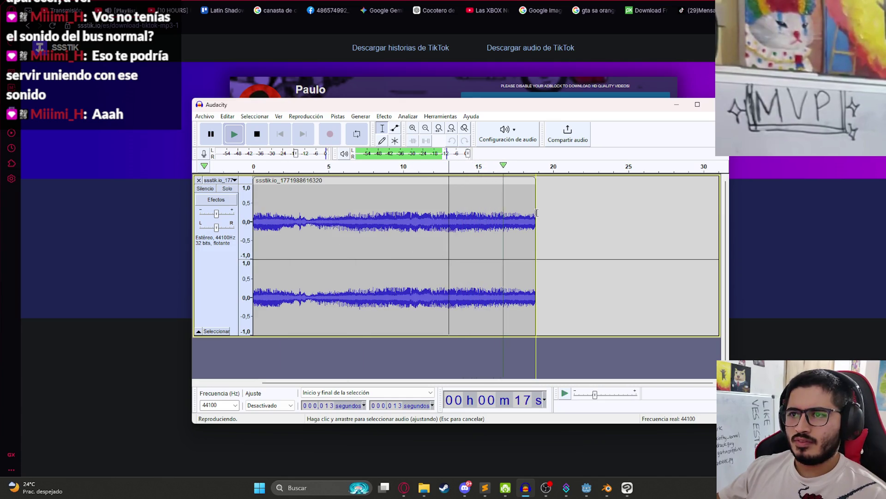
pyautogui.doubleClick(305, 223)
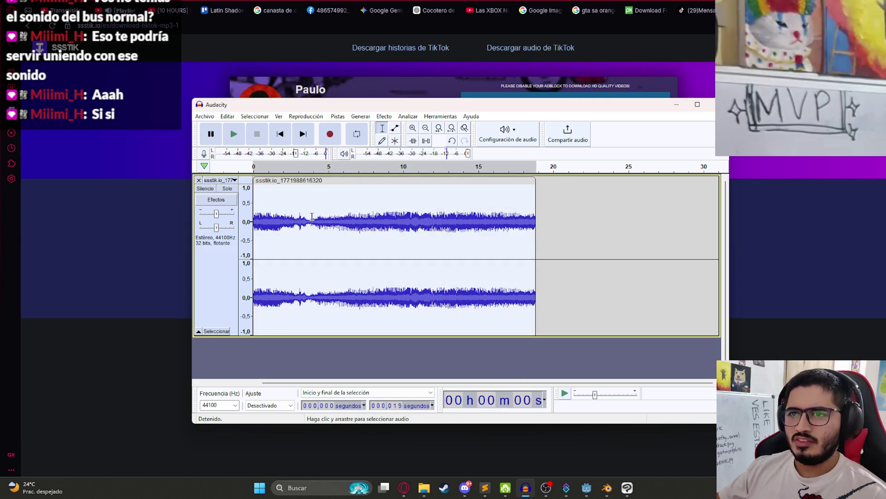
pyautogui.press('space')
pyautogui.keyDown('ctrl'); pyautogui.scroll(1, 312, 224); pyautogui.keyUp('ctrl')
pyautogui.press('space')
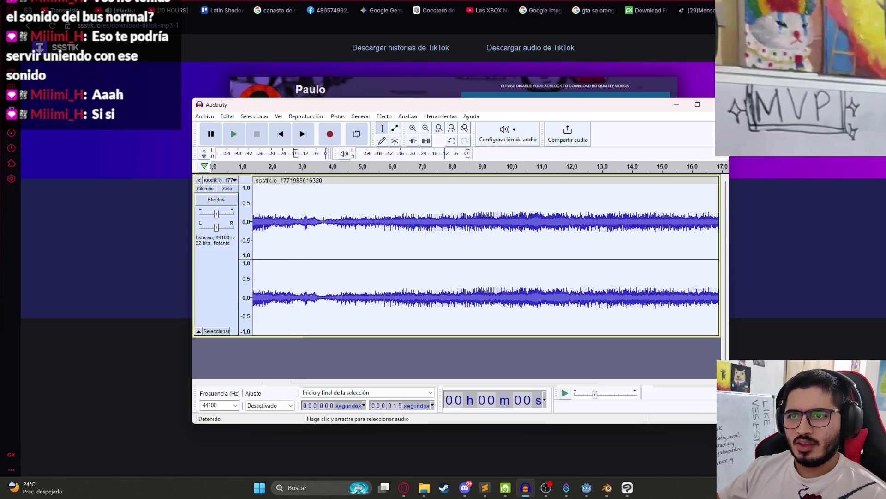
pyautogui.click(323, 221)
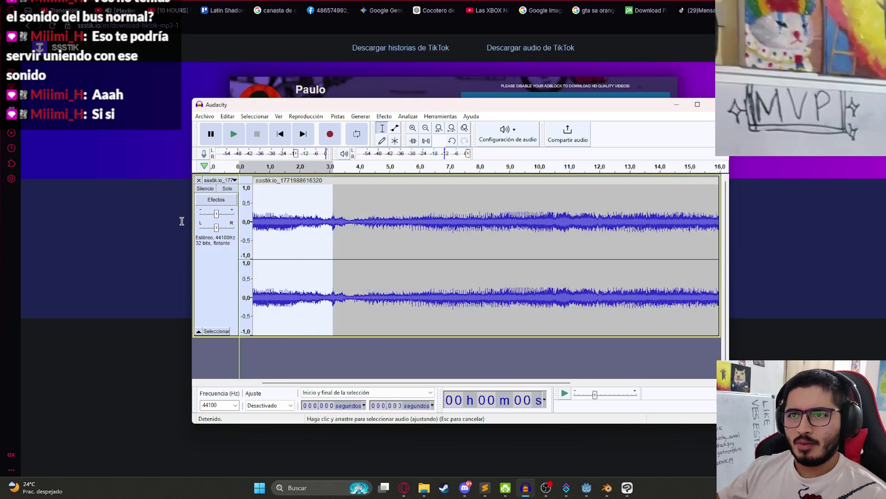
# - Delete the 3.7–7.0 s section and play across the new cut from 3.0 s
pyautogui.moveTo(361, 219); pyautogui.dragTo(253, 221)
pyautogui.click(350, 220)
pyautogui.moveTo(365, 221); pyautogui.dragTo(474, 221)
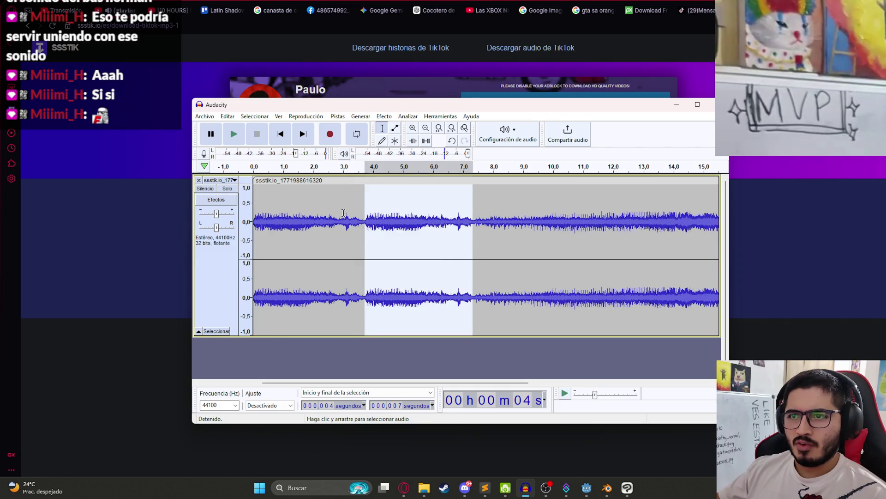
pyautogui.click(343, 221)
pyautogui.press('space')
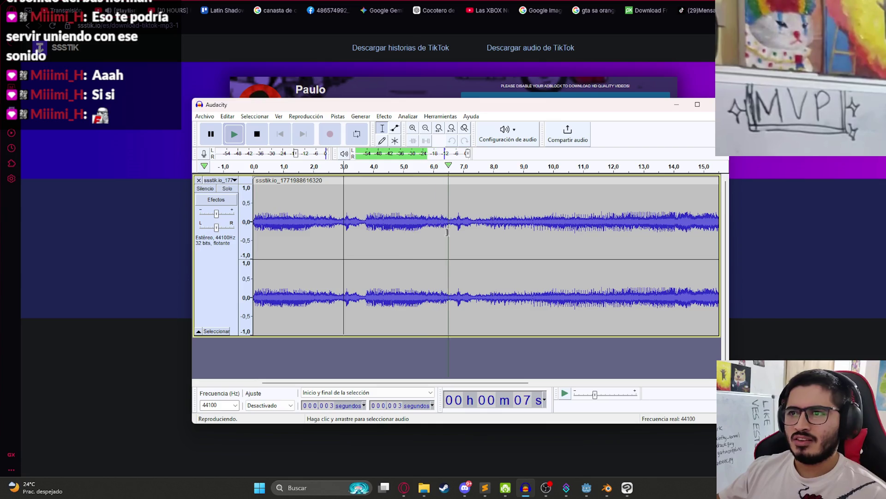
pyautogui.moveTo(462, 222); pyautogui.dragTo(365, 222)
pyautogui.press('Delete')
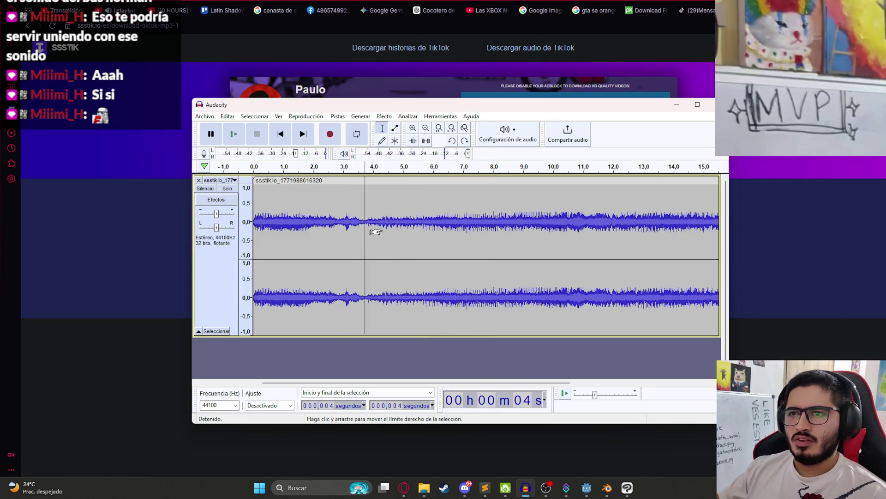
pyautogui.click(341, 222)
pyautogui.press('space')
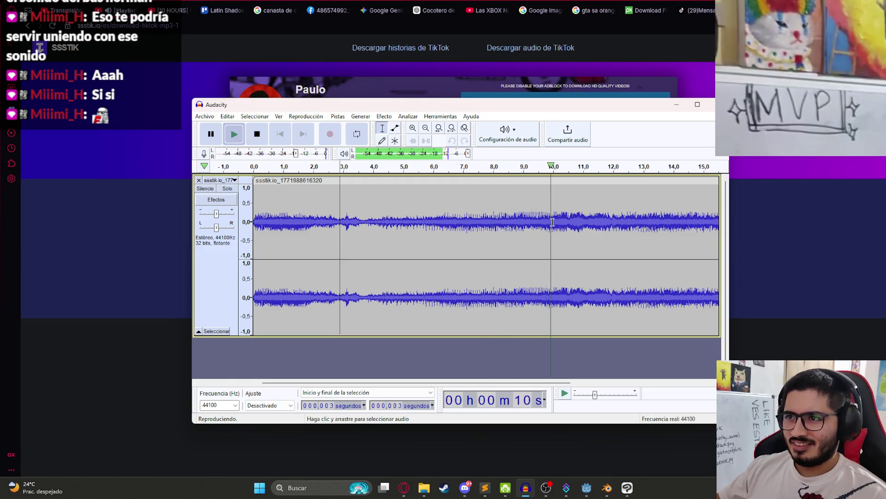
pyautogui.press('space')
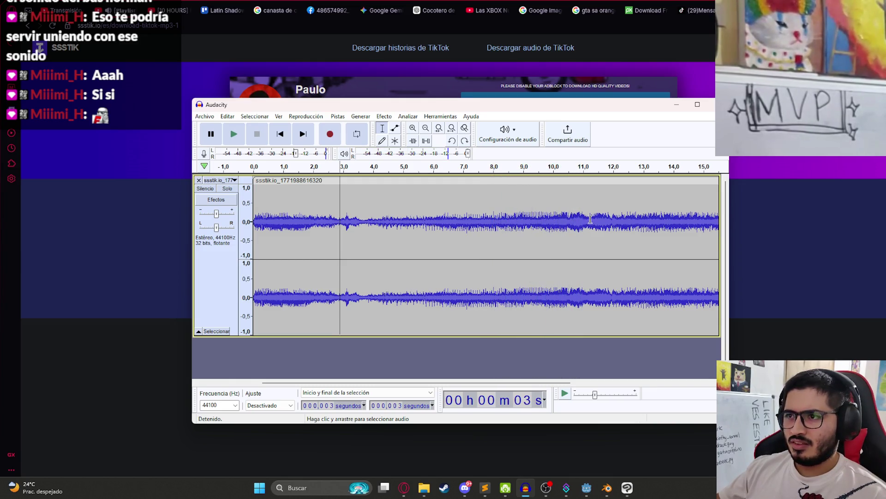
# - Audition around 10.7–10.9 s and mark from 12.0 s to the track end
pyautogui.click(591, 219)
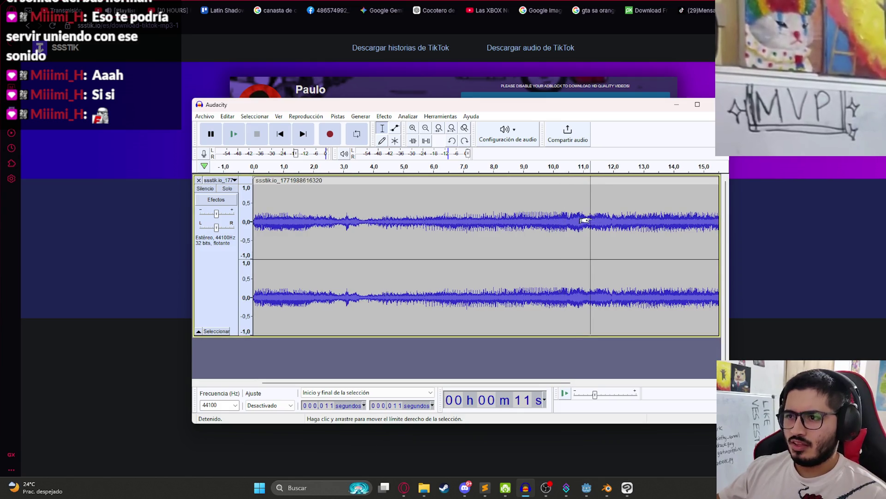
pyautogui.click(581, 218)
pyautogui.press('space')
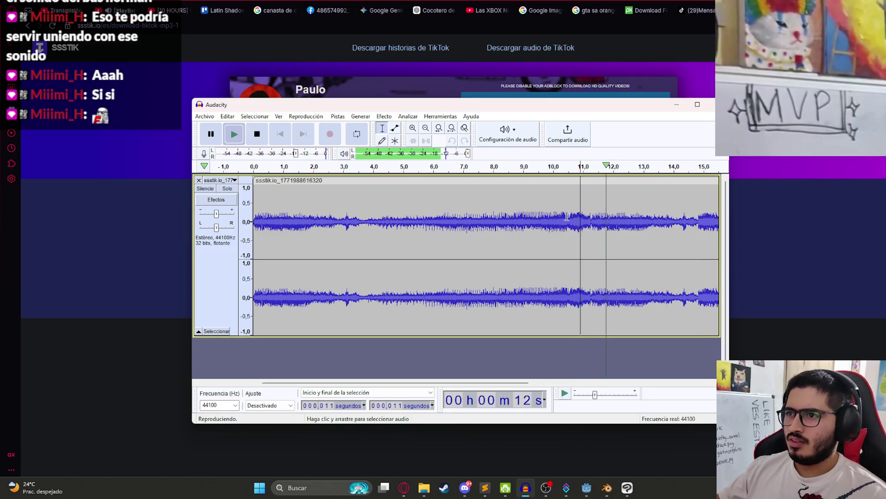
pyautogui.press('space')
pyautogui.click(575, 219)
pyautogui.press('space')
pyautogui.press('space')
pyautogui.hotkey('shift', 'End')
pyautogui.press('Left')
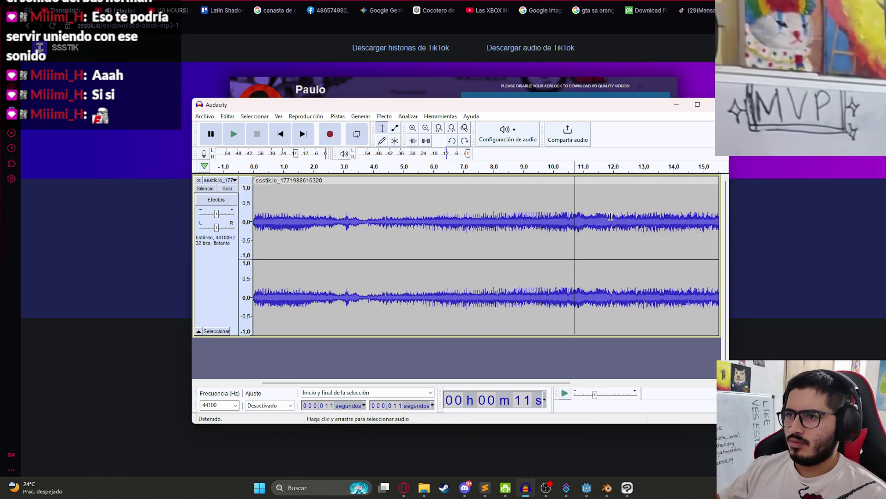
pyautogui.click(612, 217)
pyautogui.hotkey('shift', 'End')
# - Replay from 8.9 s and 10.6 s, reselecting from 12.0 s to the track end
pyautogui.click(520, 221)
pyautogui.press('space')
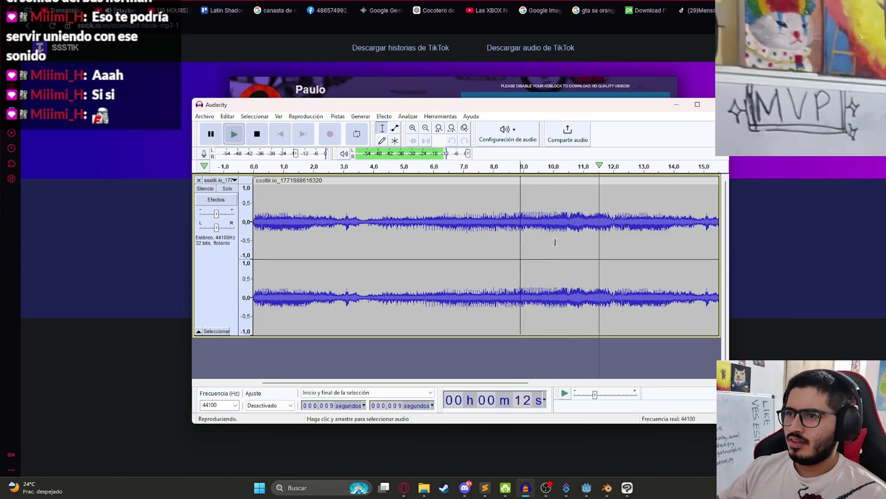
pyautogui.press('space')
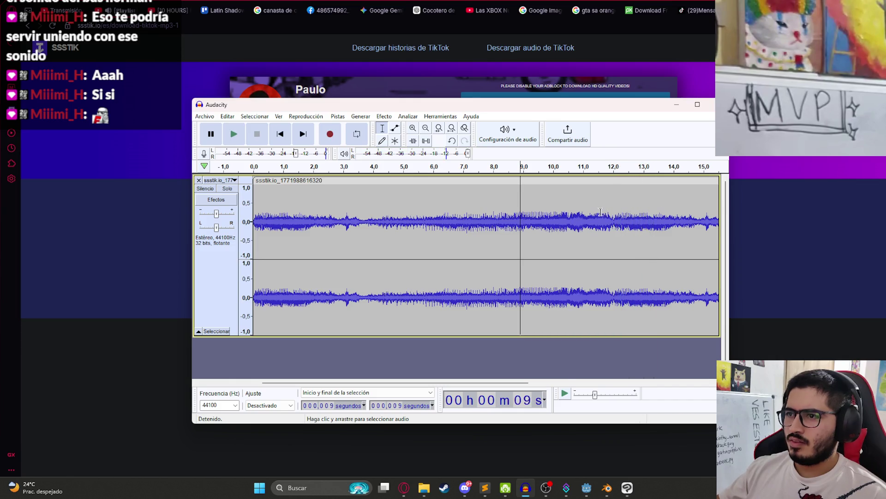
pyautogui.click(613, 217)
pyautogui.hotkey('shift', 'End')
pyautogui.click(573, 226)
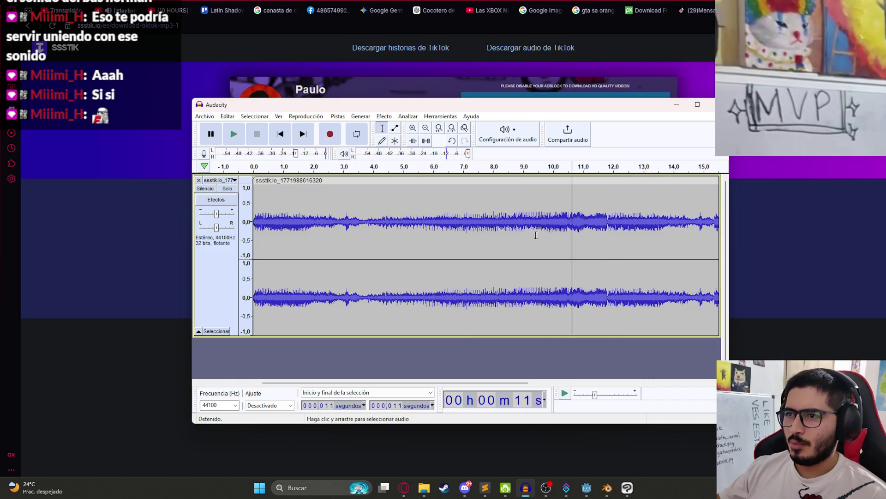
pyautogui.press('space')
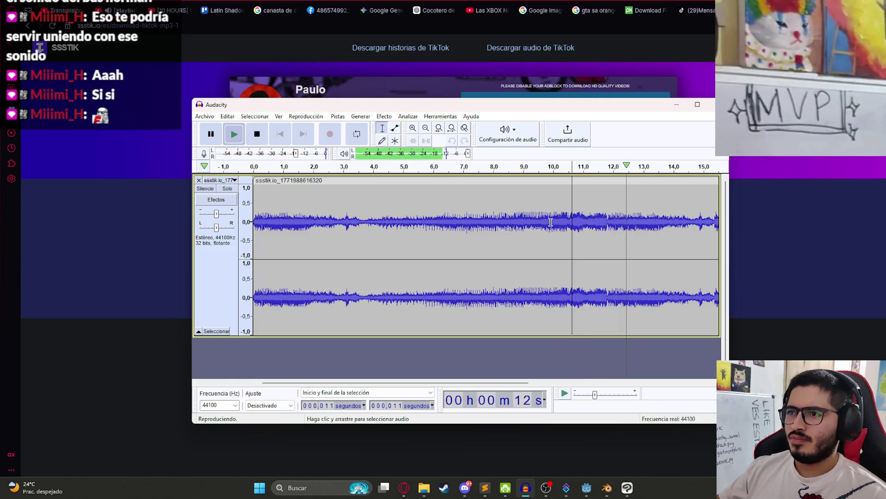
pyautogui.press('space')
pyautogui.press('space')
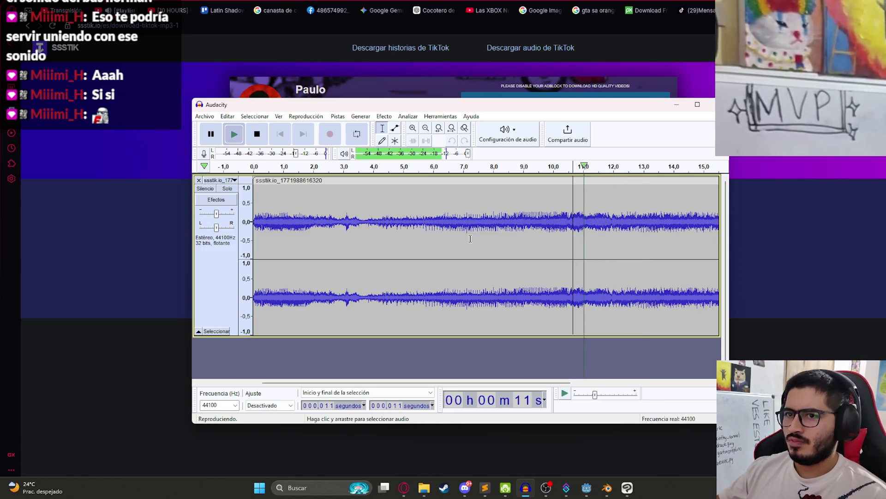
pyautogui.press('space')
pyautogui.click(612, 220)
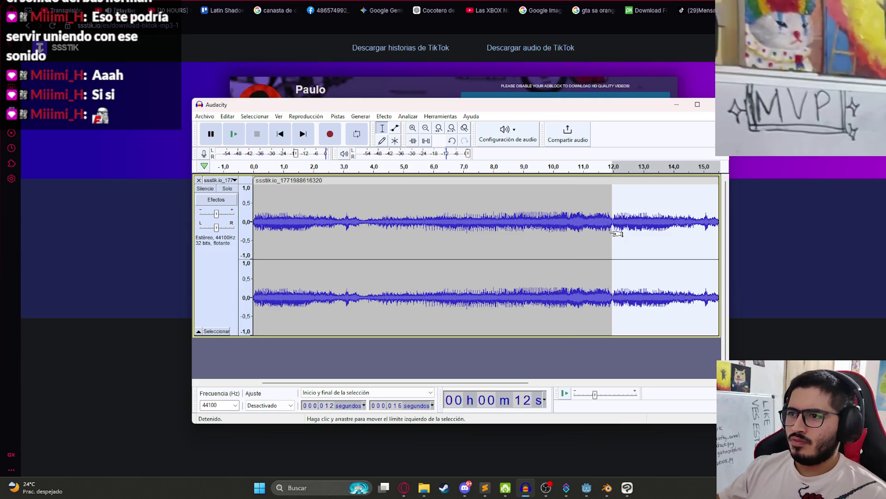
# - Play the 12–18 s stretch zoomed in, then play the clip from the beginning
pyautogui.press('space')
pyautogui.hotkey('ctrl', '1')
pyautogui.hotkey('ctrl', '1')
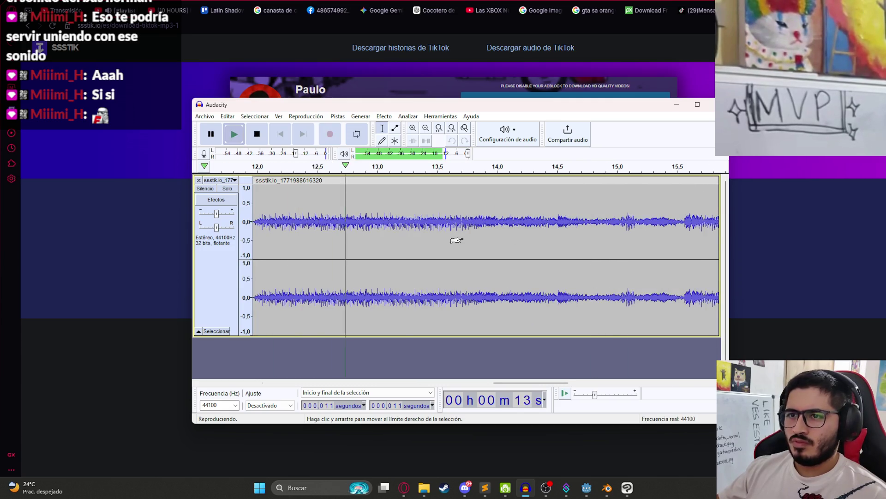
pyautogui.hotkey('ctrl', '3')
pyautogui.press('space')
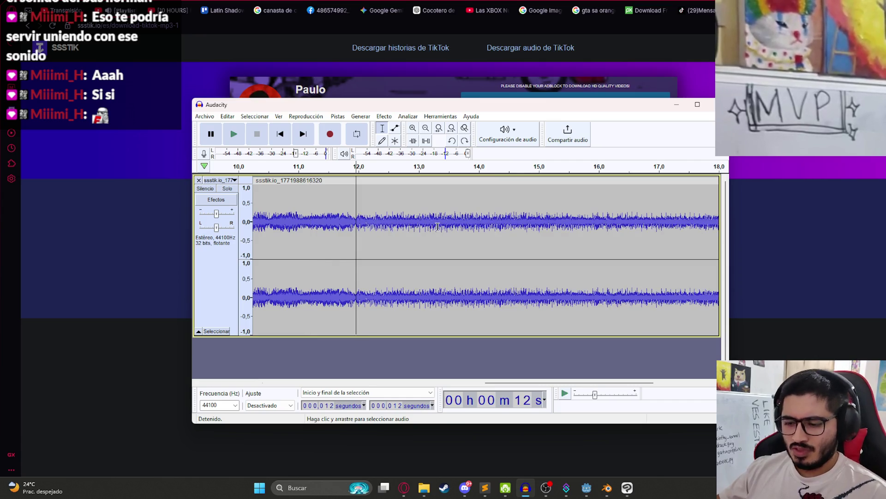
pyautogui.press('Home')
pyautogui.keyDown('ctrl'); pyautogui.scroll(4, 295, 231); pyautogui.keyUp('ctrl')
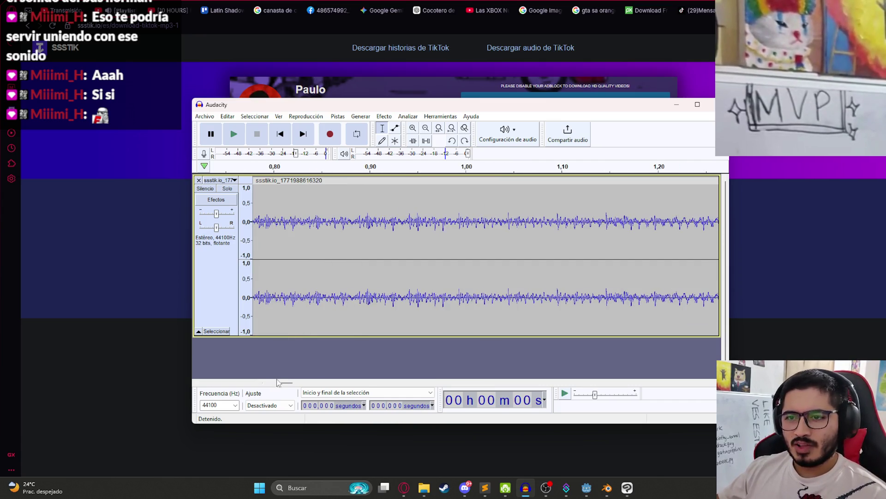
pyautogui.press('Home')
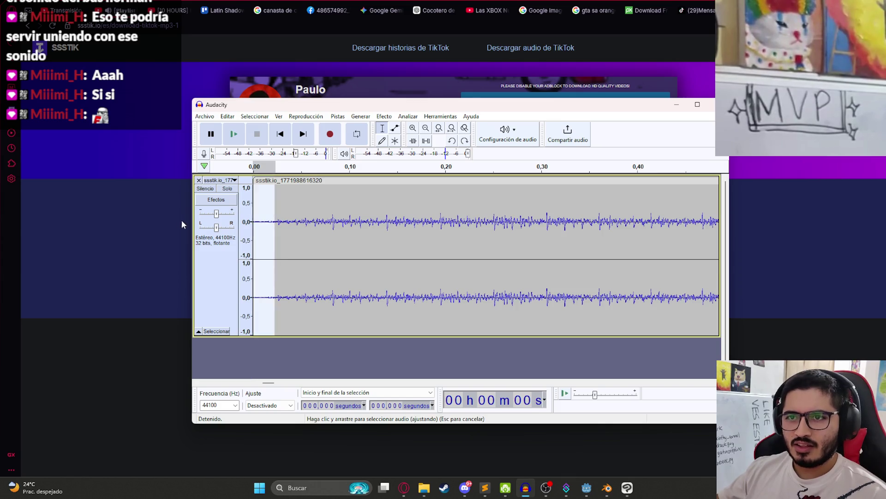
pyautogui.press('space')
pyautogui.keyDown('ctrl'); pyautogui.scroll(-7, 311, 236); pyautogui.keyUp('ctrl')
pyautogui.keyDown('ctrl'); pyautogui.scroll(2, 295, 234); pyautogui.keyUp('ctrl')
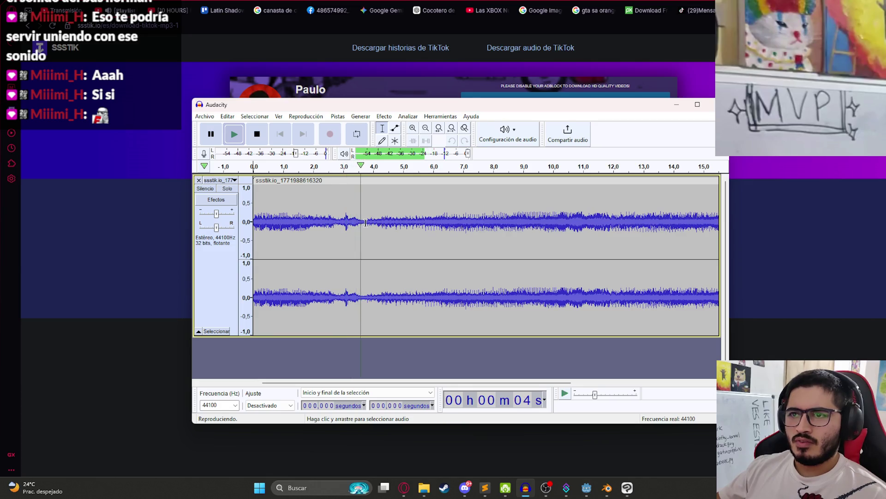
pyautogui.keyDown('ctrl'); pyautogui.scroll(-2, 472, 233); pyautogui.keyUp('ctrl')
pyautogui.press('space')
# - Copy and paste the clip, then undo the paste and the earlier trim
pyautogui.hotkey('ctrl', 'a')
pyautogui.hotkey('ctrl', 'c')
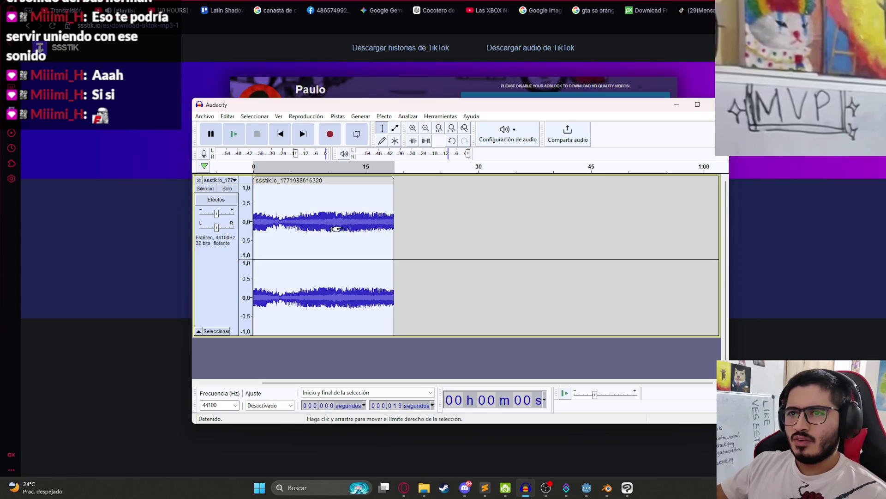
pyautogui.click(398, 230)
pyautogui.hotkey('ctrl', 'v')
pyautogui.hotkey('ctrl', 'z')
pyautogui.hotkey('ctrl', 'z')
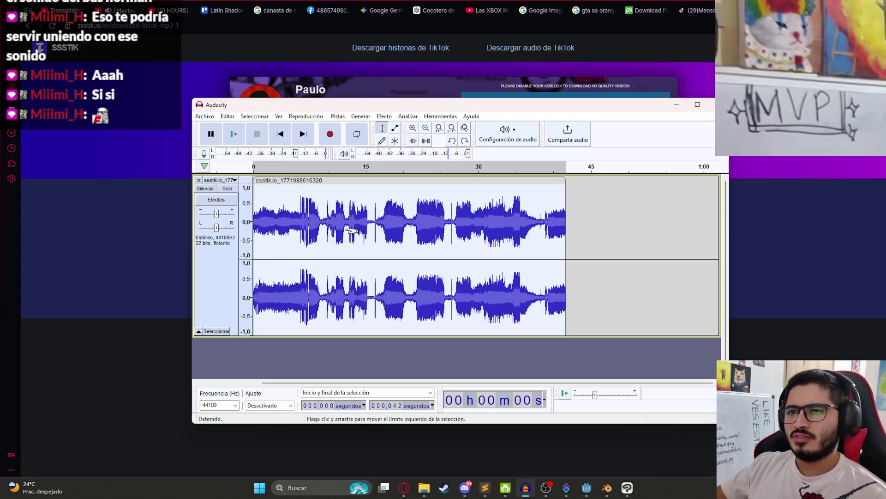
pyautogui.hotkey('ctrl', 'z')
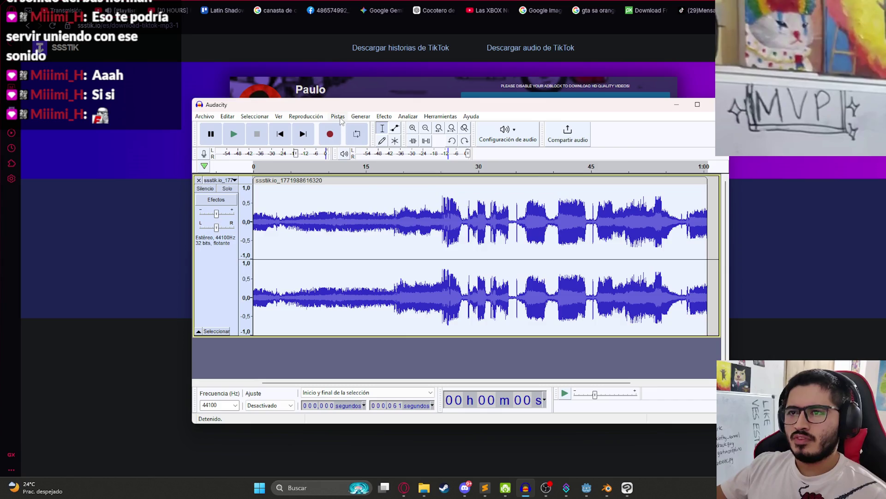
# - Resample the track to 8000 Hz and play the result
pyautogui.click(322, 117)
pyautogui.click(358, 153)
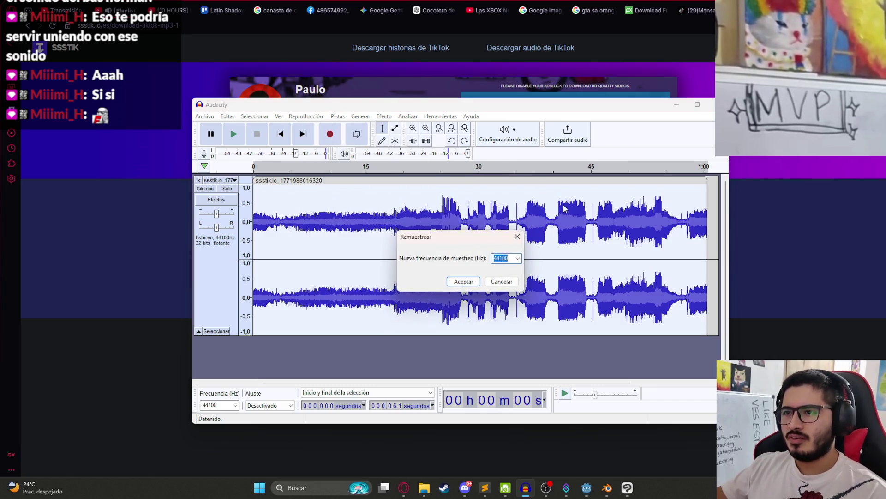
pyautogui.click(464, 281)
pyautogui.press('space')
# - Fit the recording to the window and select from 19 s to the end
pyautogui.hotkey('ctrl', '1')
pyautogui.hotkey('ctrl', '1')
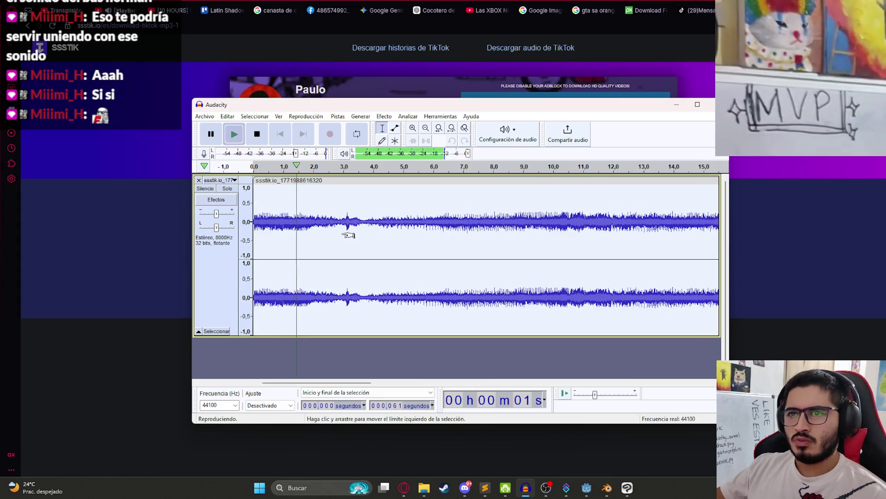
pyautogui.press('space')
pyautogui.hotkey('ctrl', '1')
pyautogui.hotkey('ctrl', '1')
pyautogui.hotkey('ctrl', '1')
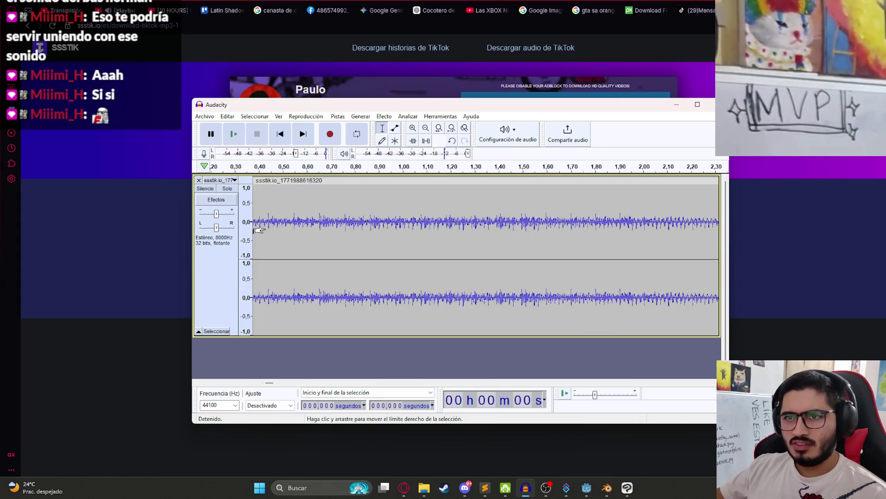
pyautogui.moveTo(277, 385); pyautogui.dragTo(245, 379)
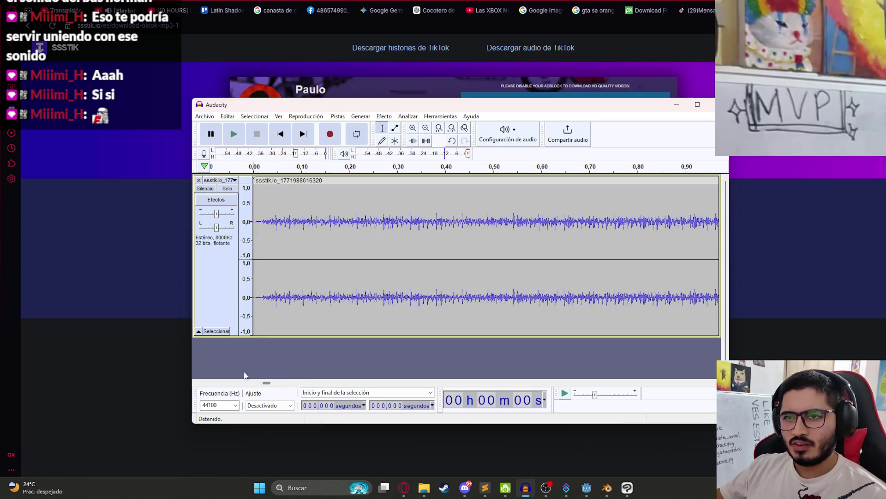
pyautogui.hotkey('ctrl', '3')
pyautogui.hotkey('ctrl', '3')
pyautogui.hotkey('ctrl', '3')
pyautogui.press('space')
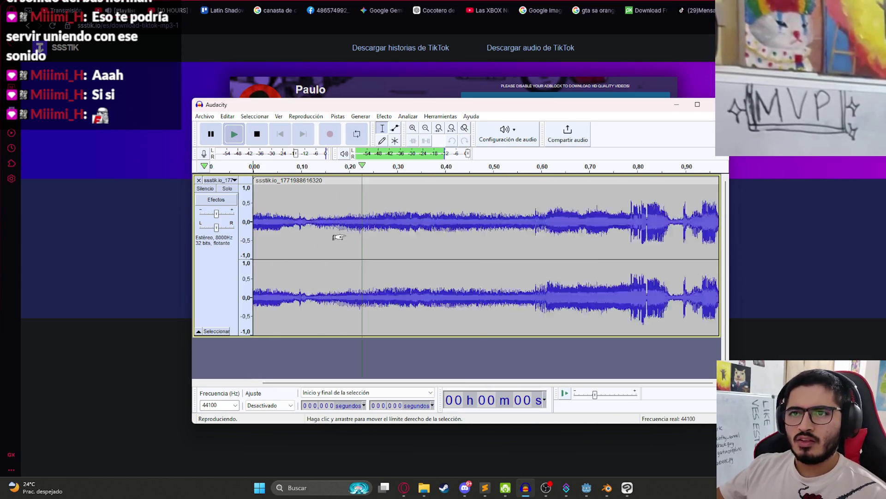
pyautogui.hotkey('ctrl', 'f')
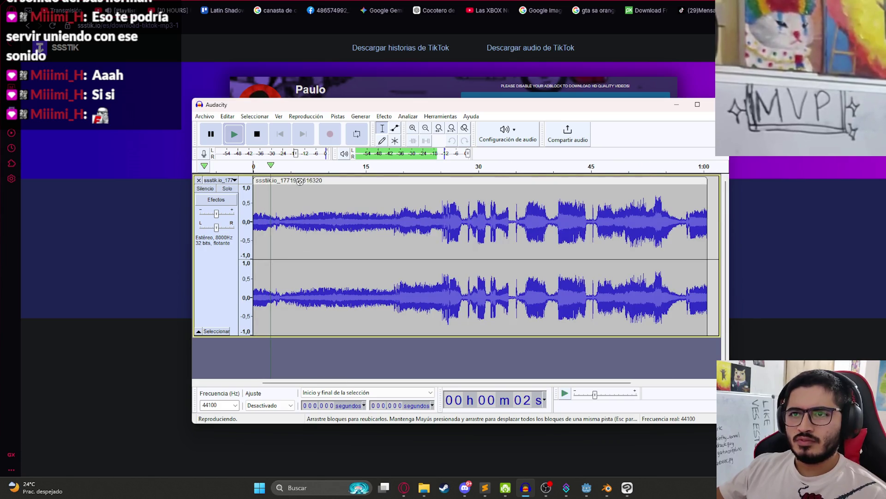
pyautogui.click(300, 181)
pyautogui.press('space')
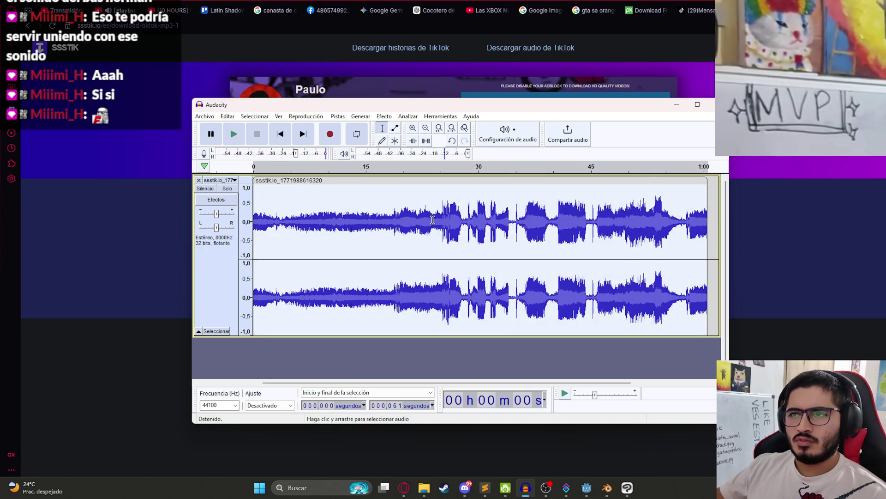
pyautogui.moveTo(397, 218); pyautogui.dragTo(804, 222)
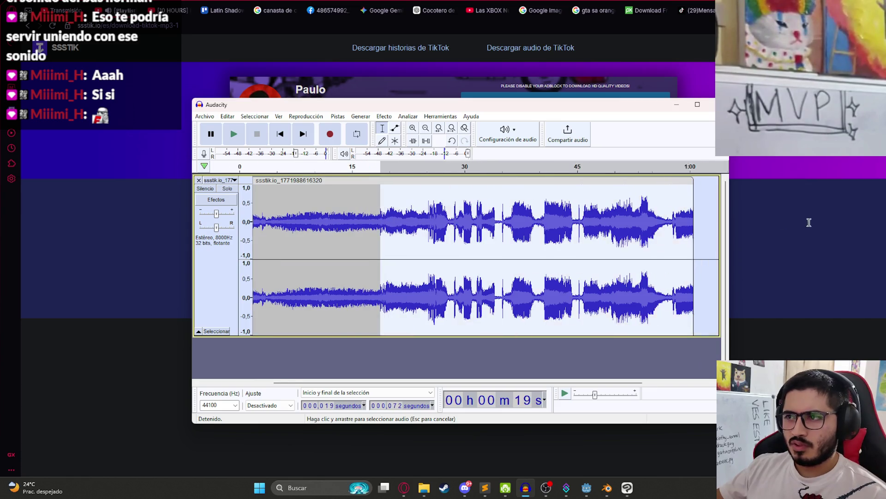
# - Delete the audio after 19 s and paste a copy of the 19-second clip further along
pyautogui.press('Delete')
pyautogui.hotkey('ctrl', 'a')
pyautogui.hotkey('ctrl', 'c')
pyautogui.click(554, 221)
pyautogui.hotkey('ctrl', 'v')
# - Select the first clip and play the track from the start
pyautogui.moveTo(366, 222); pyautogui.dragTo(39, 224)
pyautogui.doubleClick(276, 240)
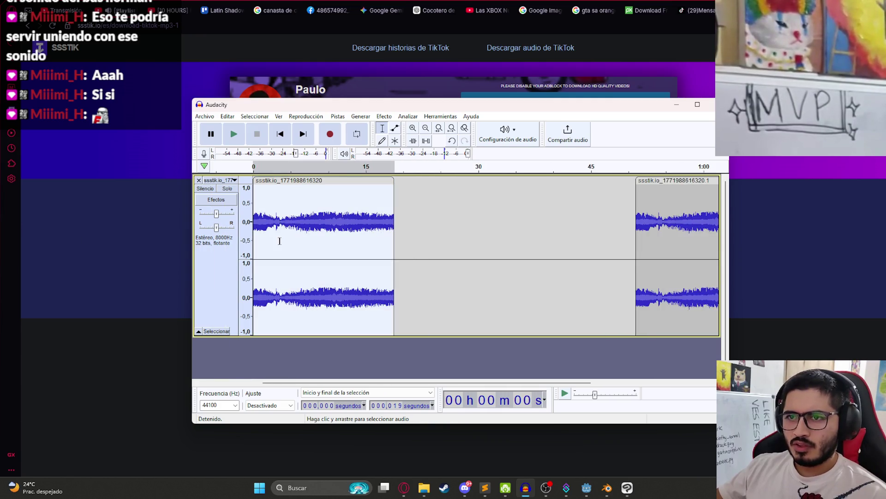
pyautogui.press('space')
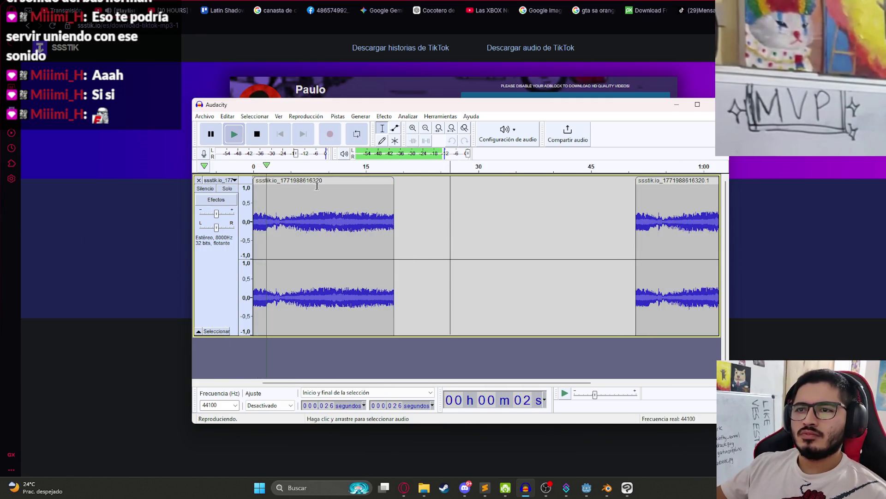
pyautogui.doubleClick(318, 187)
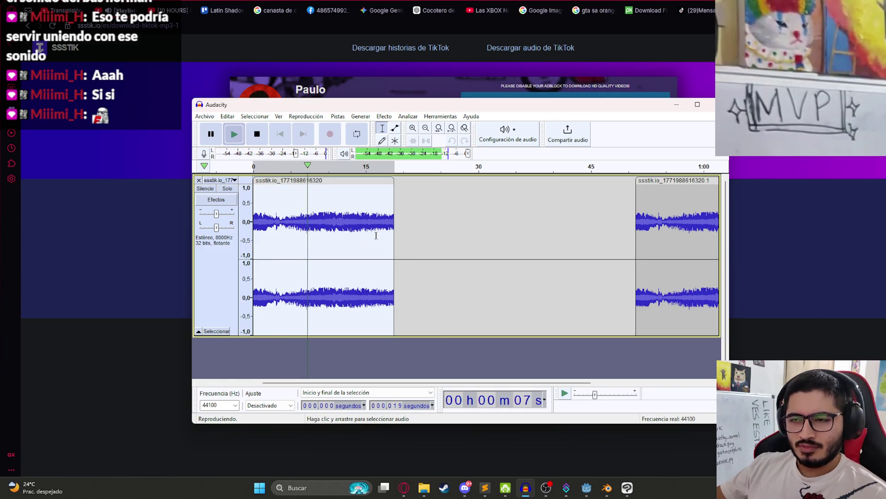
pyautogui.keyDown('ctrl'); pyautogui.scroll(1, 330, 230); pyautogui.keyUp('ctrl')
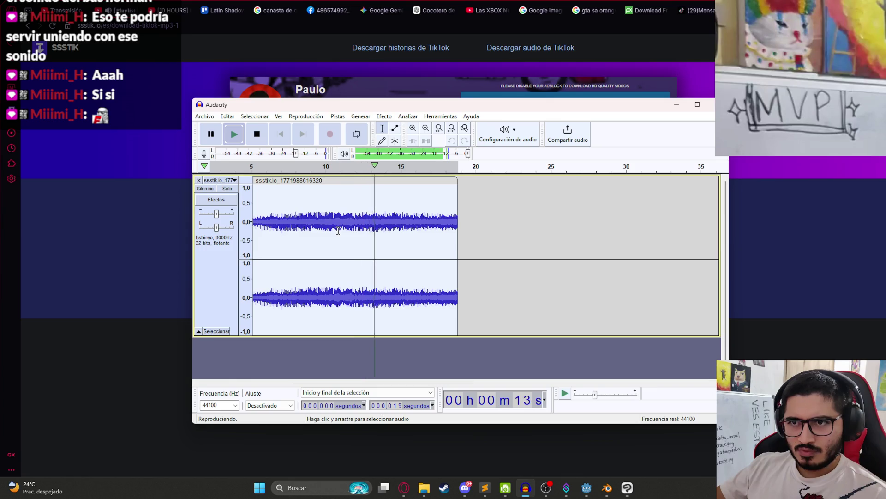
pyautogui.press('space')
# - Delete the first 4 seconds and play the trimmed 15-second clip
pyautogui.click(253, 226)
pyautogui.hscroll(-3, 305, 219)
pyautogui.click(312, 221)
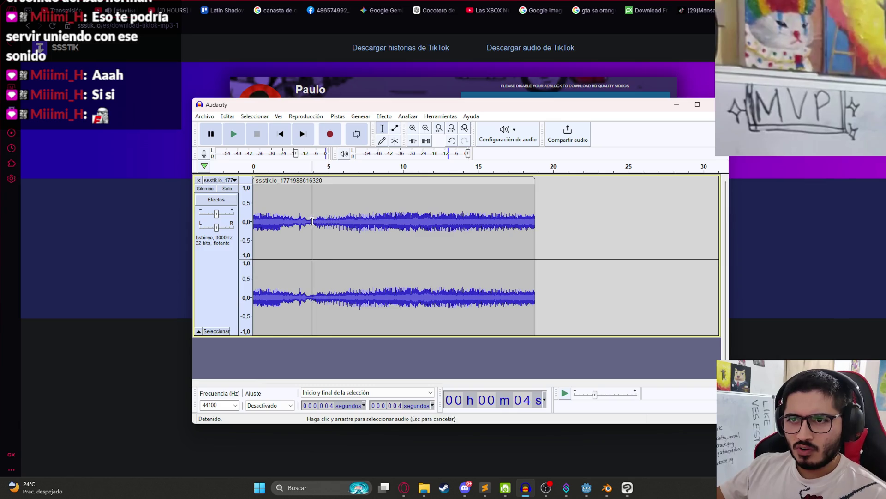
pyautogui.press('space')
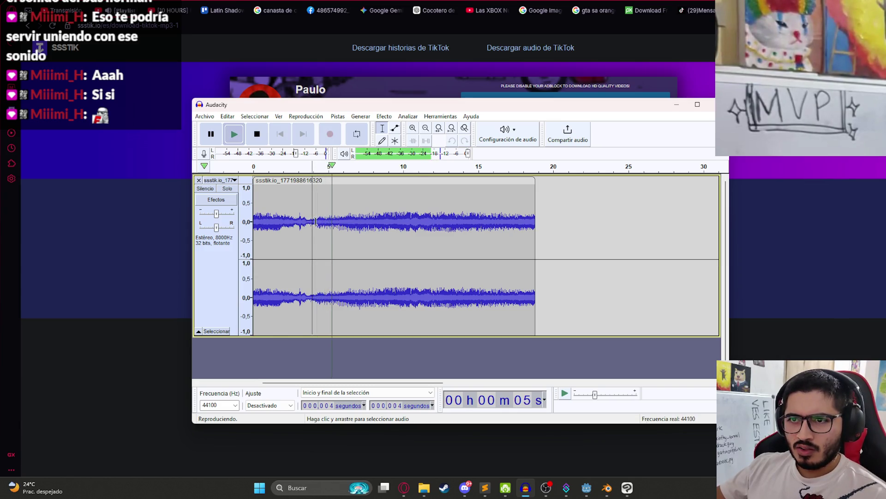
pyautogui.press('space')
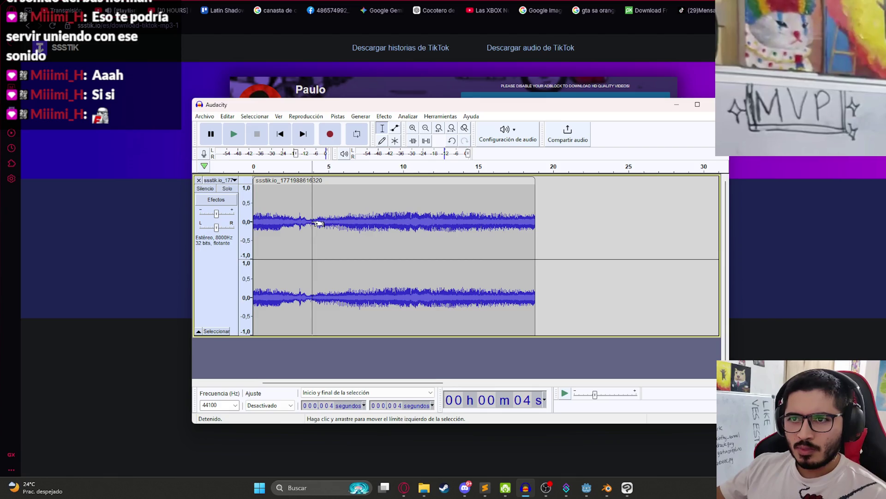
pyautogui.moveTo(309, 221); pyautogui.dragTo(254, 222)
pyautogui.press('Delete')
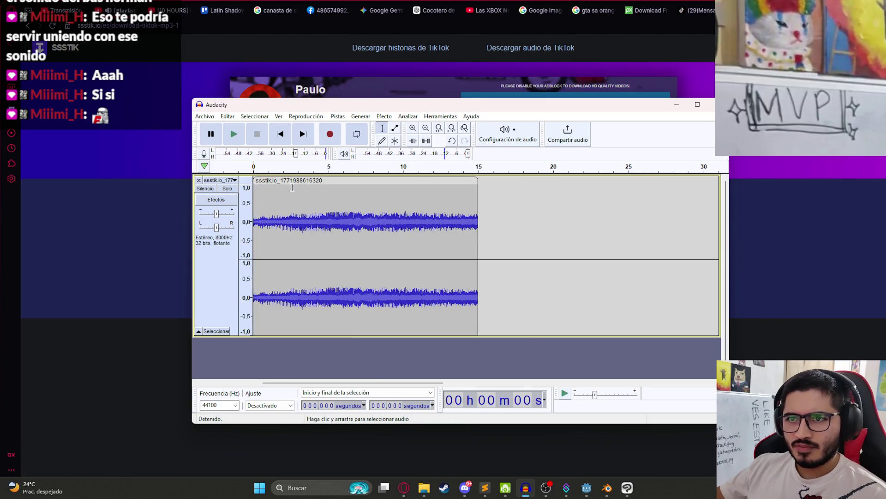
pyautogui.click(292, 186)
pyautogui.press('space')
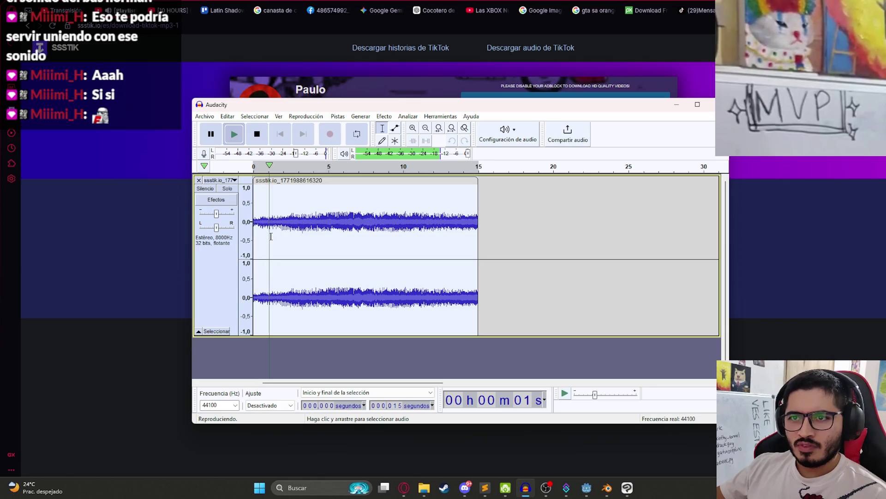
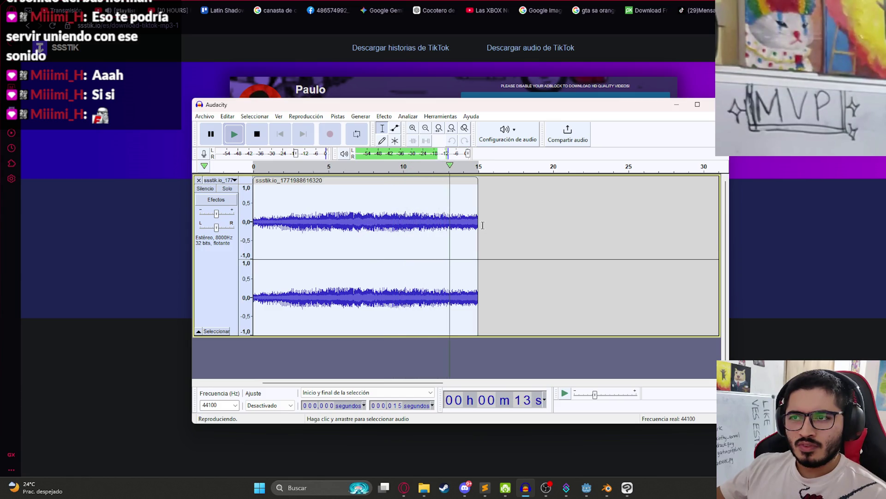
# - Paste a copy of the clip after the first, slide it left, and listen to the join near 14 s
pyautogui.click(501, 218)
pyautogui.hotkey('ctrl', 'v')
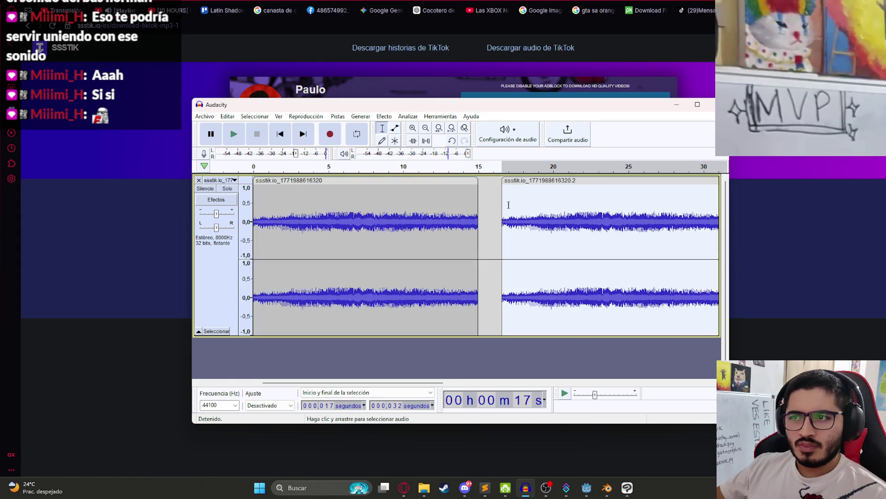
pyautogui.moveTo(517, 180); pyautogui.dragTo(492, 180)
pyautogui.click(464, 201)
pyautogui.press('space')
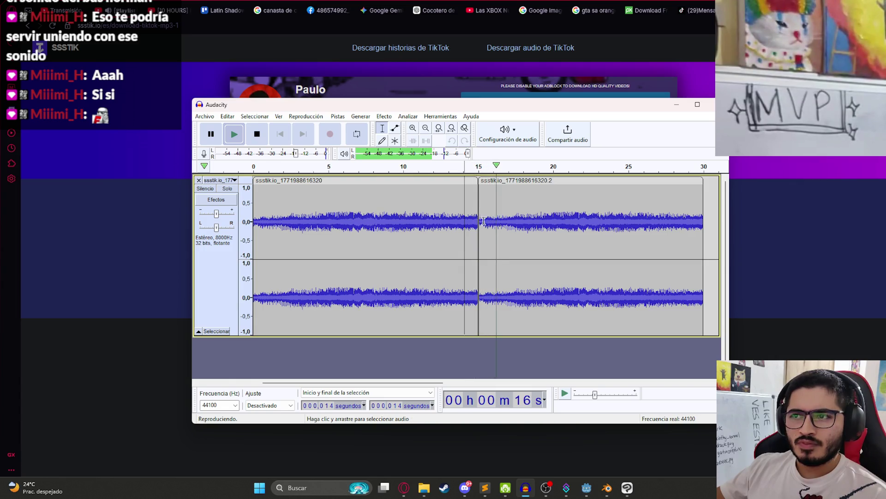
pyautogui.press('space')
# - Delete the second clip, play from about 12.8 s, then undo the deletion
pyautogui.click(488, 181)
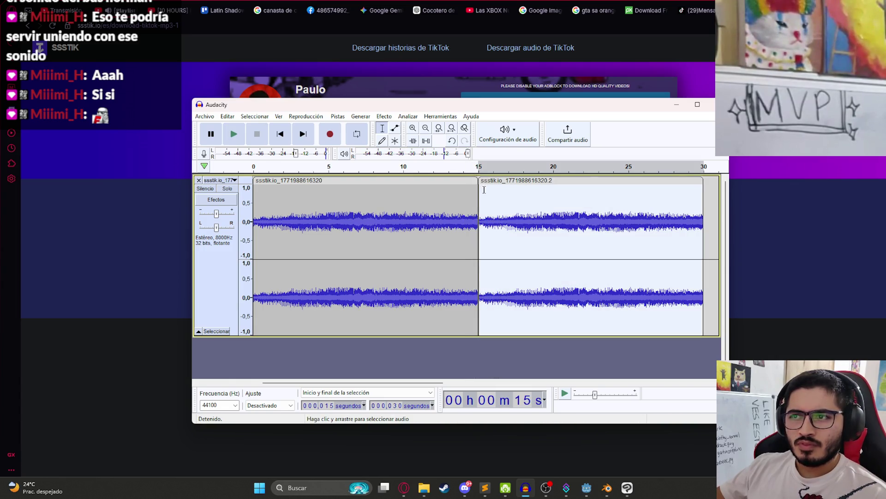
pyautogui.press('Delete')
pyautogui.click(443, 211)
pyautogui.press('space')
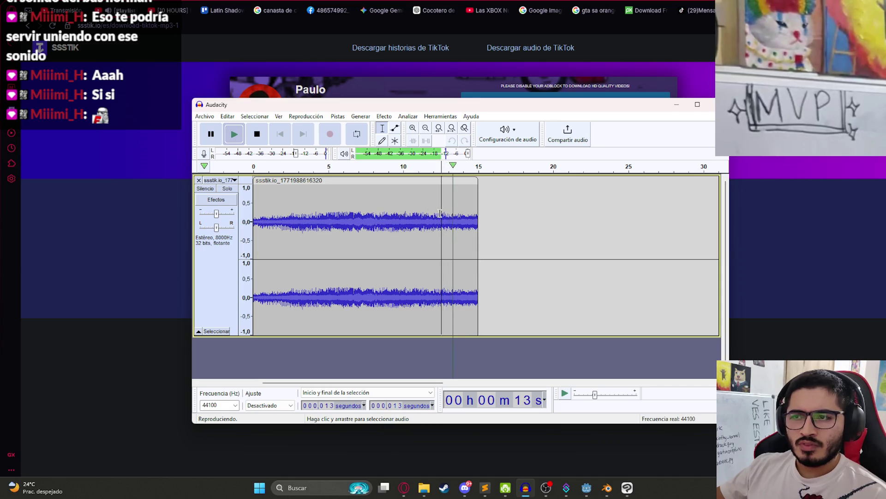
pyautogui.keyDown('ctrl'); pyautogui.scroll(1, 445, 218); pyautogui.keyUp('ctrl')
pyautogui.keyDown('ctrl'); pyautogui.scroll(-2, 435, 231); pyautogui.keyUp('ctrl')
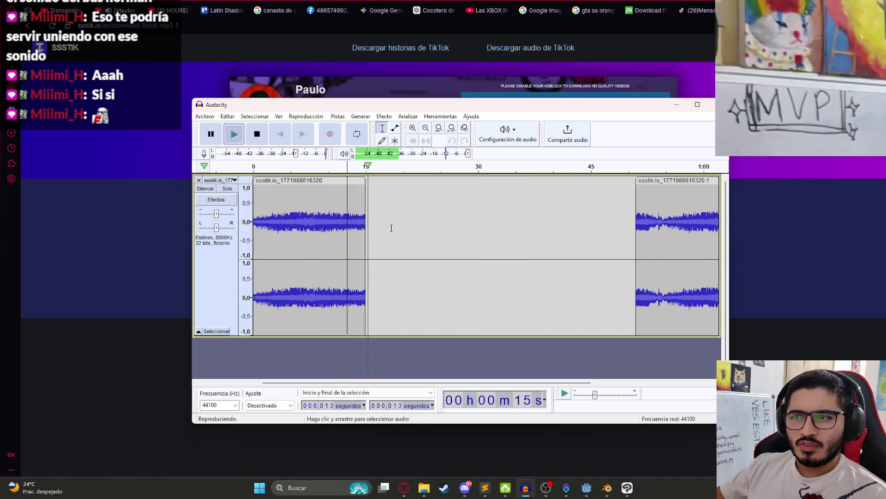
pyautogui.hotkey('ctrl', 'z')
pyautogui.hotkey('ctrl', 'z')
# - Move the second clip to start exactly at 15 s and play across the join from about 10 s
pyautogui.moveTo(420, 200); pyautogui.dragTo(379, 200)
pyautogui.click(331, 209)
pyautogui.press('space')
pyautogui.keyDown('ctrl'); pyautogui.scroll(1, 378, 209); pyautogui.keyUp('ctrl')
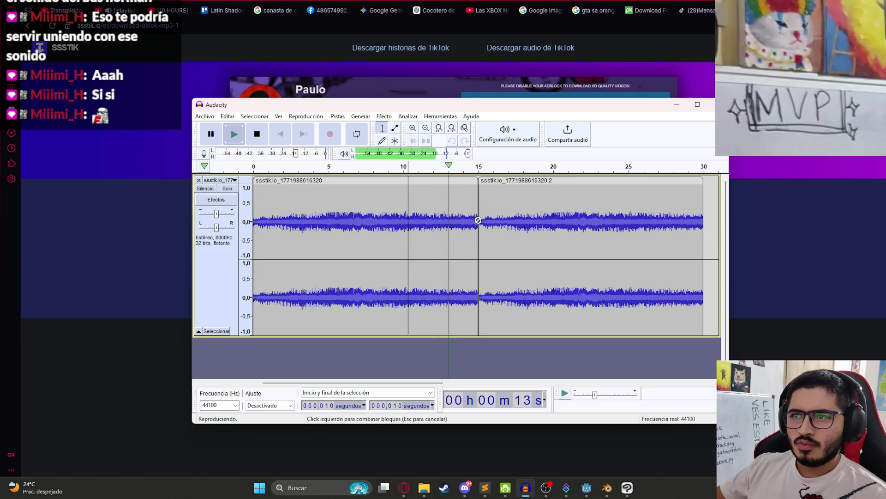
pyautogui.press('space')
pyautogui.click(475, 205)
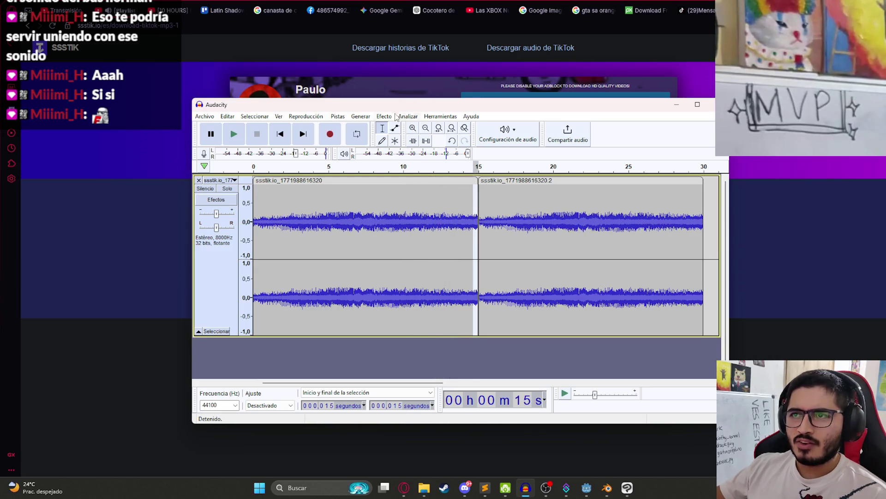
pyautogui.click(390, 118)
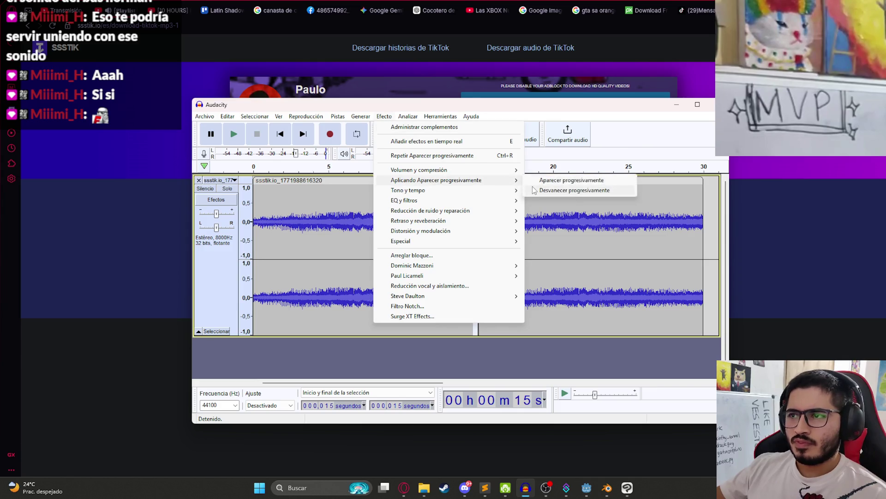
pyautogui.click(462, 216)
pyautogui.press('space')
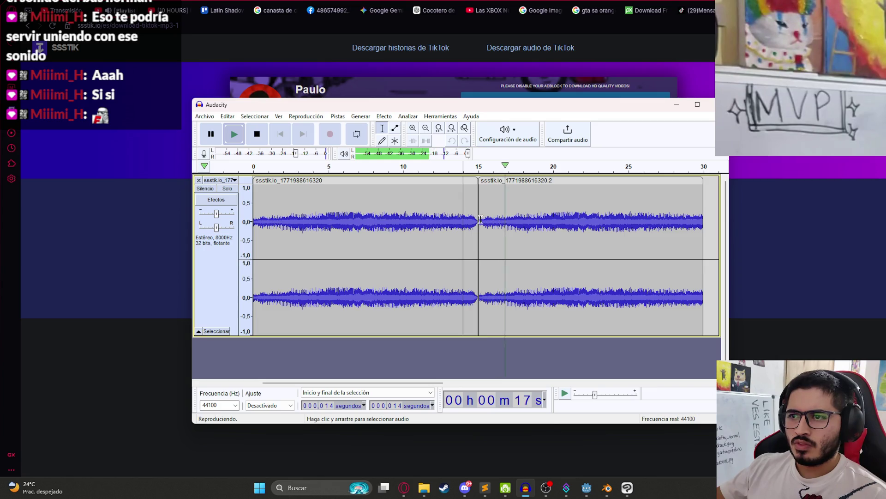
pyautogui.press('space')
pyautogui.click(469, 221)
pyautogui.press('space')
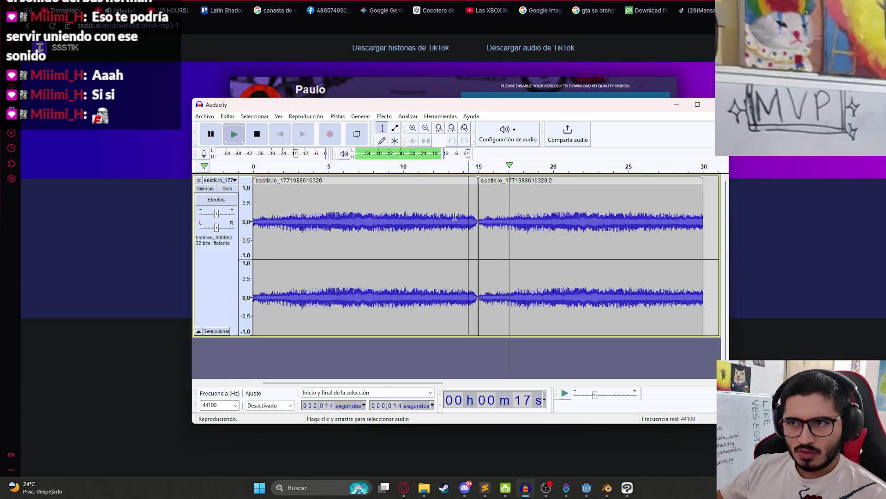
pyautogui.doubleClick(494, 194)
pyautogui.press('Delete')
pyautogui.hotkey('ctrl', 'a')
pyautogui.press('space')
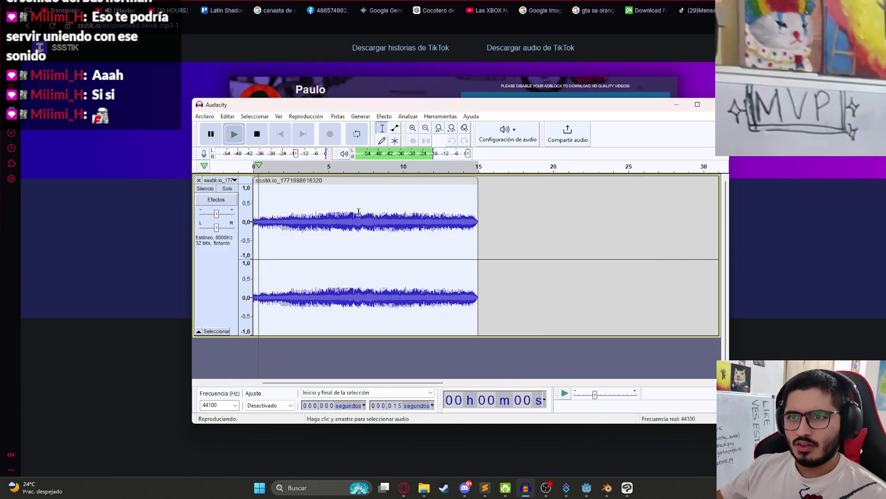
pyautogui.press('space')
pyautogui.click(514, 189)
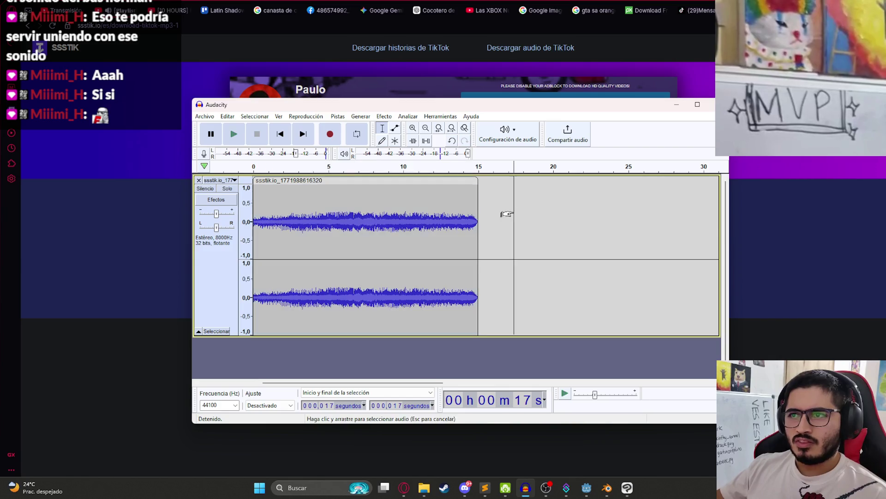
pyautogui.hotkey('ctrl', 'v')
pyautogui.moveTo(526, 181)
pyautogui.mouseDown()
pyautogui.moveTo(566, 181)
pyautogui.moveTo(491, 181)
pyautogui.mouseUp()
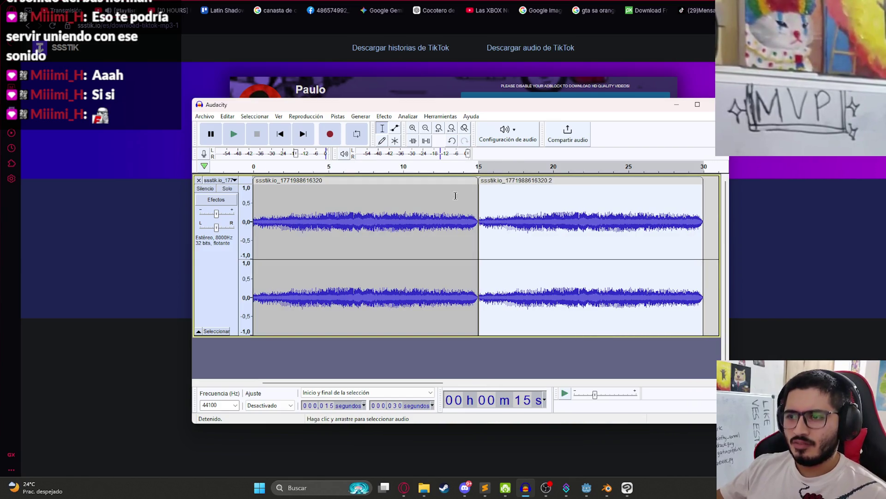
pyautogui.click(411, 215)
pyautogui.press('Home')
pyautogui.press('space')
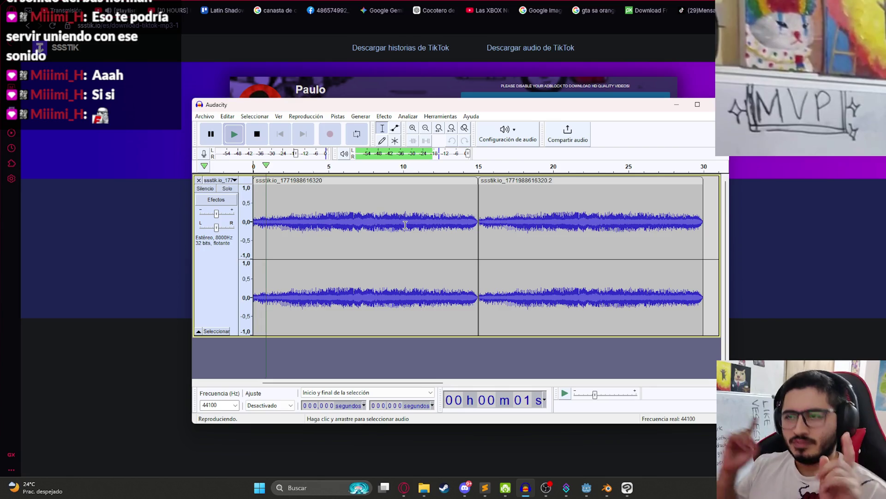